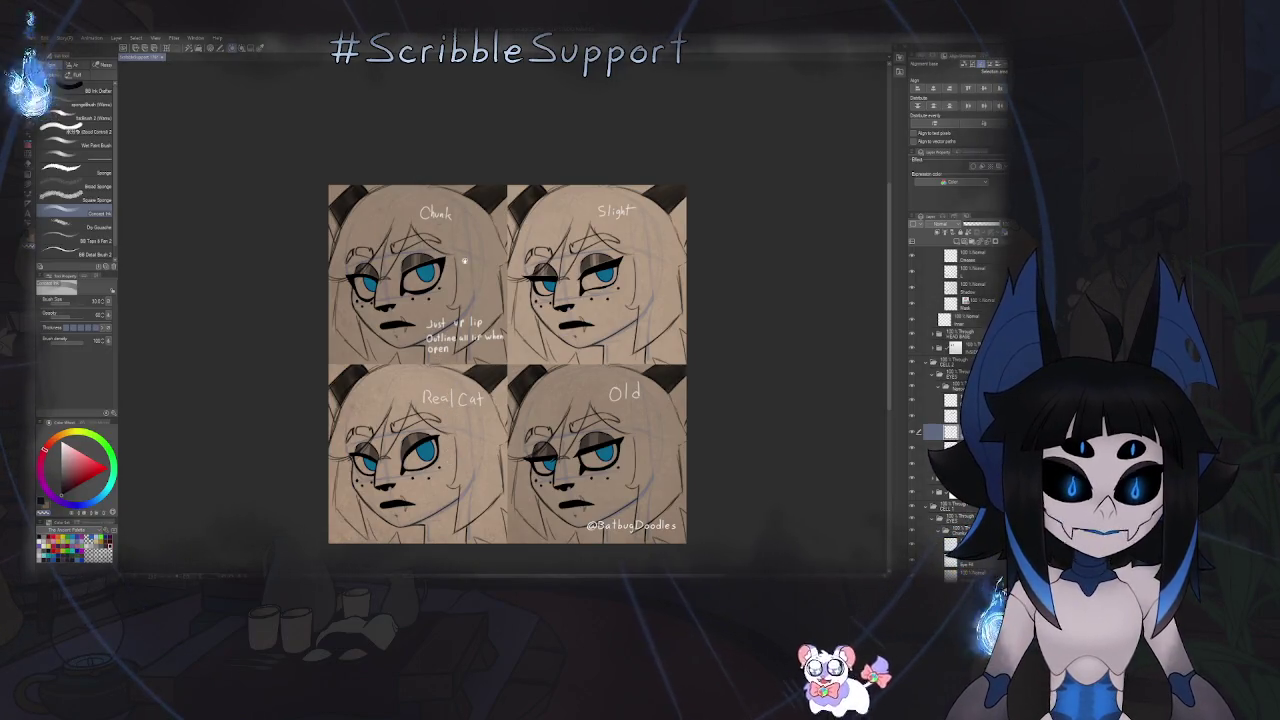
# - Zoom in, dot a freckle beside the Real Cat's right eye, select the Shadow layer, fit view
pyautogui.scroll(2, 380, 480)
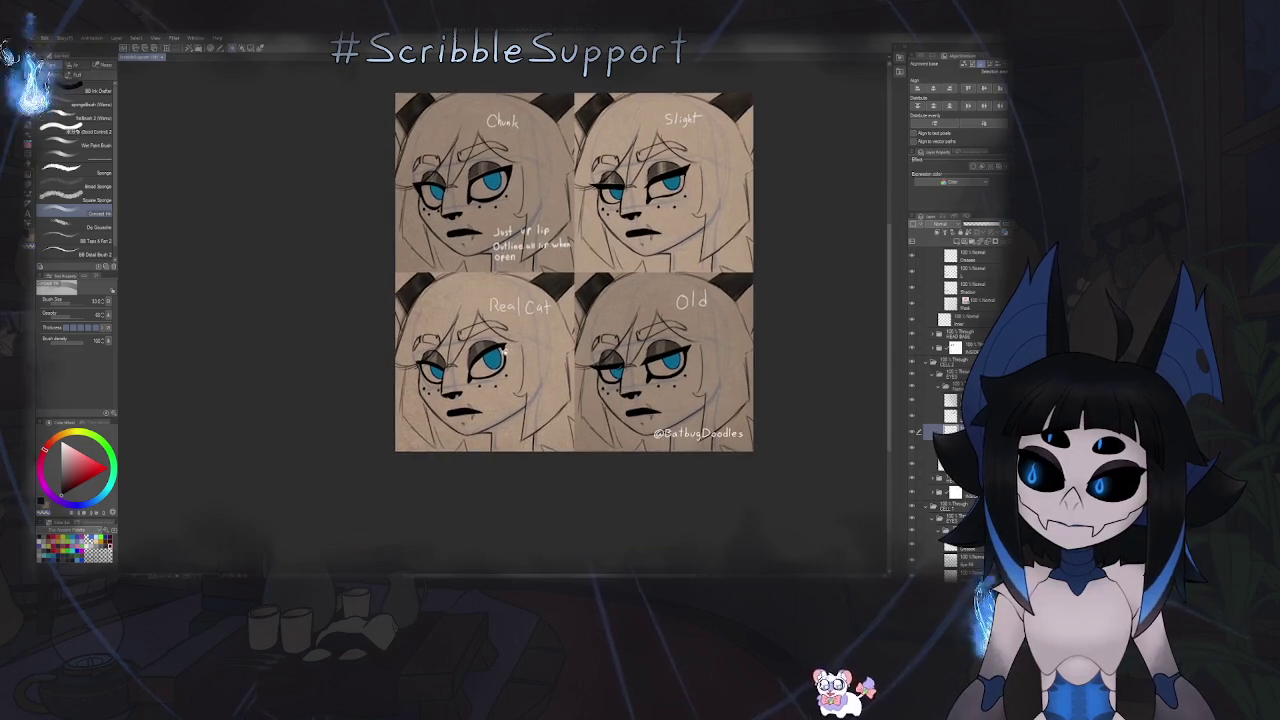
pyautogui.scroll(3, 380, 480)
pyautogui.scroll(2, 380, 480)
pyautogui.scroll(3, 452, 396)
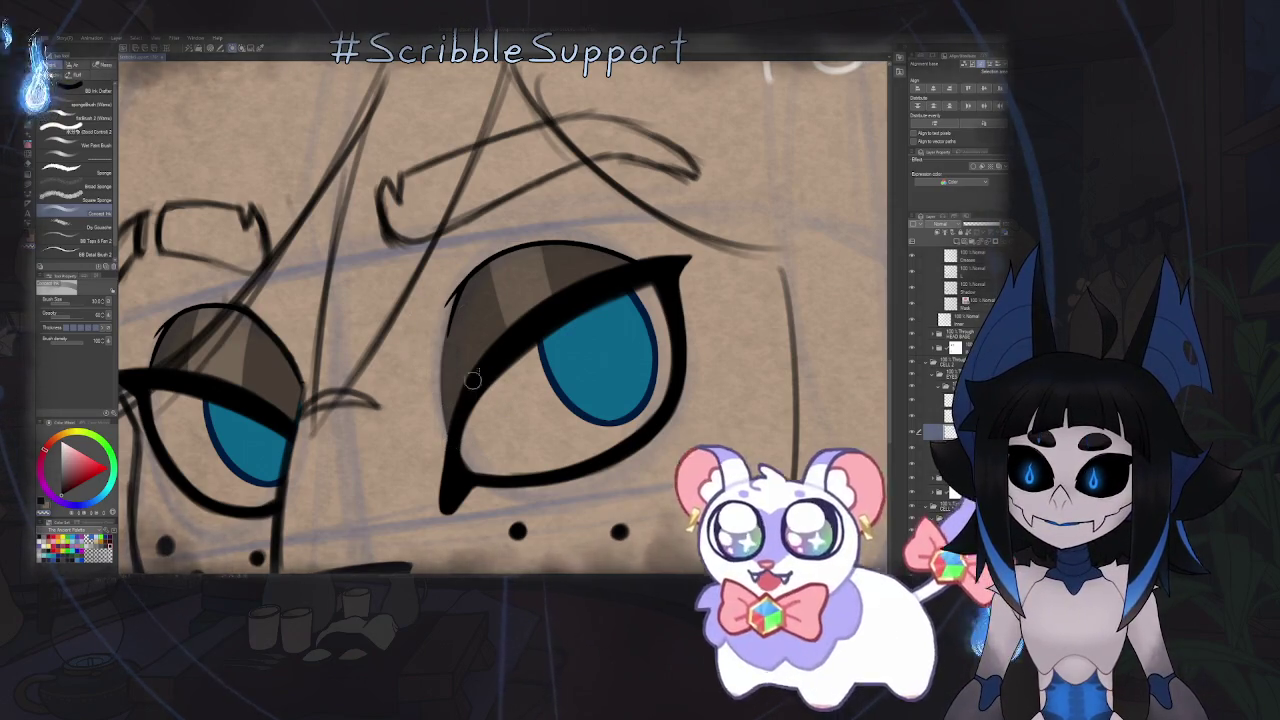
pyautogui.click(687, 463)
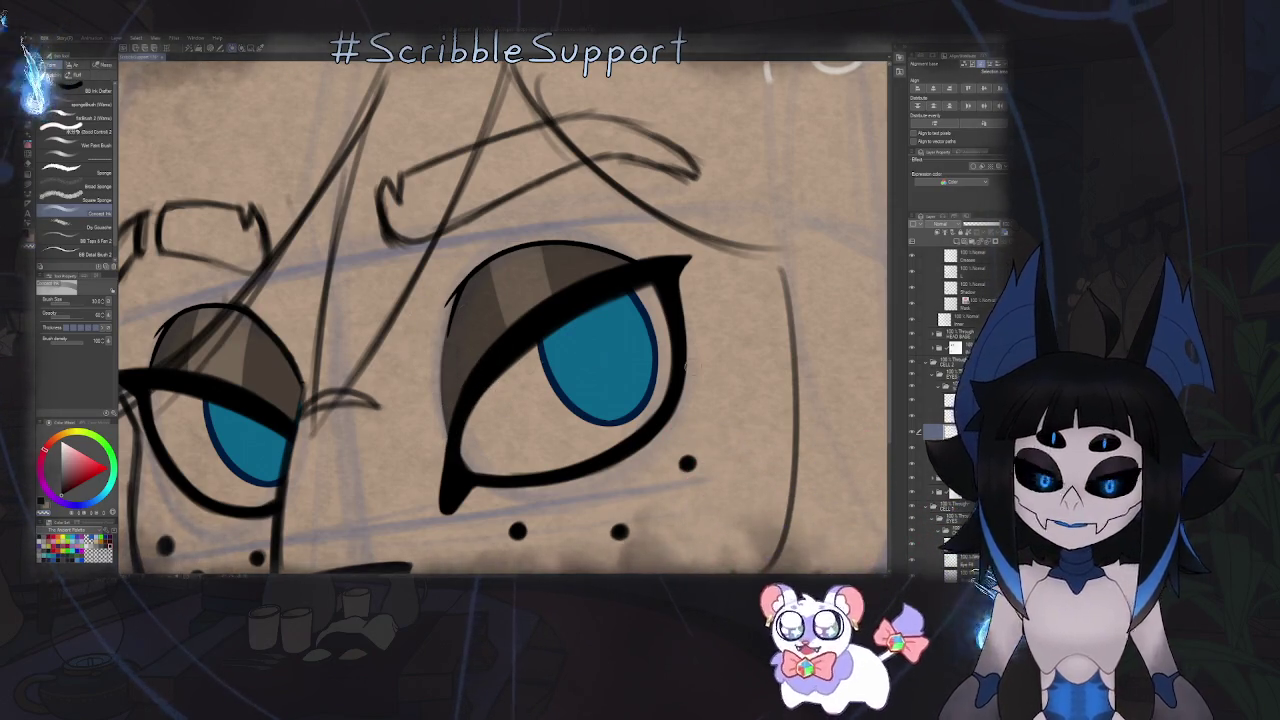
pyautogui.keyDown('ctrl'); pyautogui.keyDown('shift'); pyautogui.click(474, 349); pyautogui.keyUp('shift'); pyautogui.keyUp('ctrl')
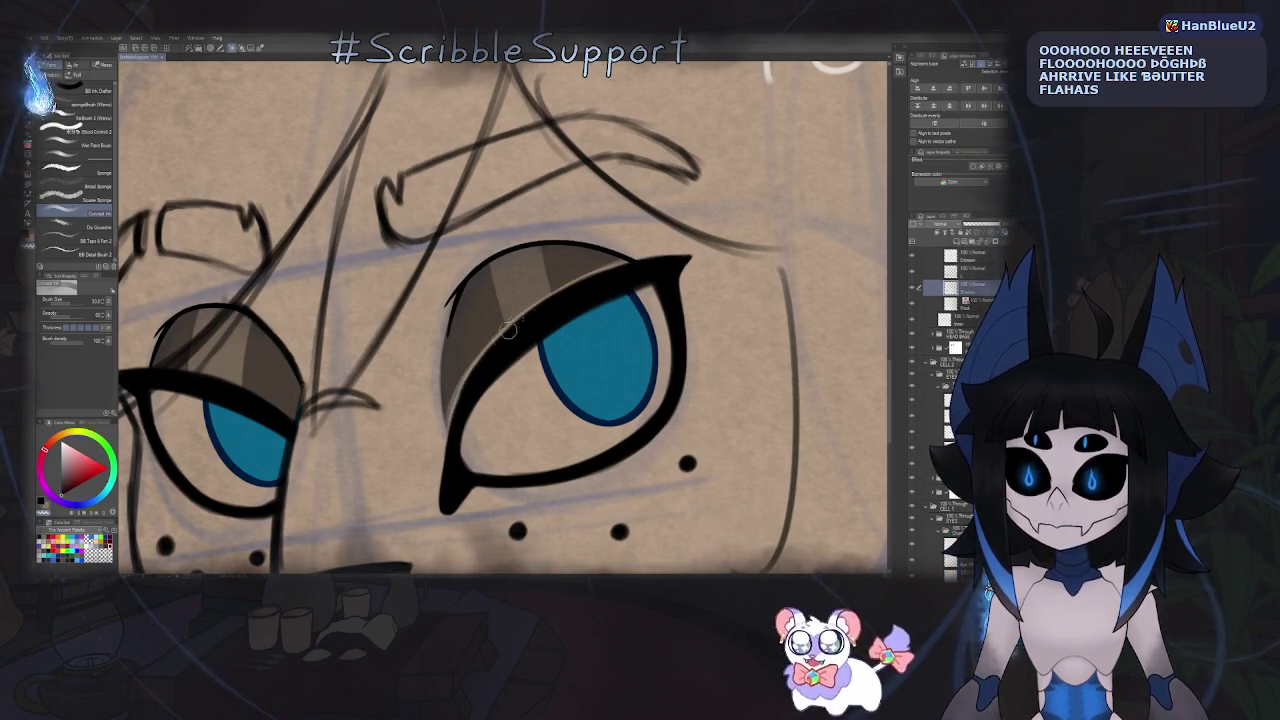
pyautogui.hotkey('ctrl', '0')
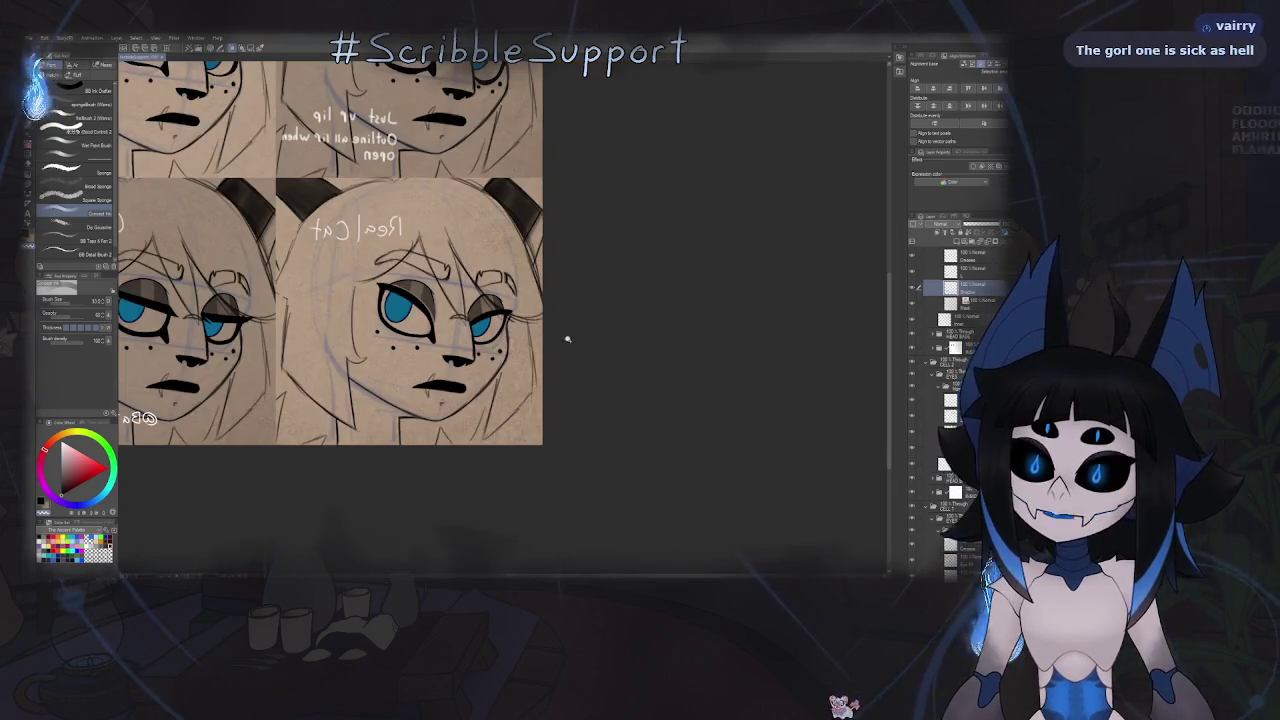
pyautogui.scroll(3, 584, 238)
pyautogui.scroll(3, 584, 238)
pyautogui.scroll(3, 584, 238)
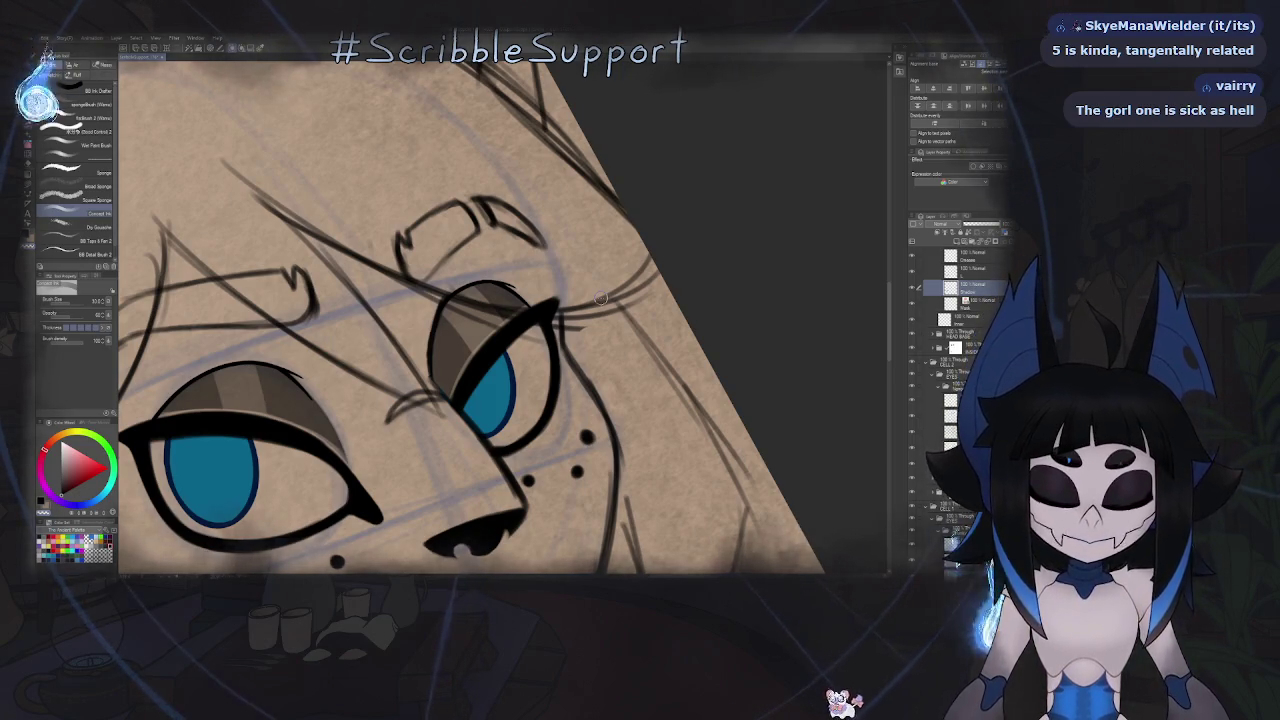
pyautogui.hotkey('ctrl', '@')
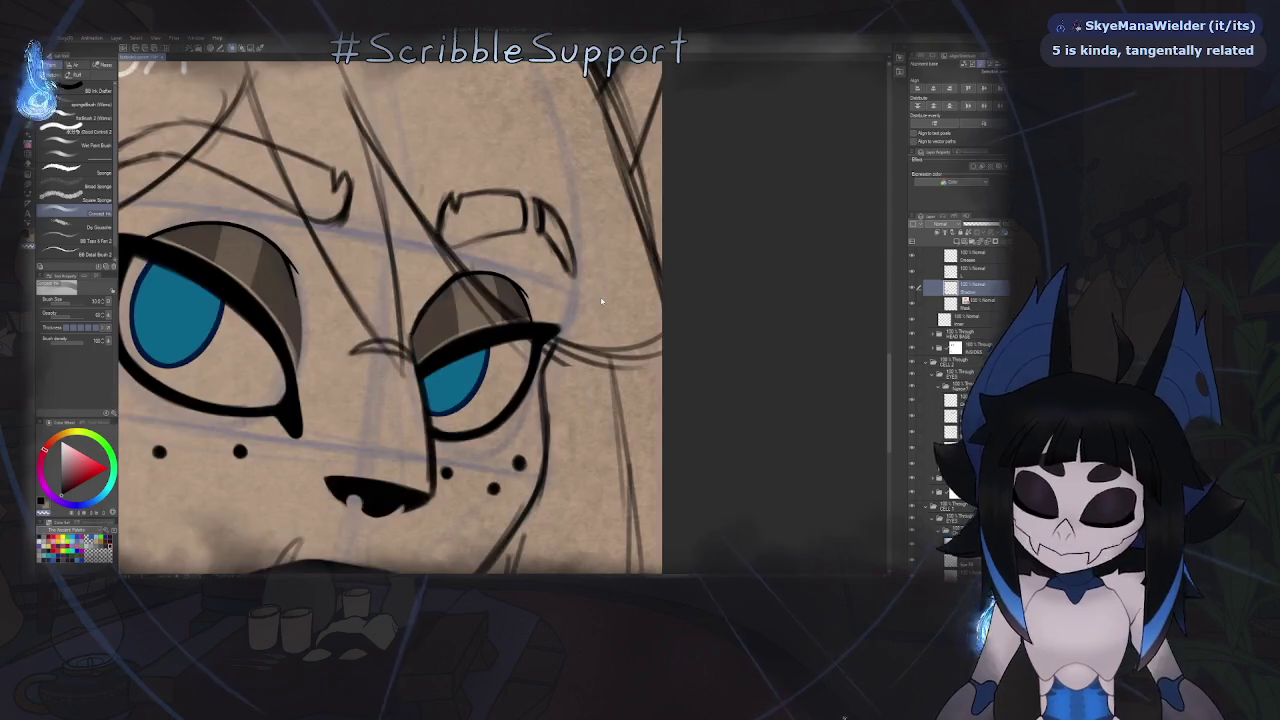
pyautogui.press('h')
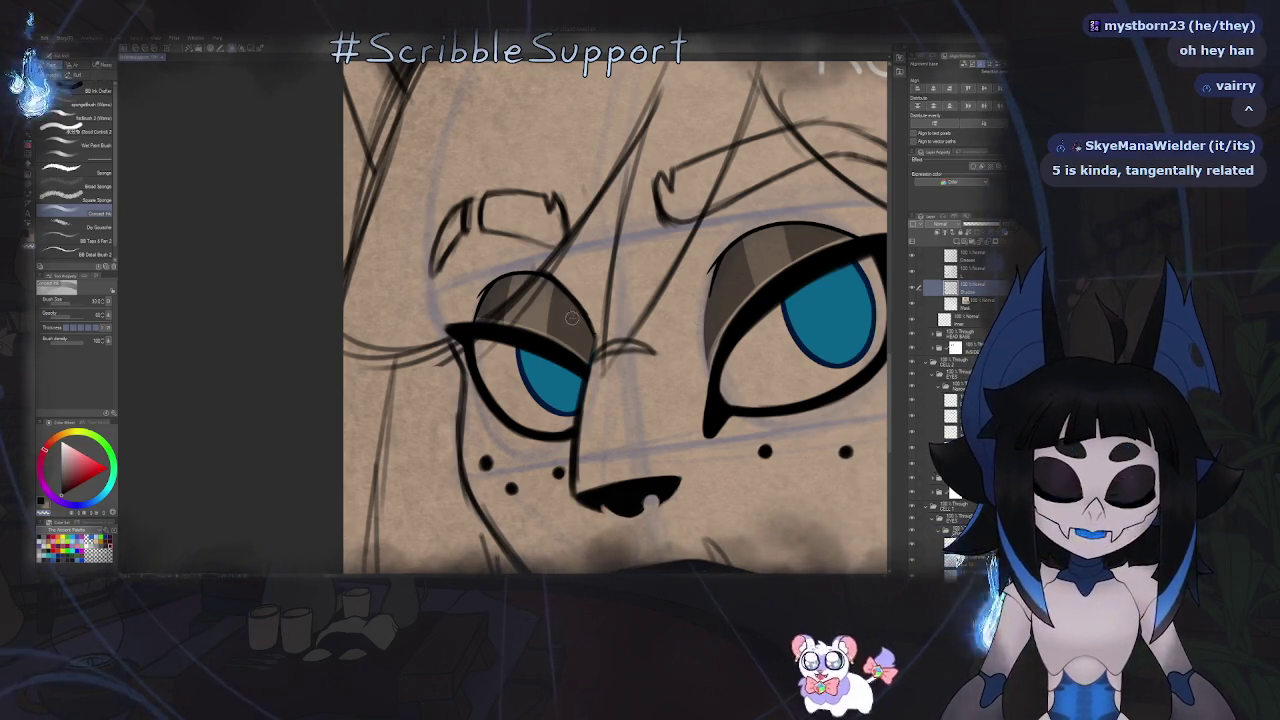
pyautogui.scroll(-3, 599, 305)
pyautogui.scroll(-2, 598, 309)
pyautogui.scroll(-2, 598, 309)
pyautogui.scroll(1, 560, 370)
pyautogui.scroll(1, 552, 386)
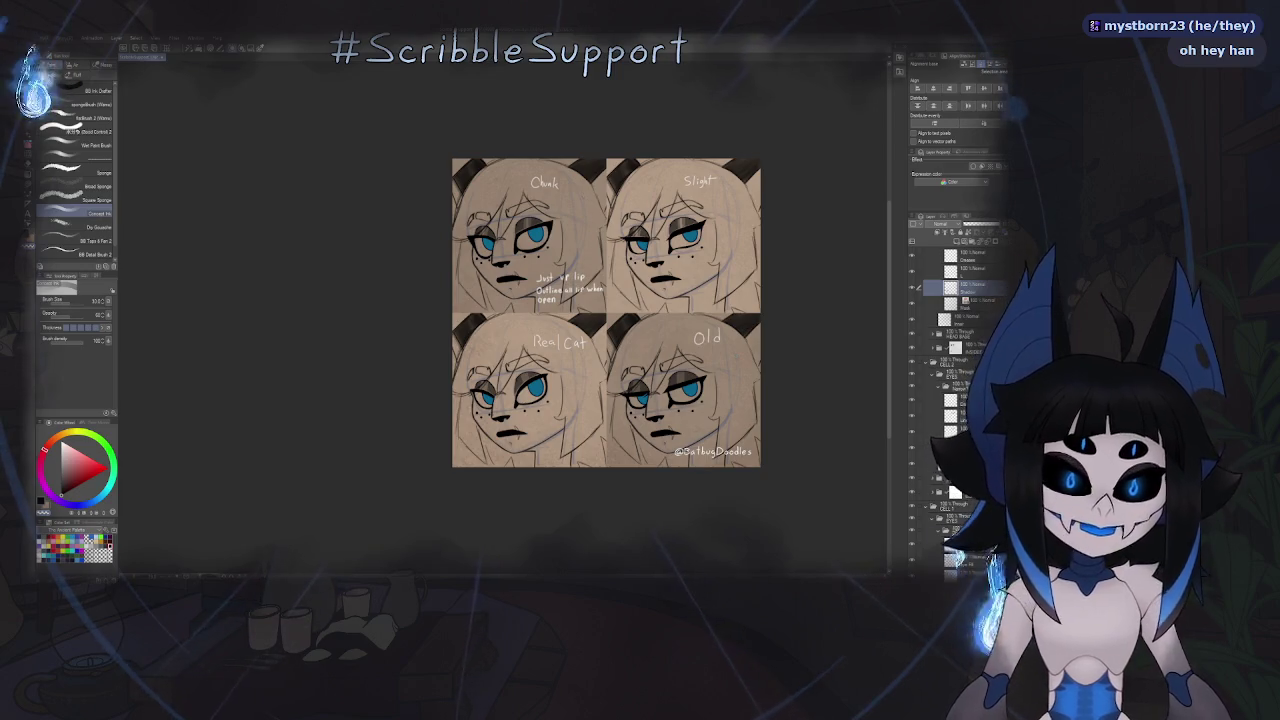
pyautogui.scroll(2, 563, 335)
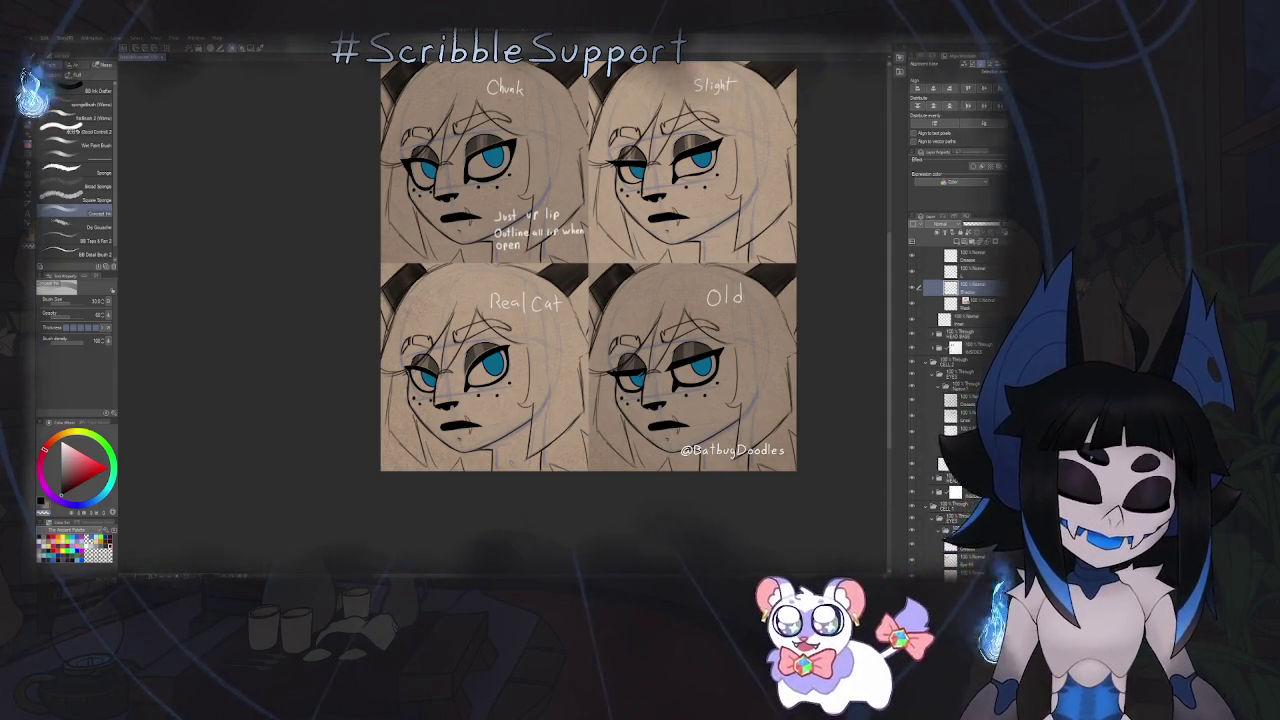
pyautogui.scroll(-3, 588, 266)
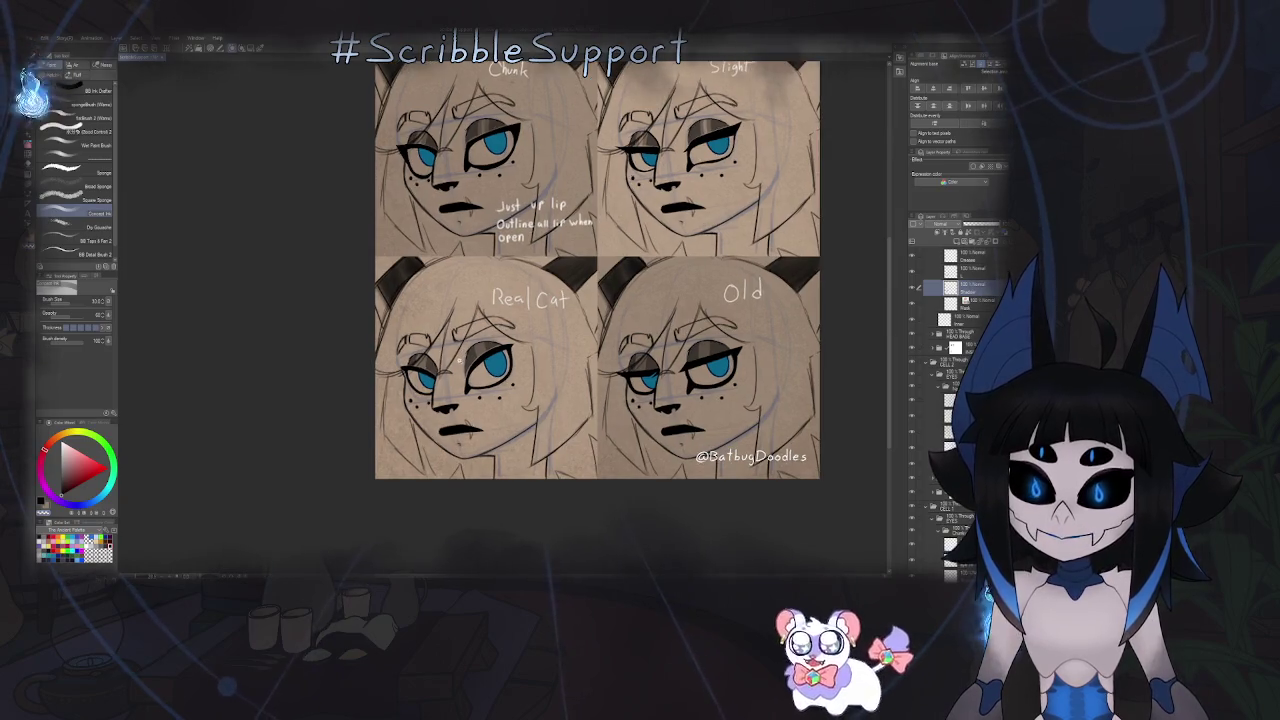
pyautogui.scroll(2, 588, 266)
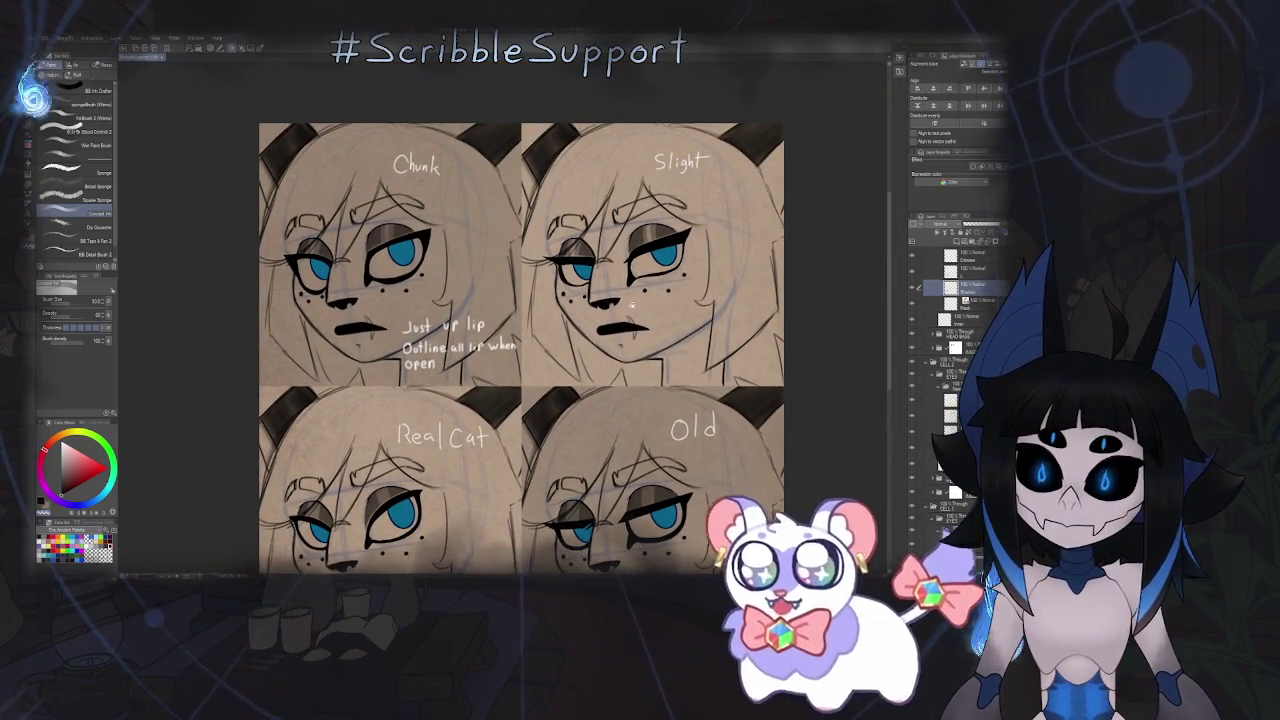
pyautogui.scroll(2, 638, 239)
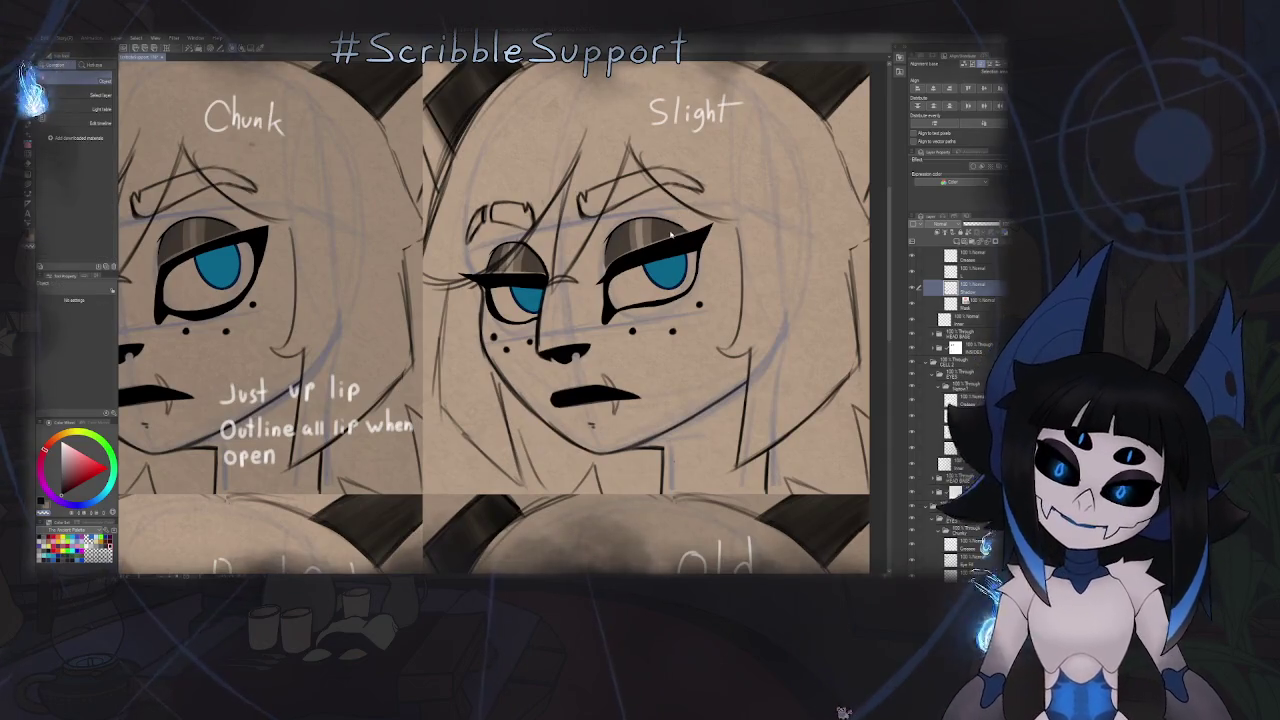
pyautogui.keyDown('ctrl'); pyautogui.click(684, 214); pyautogui.keyUp('ctrl')
pyautogui.press('b')
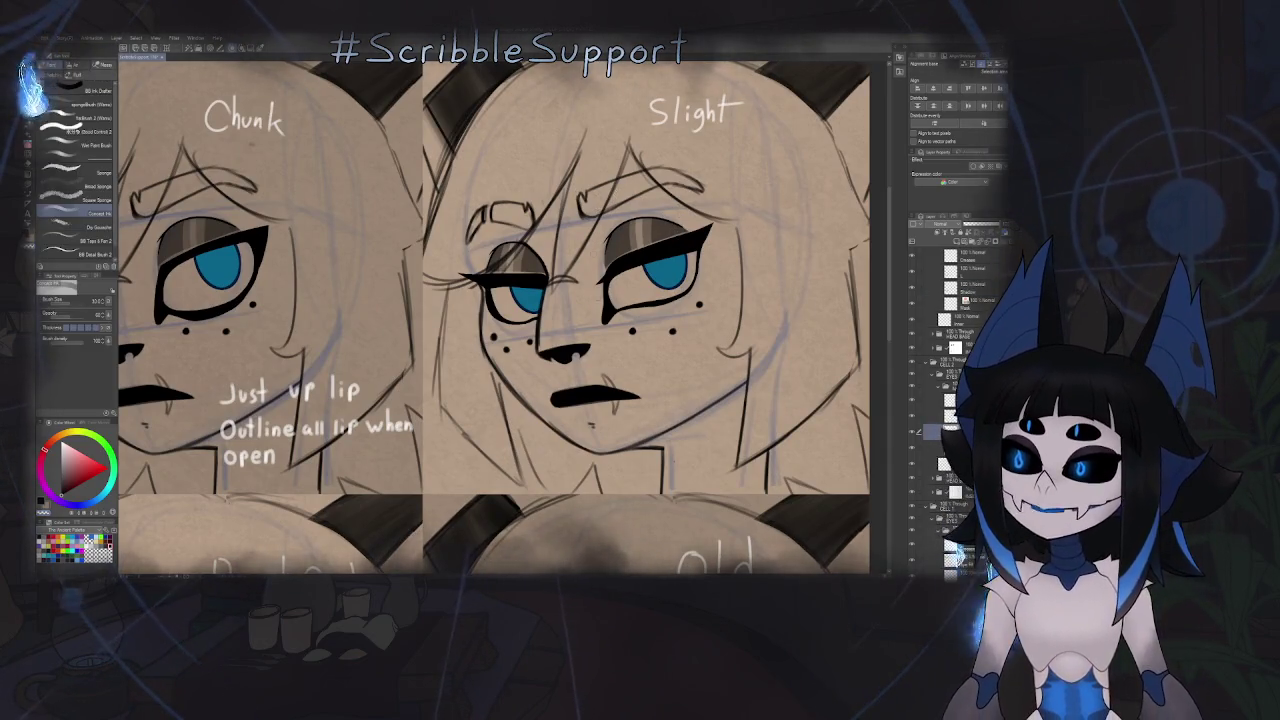
pyautogui.scroll(1, 628, 212)
pyautogui.scroll(2, 628, 212)
pyautogui.scroll(-1, 609, 298)
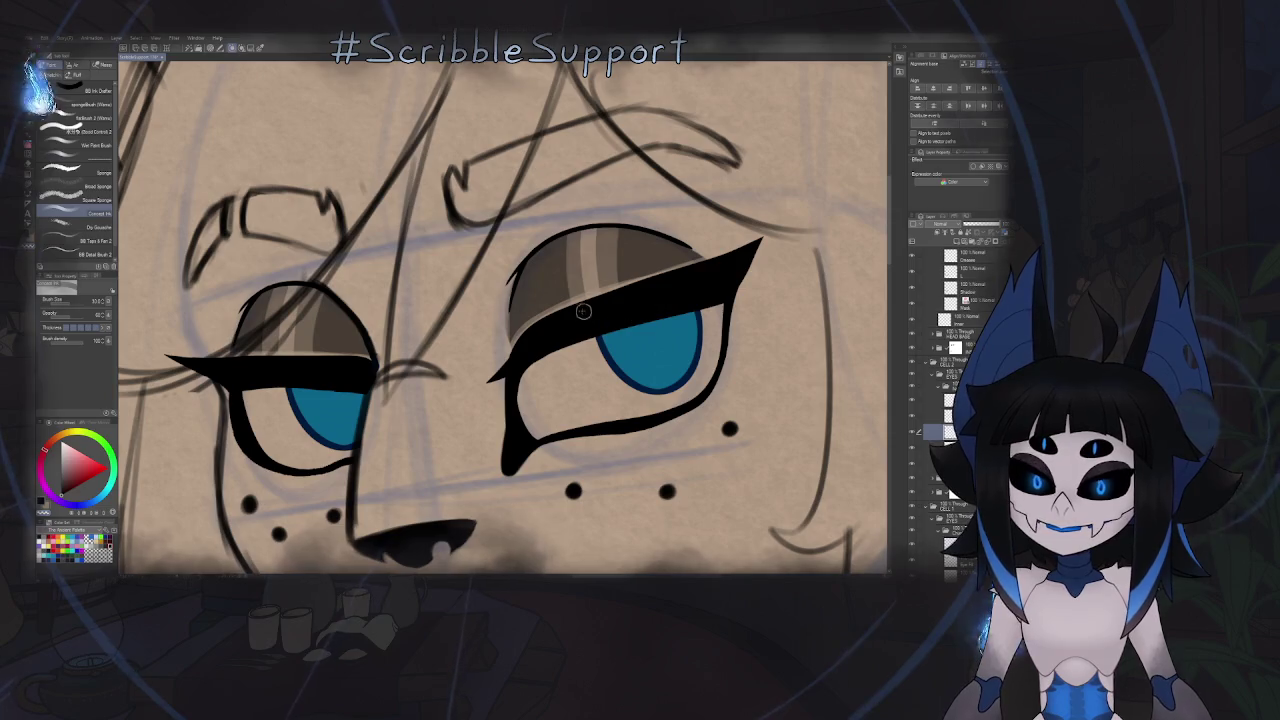
pyautogui.scroll(-3, 748, 252)
pyautogui.scroll(-2, 748, 252)
pyautogui.moveTo(748, 252); pyautogui.dragTo(545, 197)
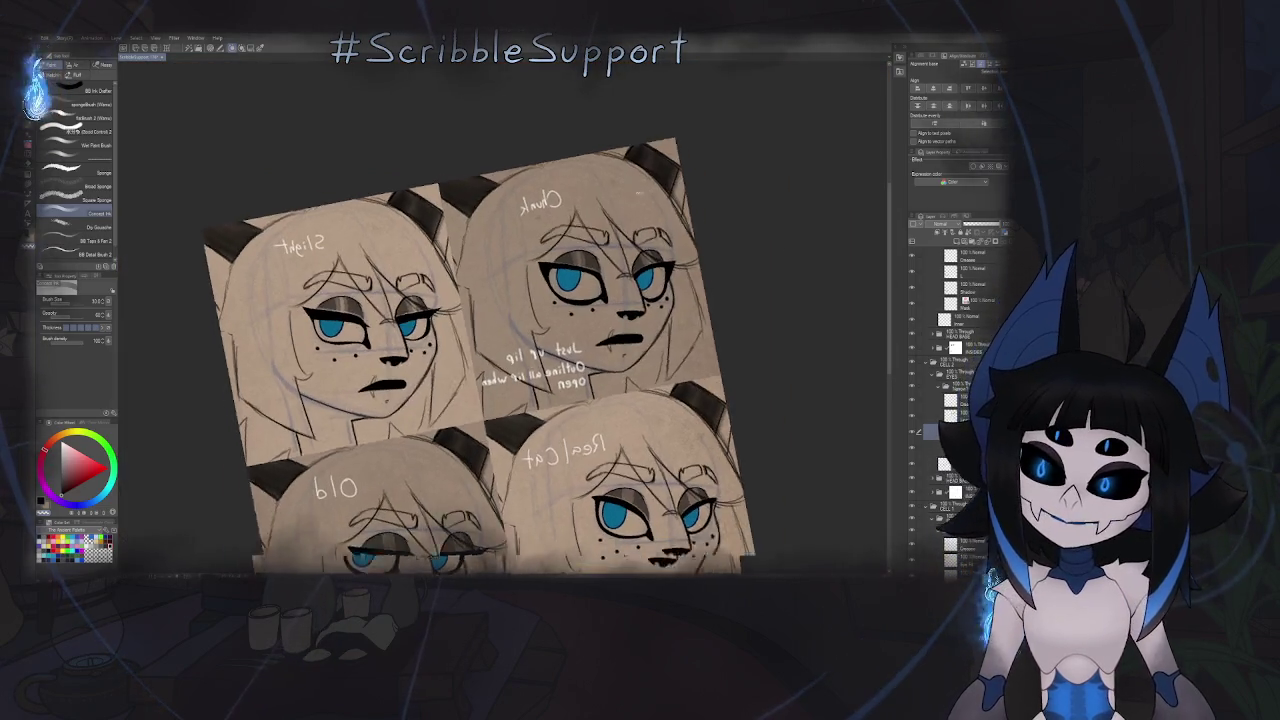
pyautogui.press('h')
pyautogui.scroll(2, 430, 345)
pyautogui.scroll(3, 435, 352)
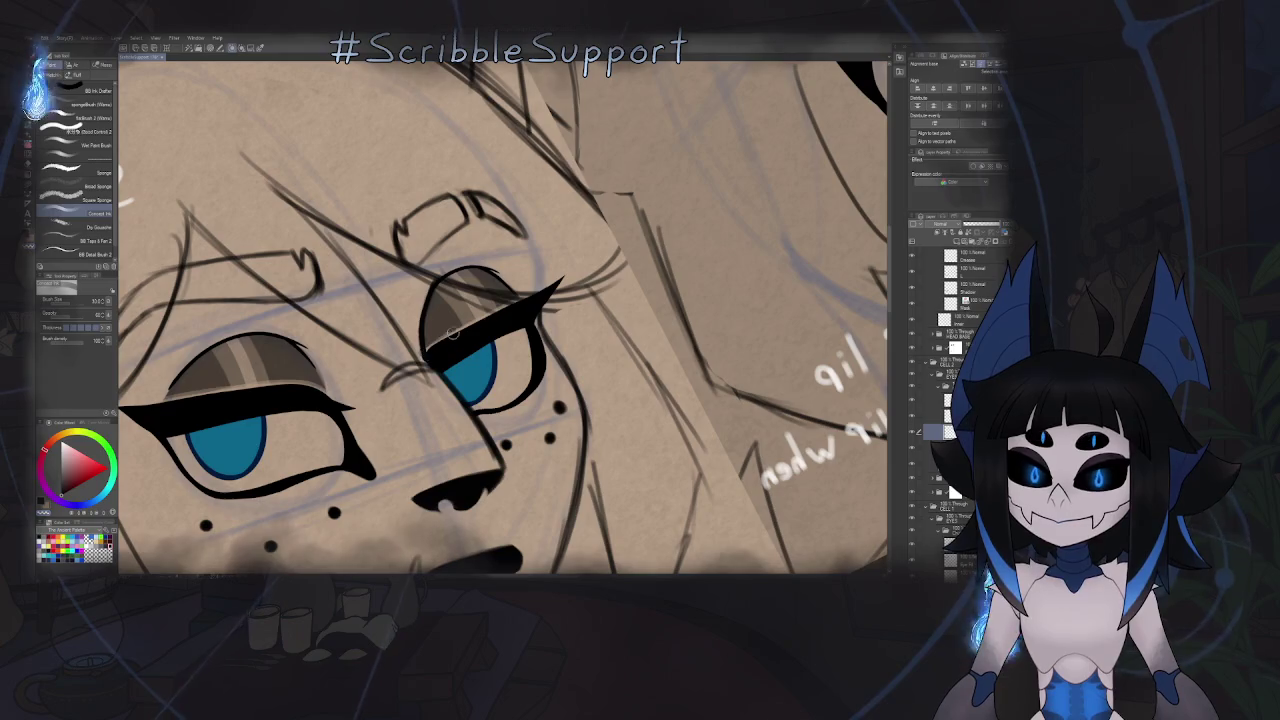
pyautogui.scroll(-3, 477, 327)
pyautogui.scroll(2, 560, 320)
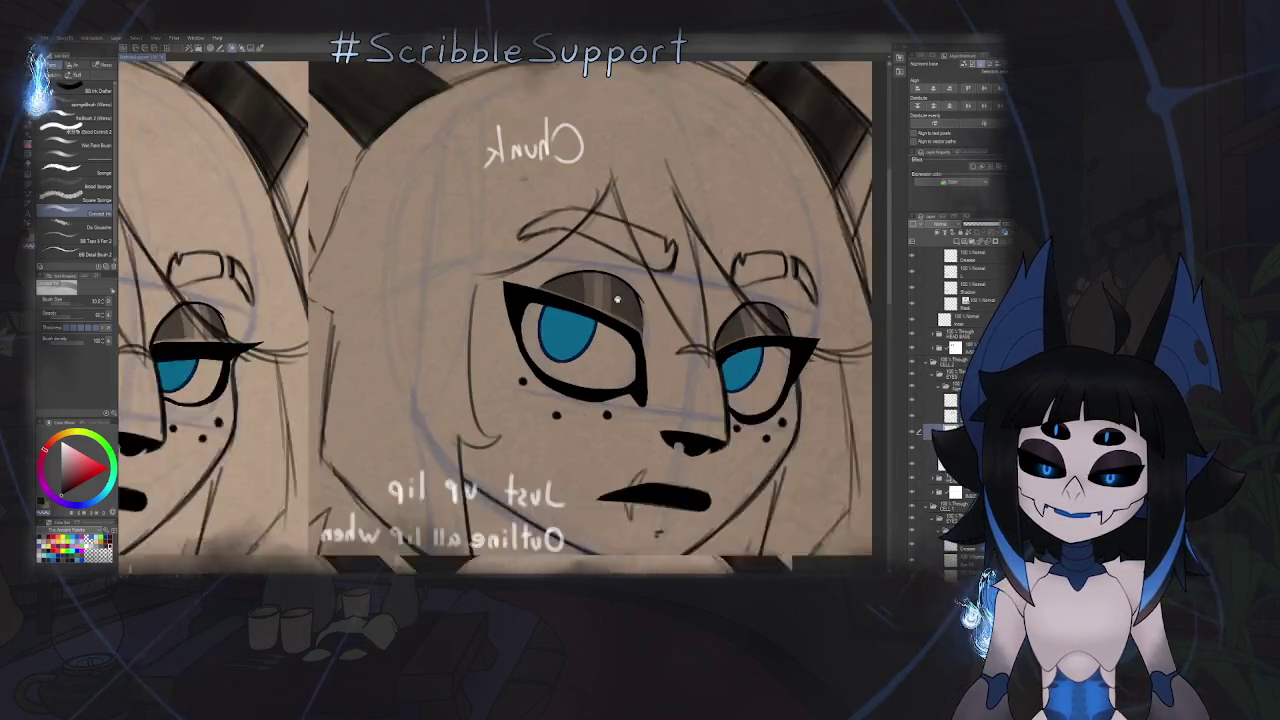
pyautogui.scroll(2, 622, 312)
pyautogui.press('o')
pyautogui.press('h')
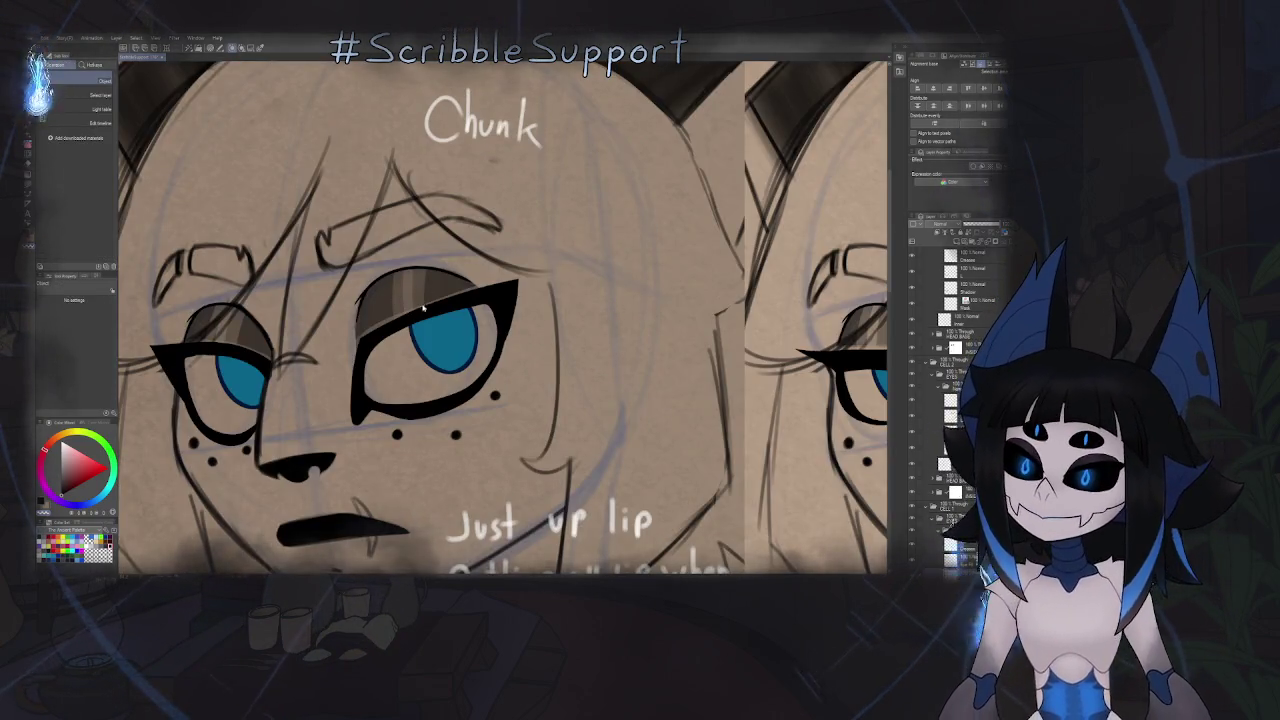
pyautogui.scroll(1, 485, 310)
pyautogui.press('b')
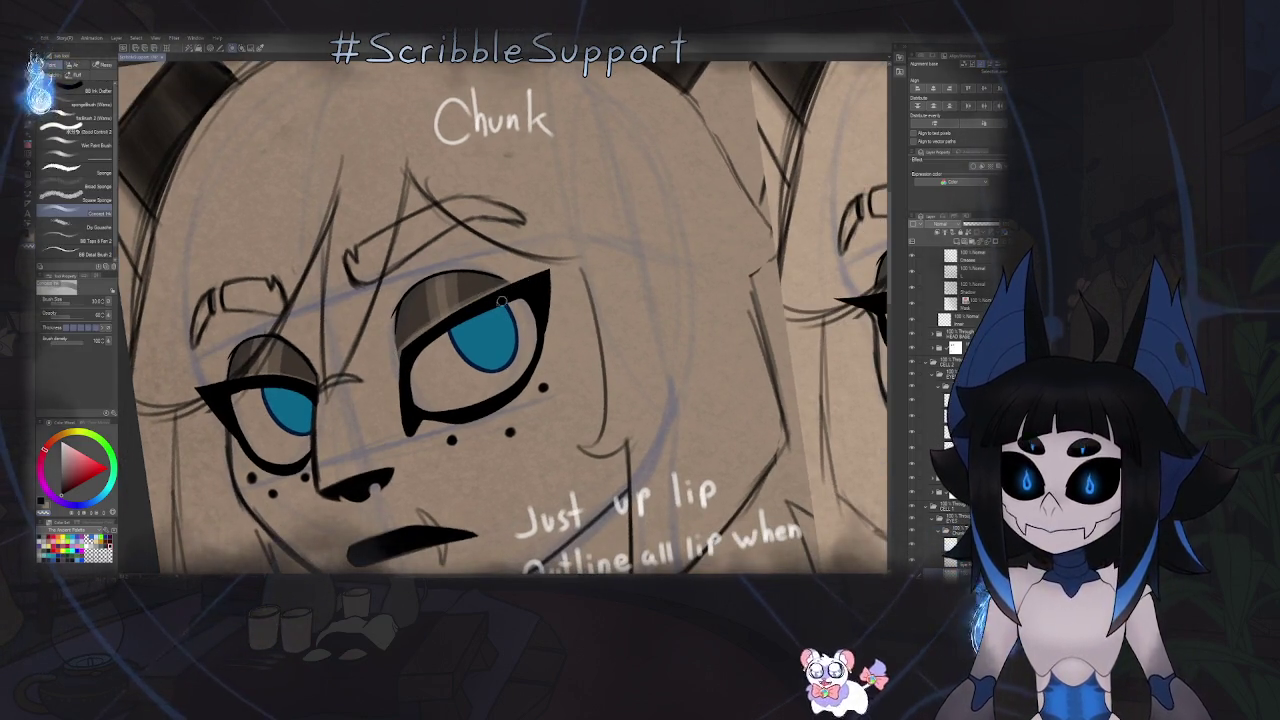
pyautogui.press('h')
pyautogui.scroll(2, 556, 230)
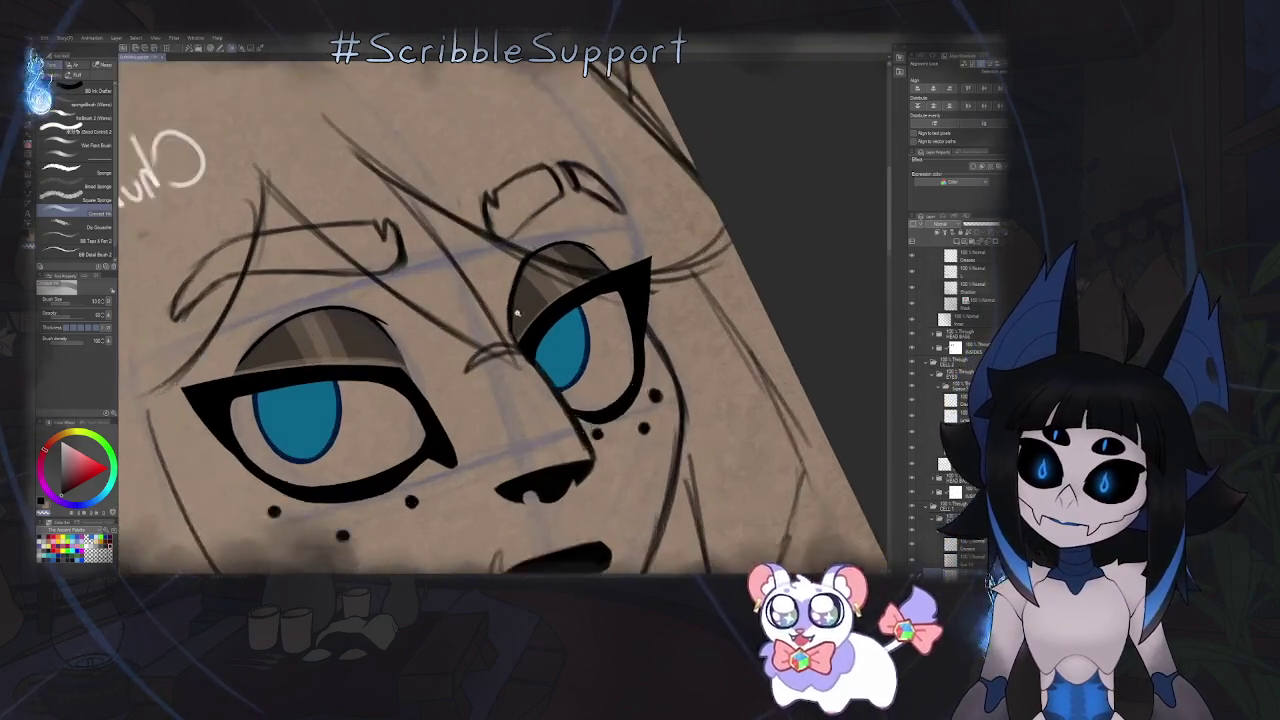
pyautogui.scroll(1, 521, 350)
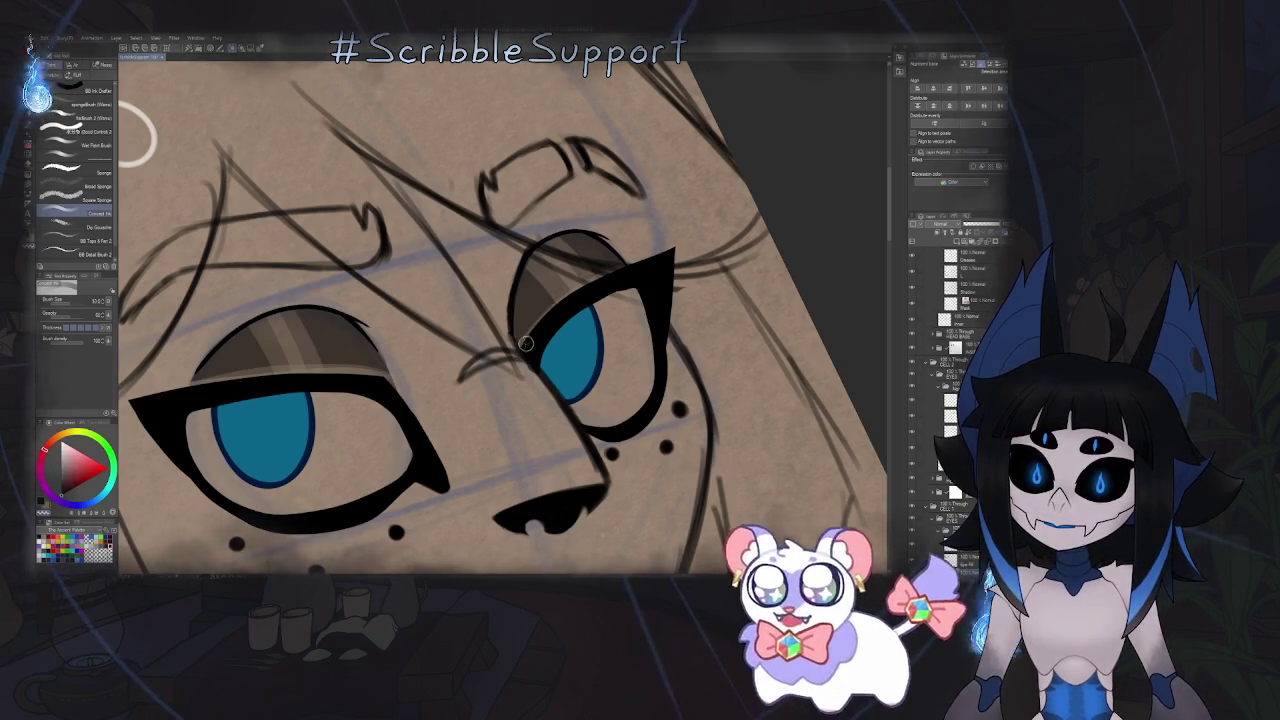
pyautogui.hotkey('ctrl', '0')
pyautogui.scroll(-5, 609, 317)
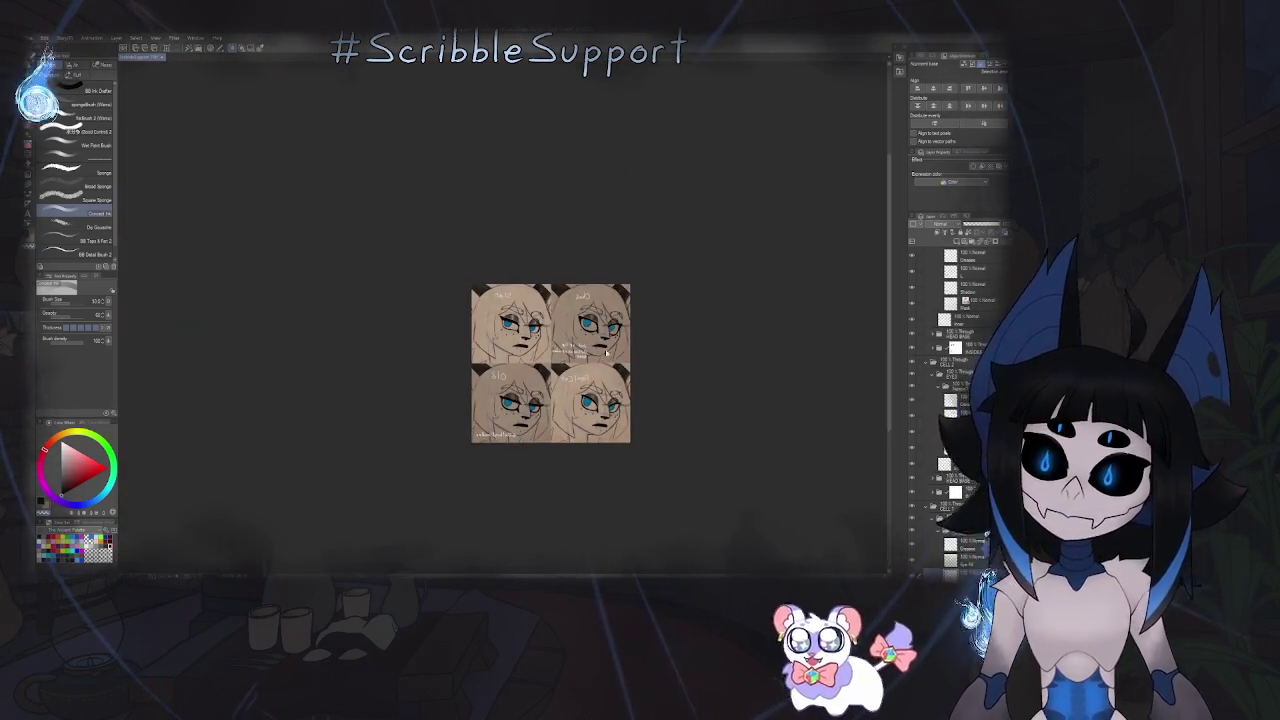
pyautogui.hotkey('ctrl', '0')
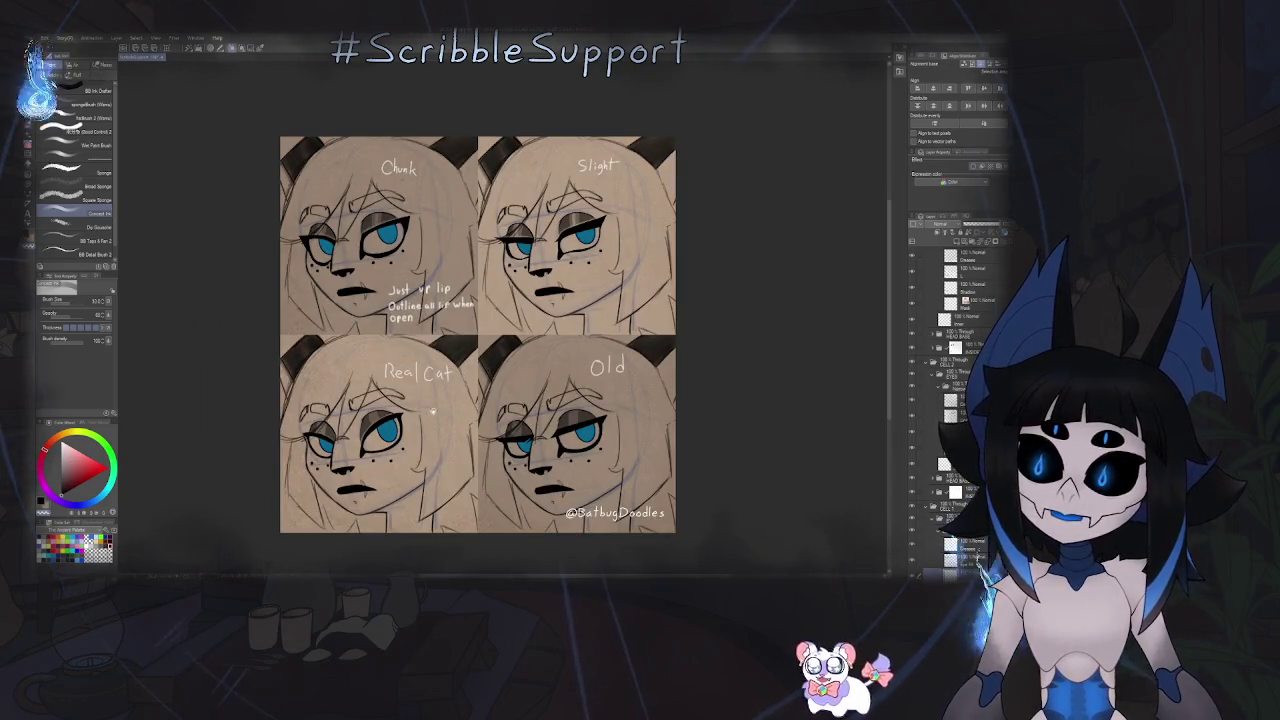
pyautogui.scroll(2, 433, 410)
pyautogui.scroll(4, 433, 410)
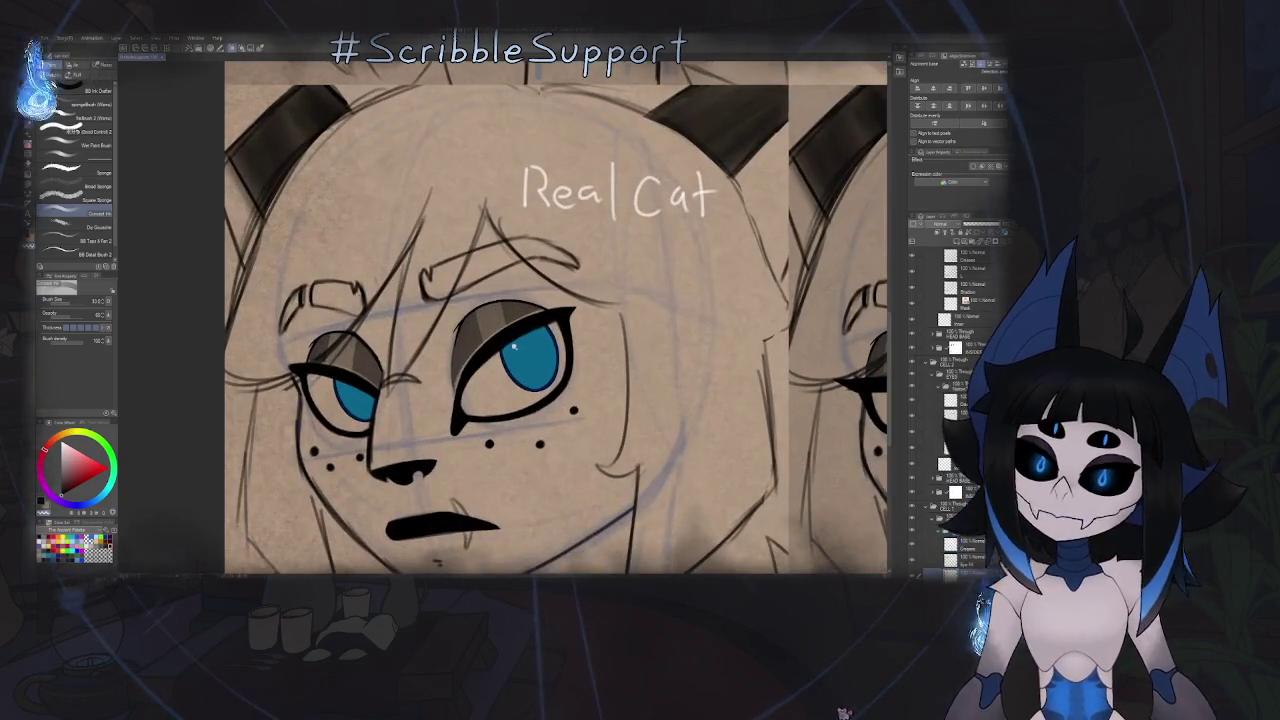
pyautogui.press('o')
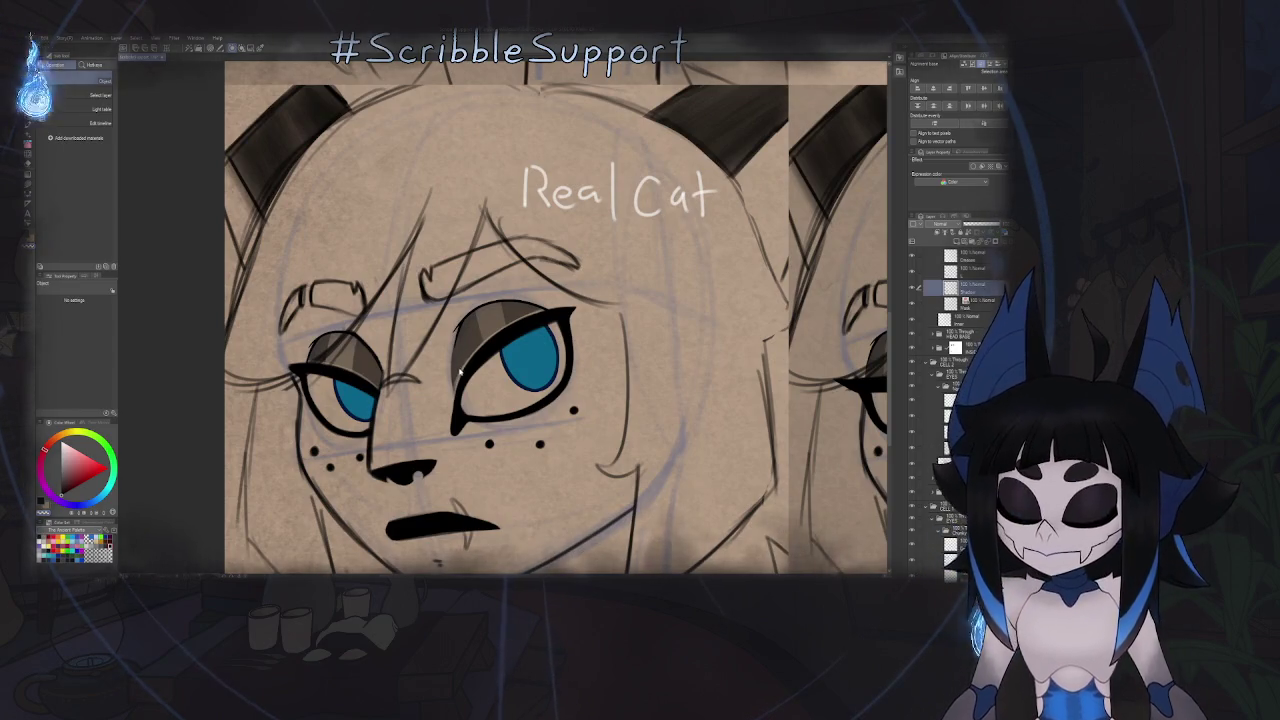
pyautogui.press('b')
pyautogui.scroll(1, 351, 288)
pyautogui.scroll(2, 351, 288)
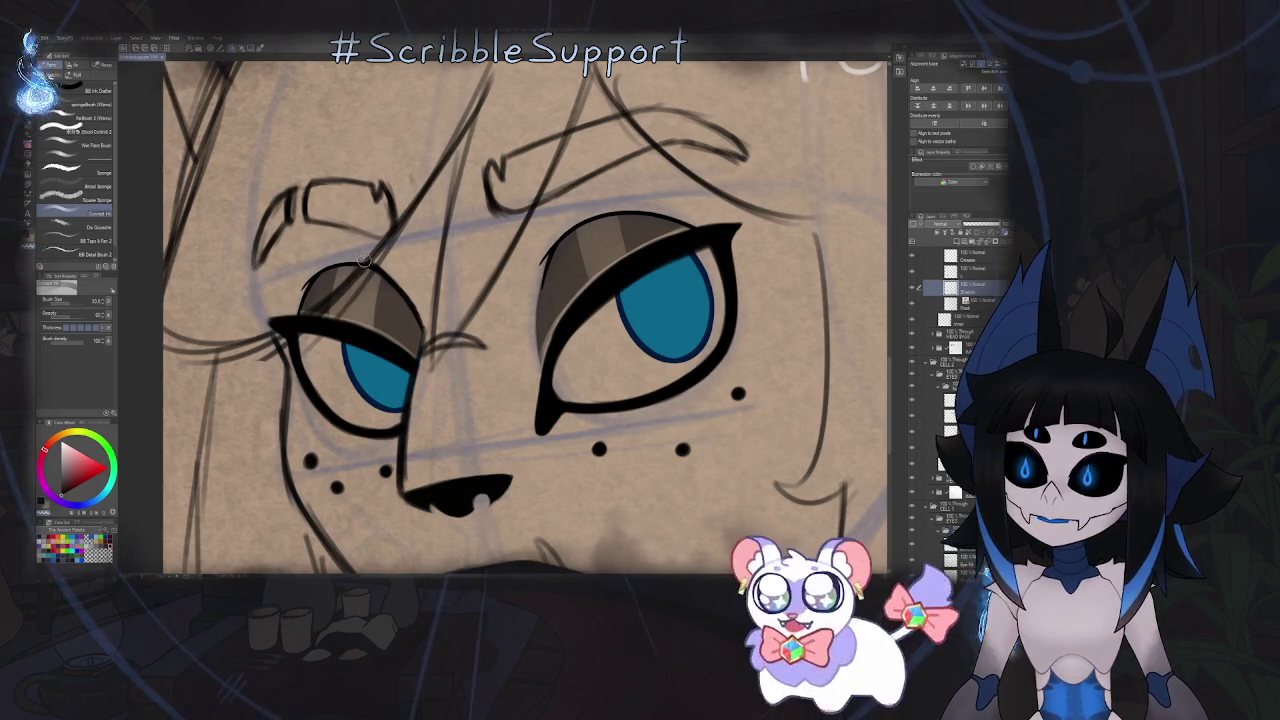
pyautogui.scroll(-2, 558, 293)
pyautogui.scroll(2, 558, 293)
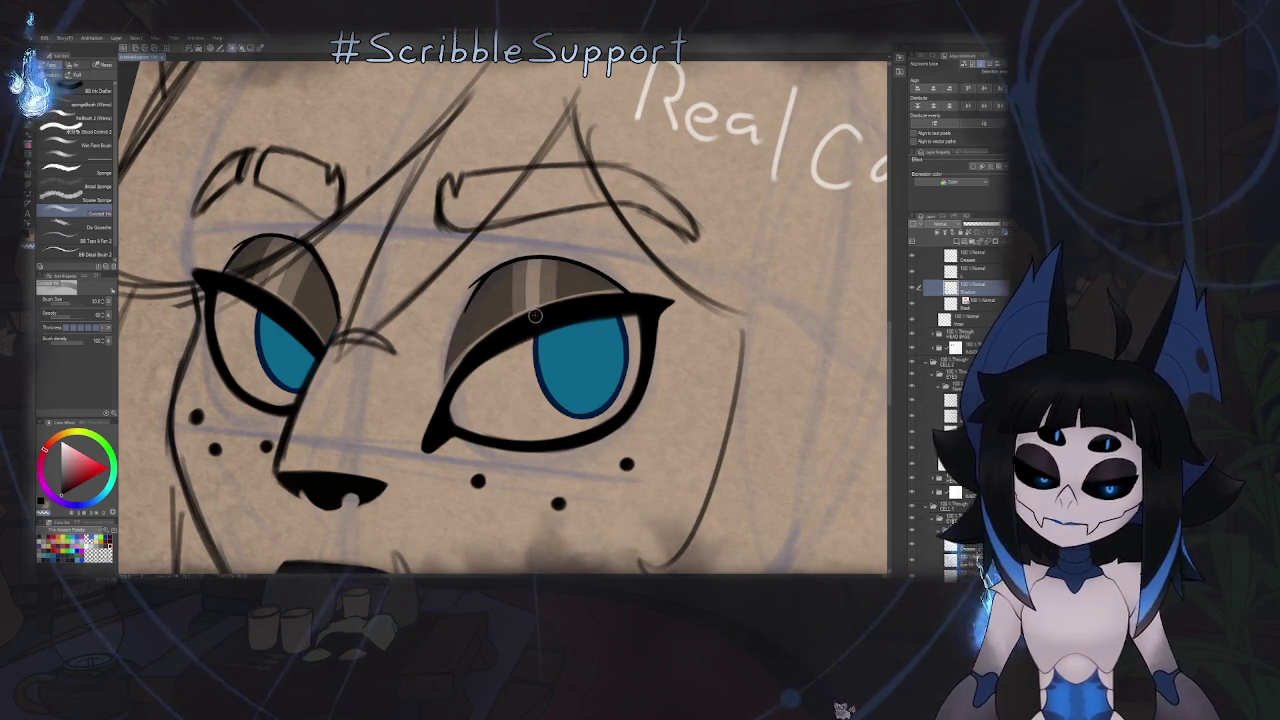
pyautogui.scroll(-1, 540, 260)
pyautogui.scroll(-3, 540, 260)
pyautogui.moveTo(802, 292); pyautogui.dragTo(565, 287)
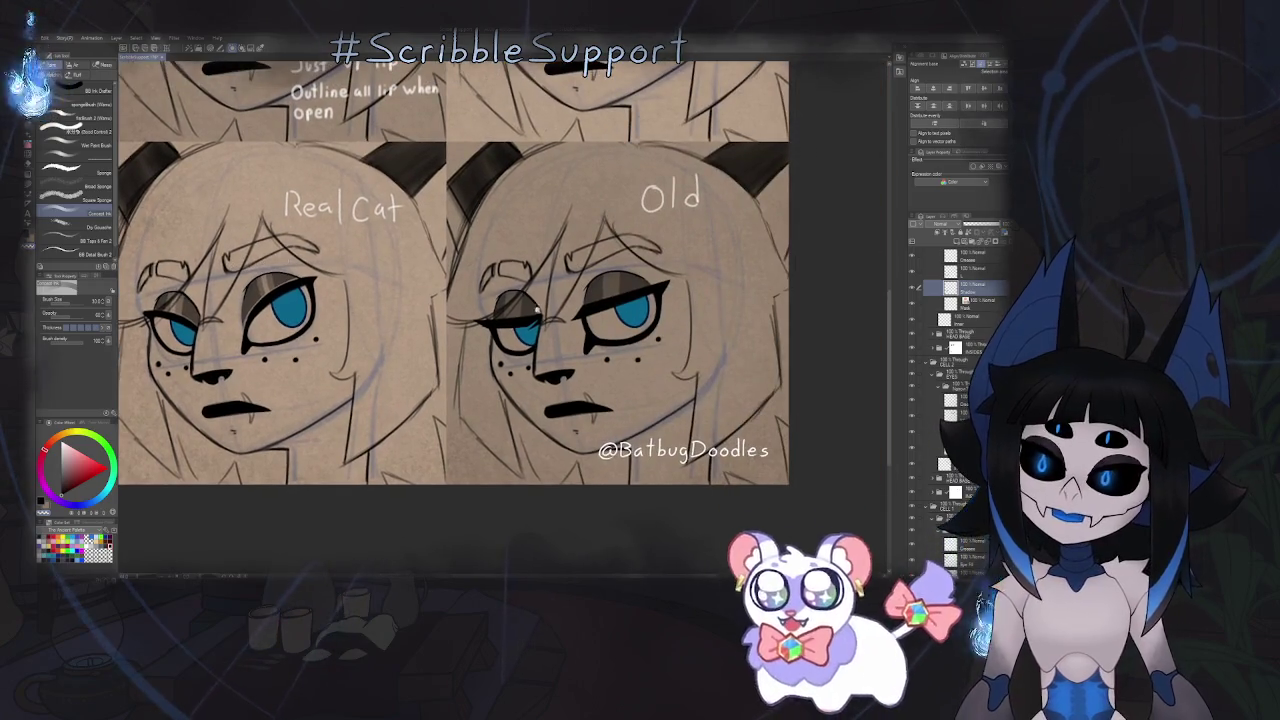
pyautogui.scroll(3, 566, 288)
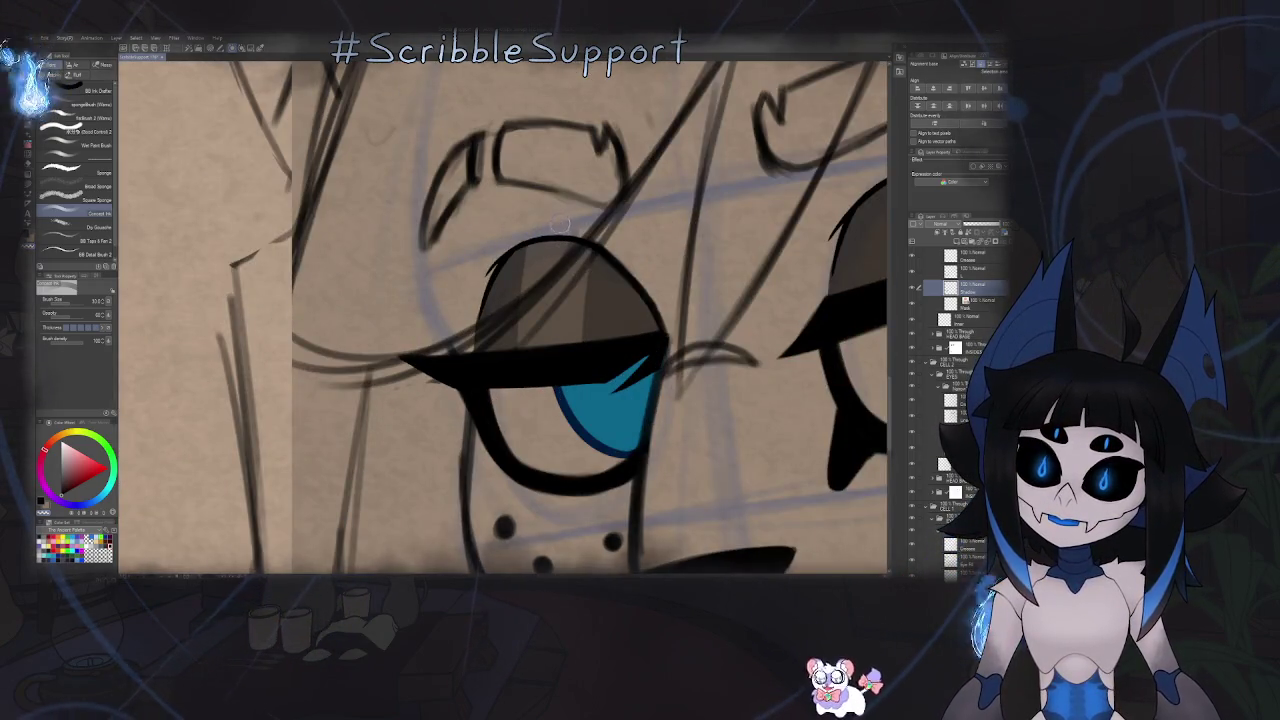
pyautogui.scroll(-3, 571, 263)
pyautogui.scroll(1, 420, 300)
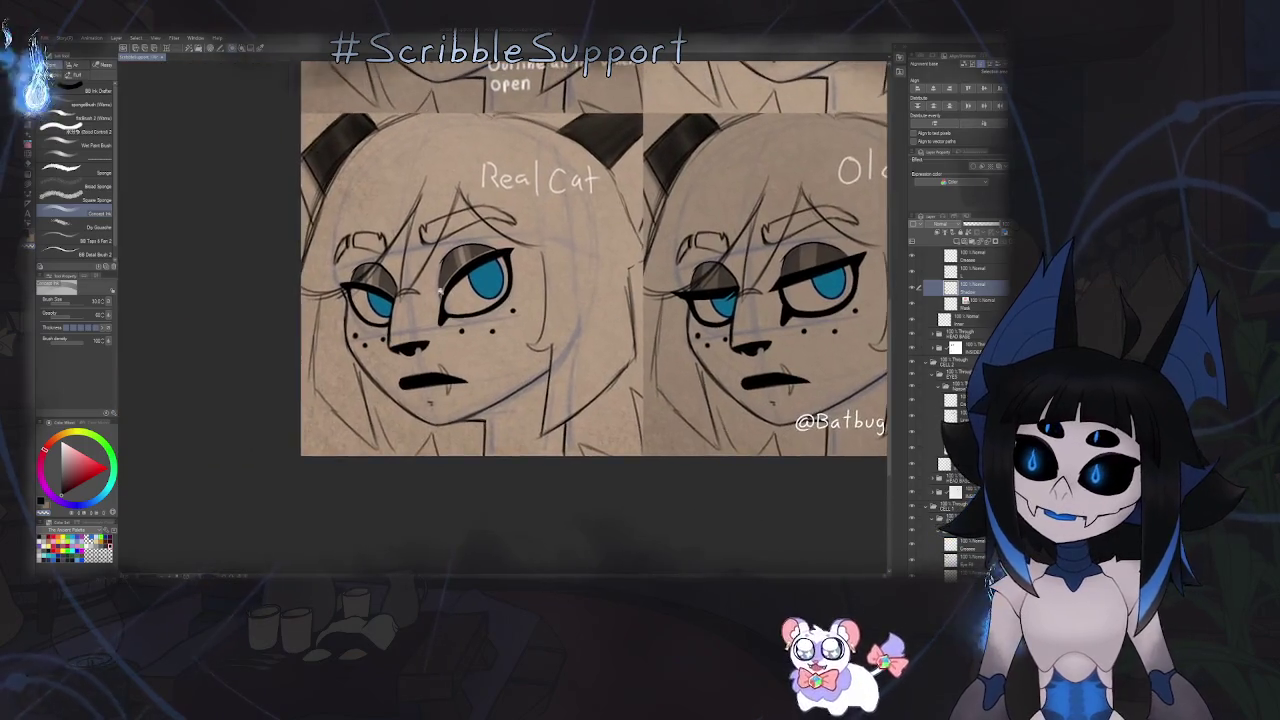
pyautogui.scroll(1, 440, 310)
pyautogui.scroll(2, 476, 323)
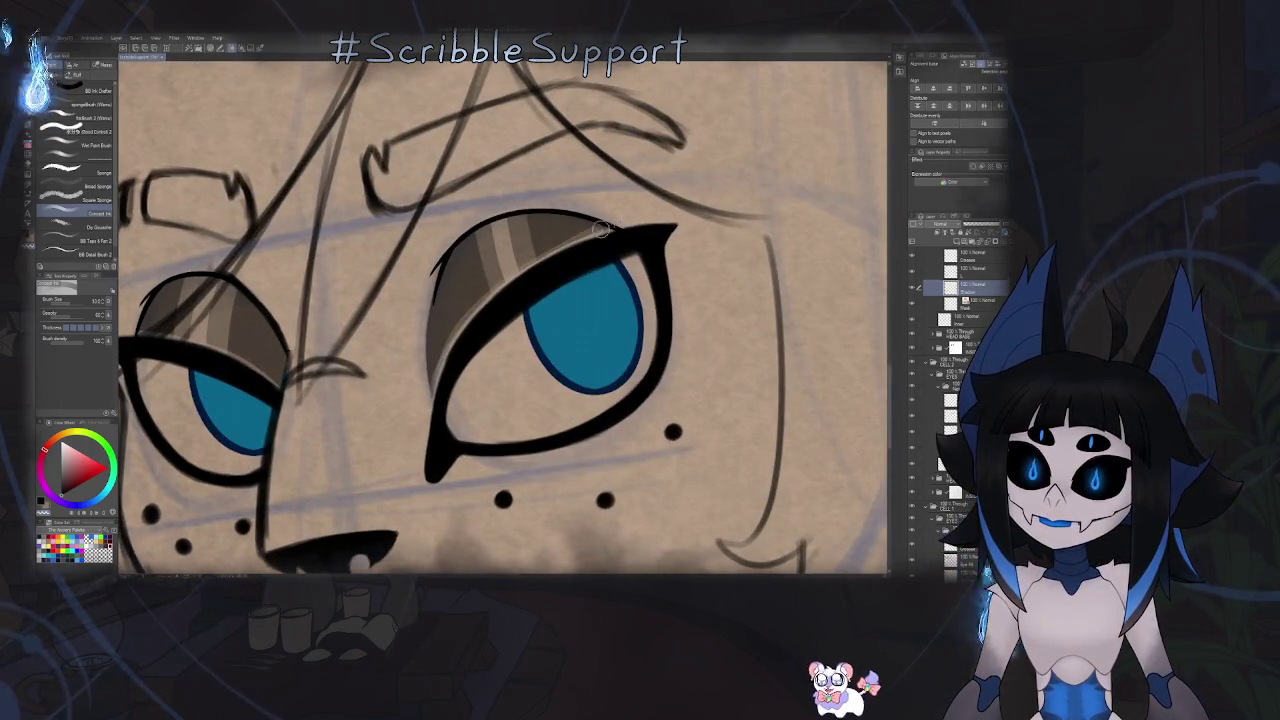
pyautogui.moveTo(455, 347)
pyautogui.mouseDown()
pyautogui.moveTo(580, 297)
pyautogui.moveTo(648, 238)
pyautogui.mouseUp()
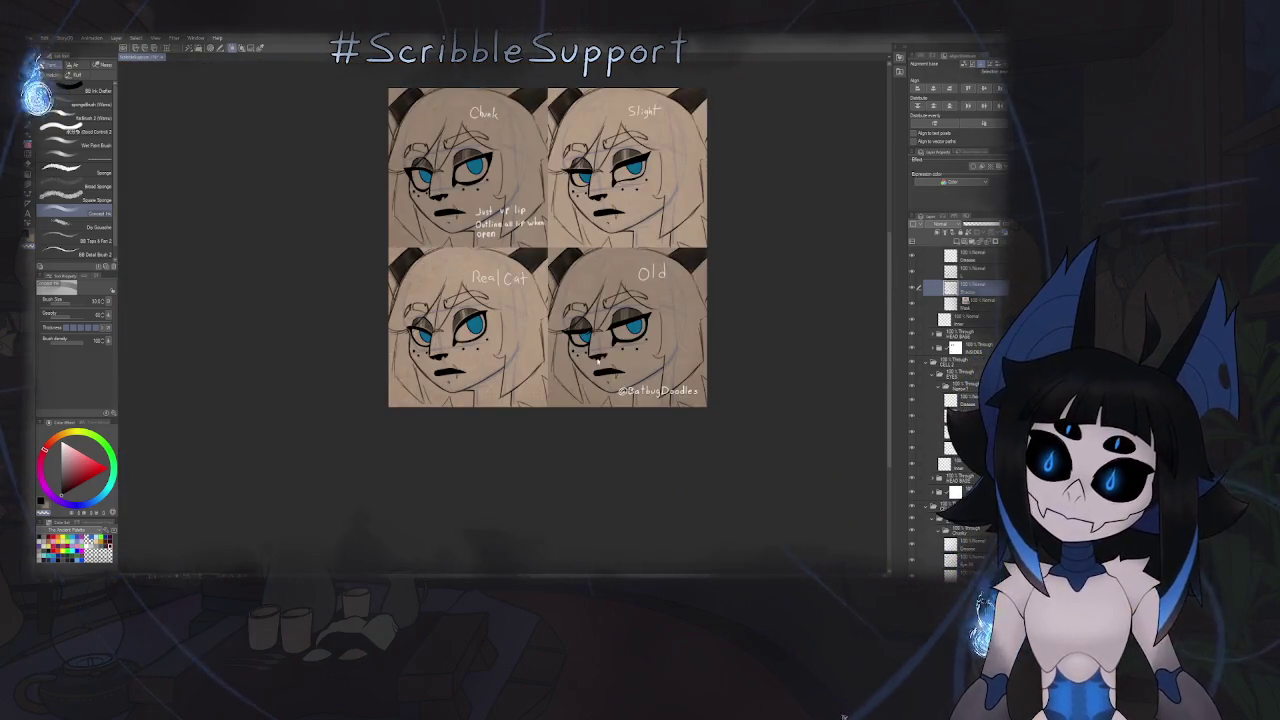
pyautogui.press('o')
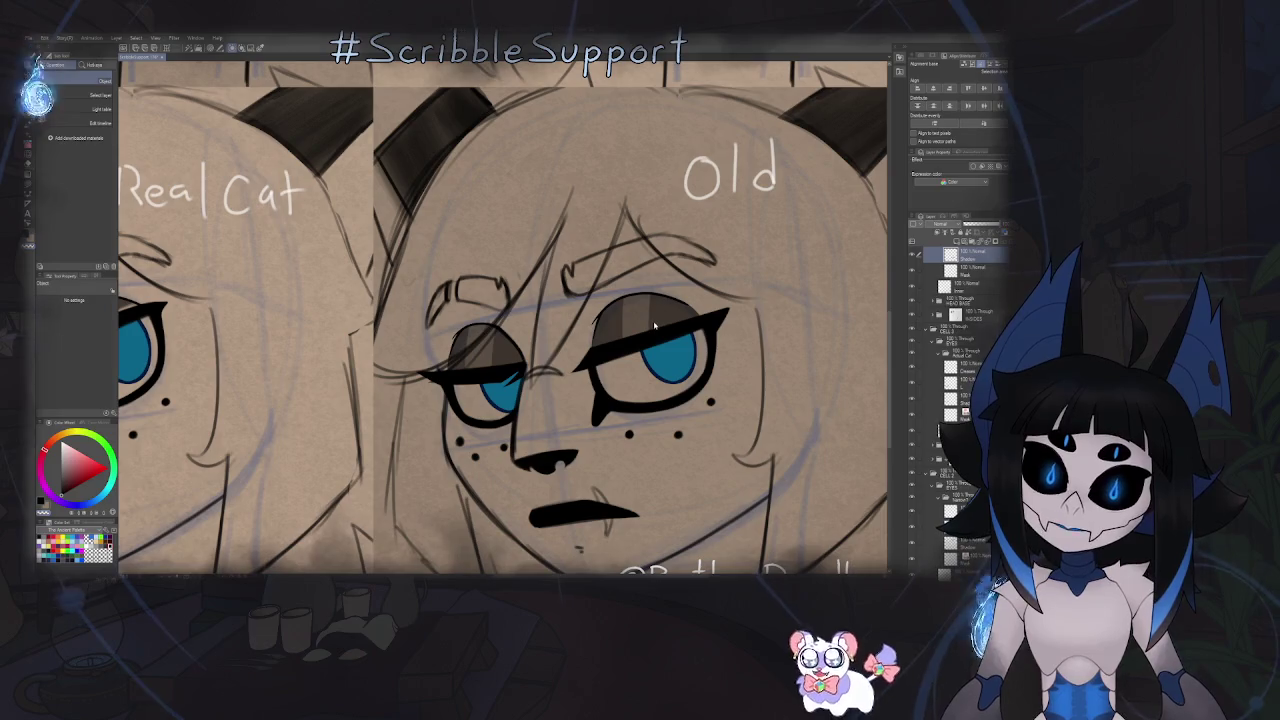
pyautogui.press('b')
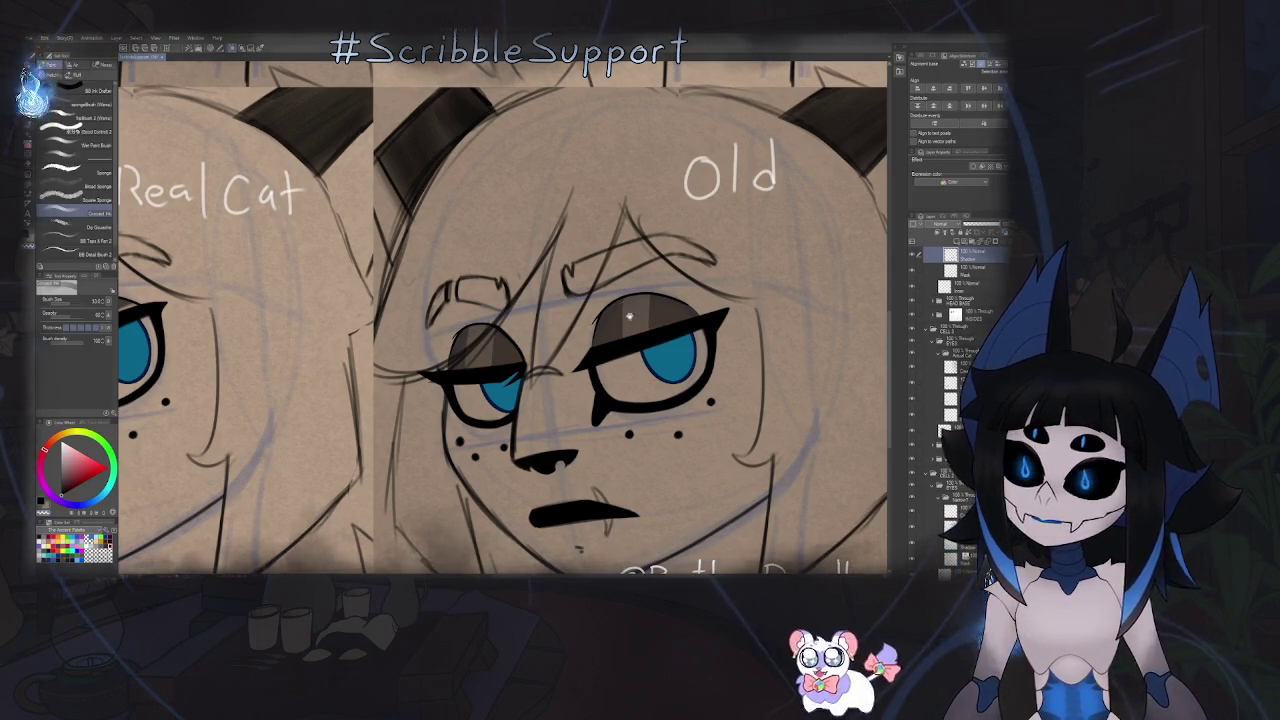
pyautogui.scroll(2, 629, 316)
pyautogui.scroll(2, 600, 295)
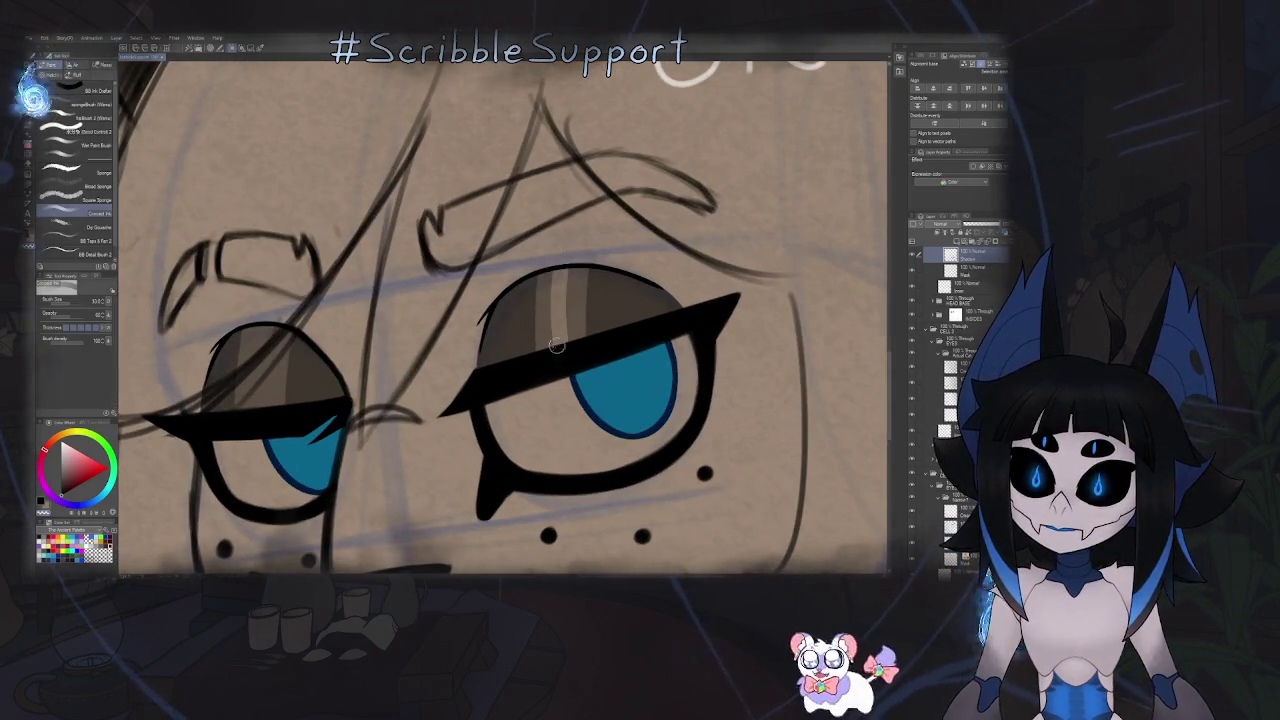
pyautogui.scroll(-1, 556, 346)
pyautogui.scroll(1, 333, 280)
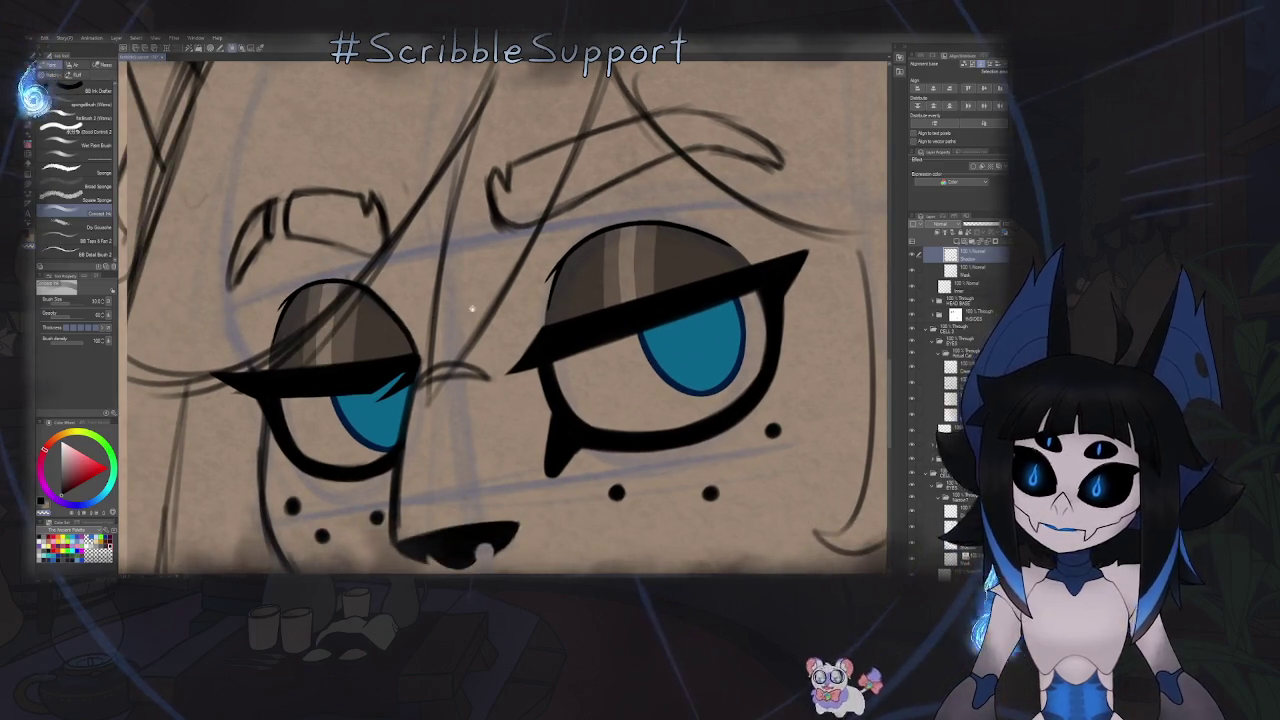
pyautogui.hscroll(2, 659, 325)
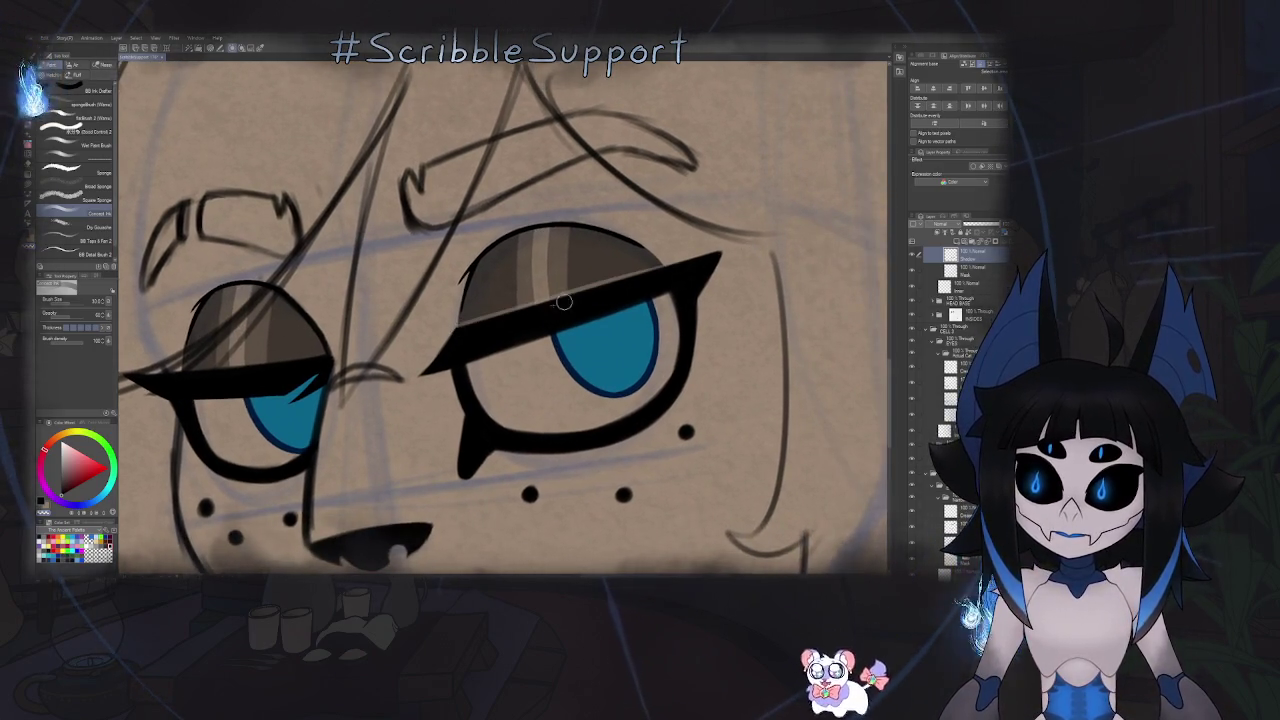
pyautogui.hscroll(-2, 424, 337)
pyautogui.scroll(-1, 424, 337)
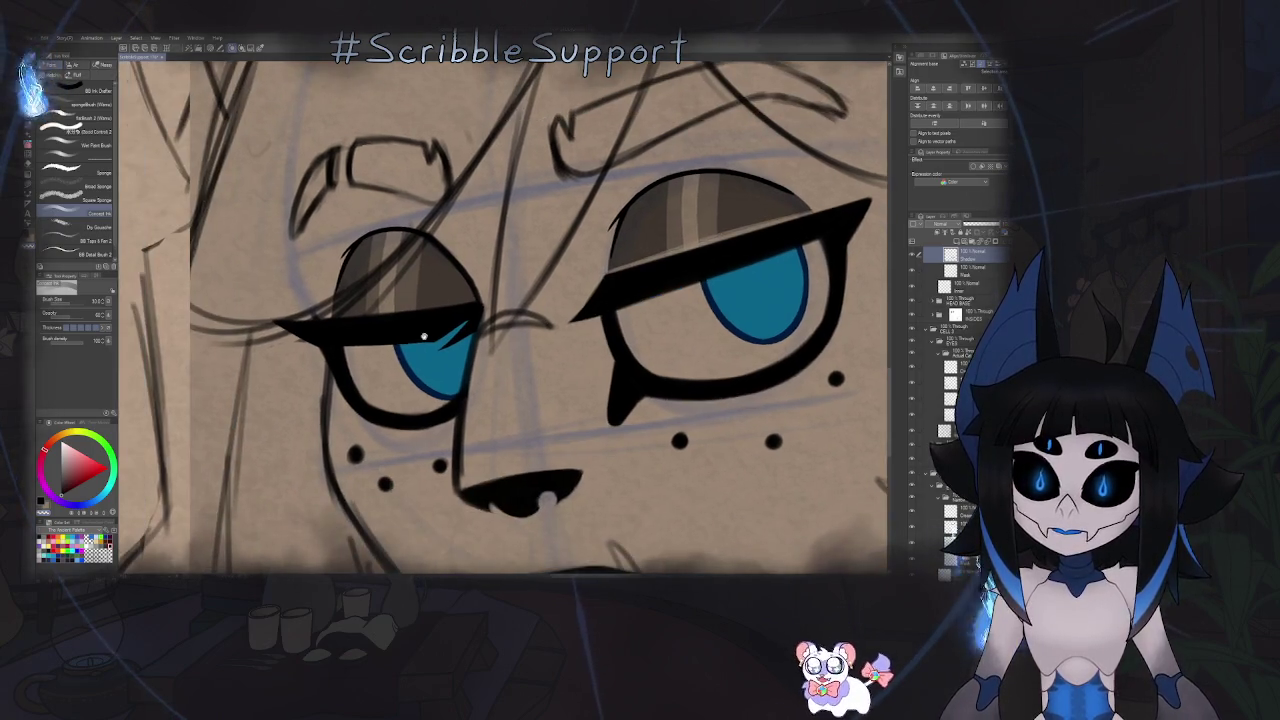
pyautogui.press('-')
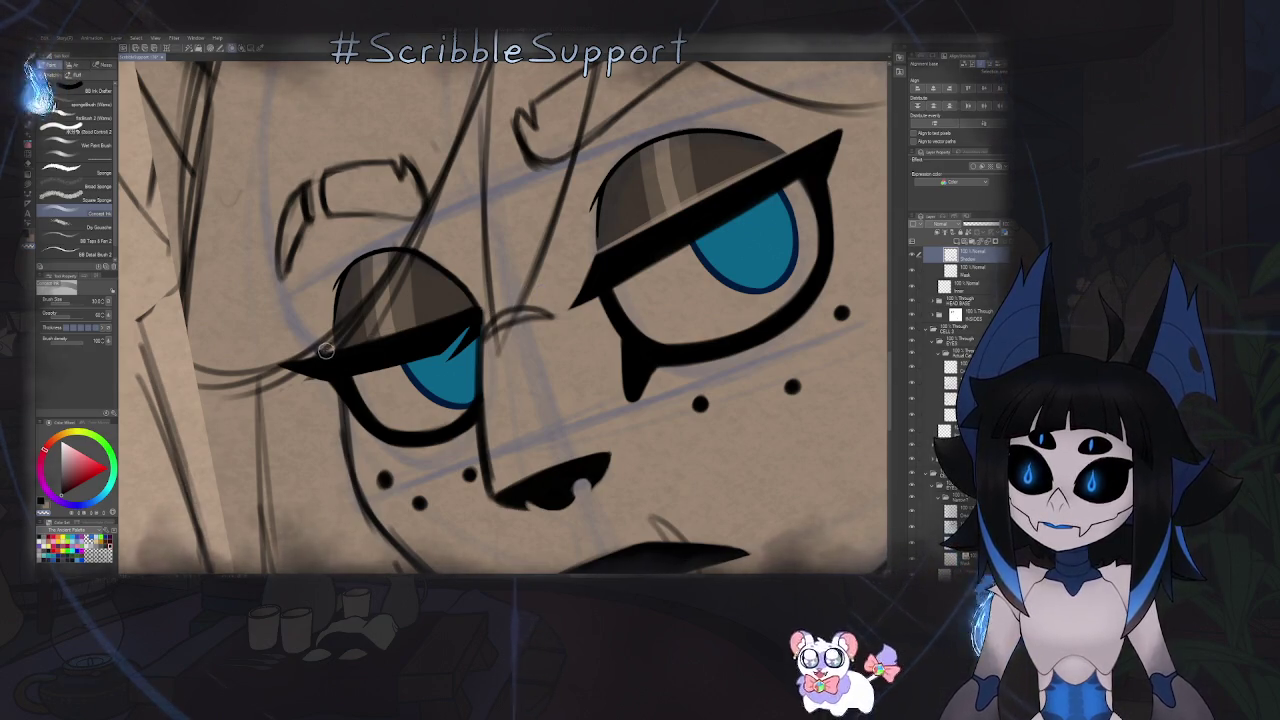
pyautogui.scroll(-5, 496, 306)
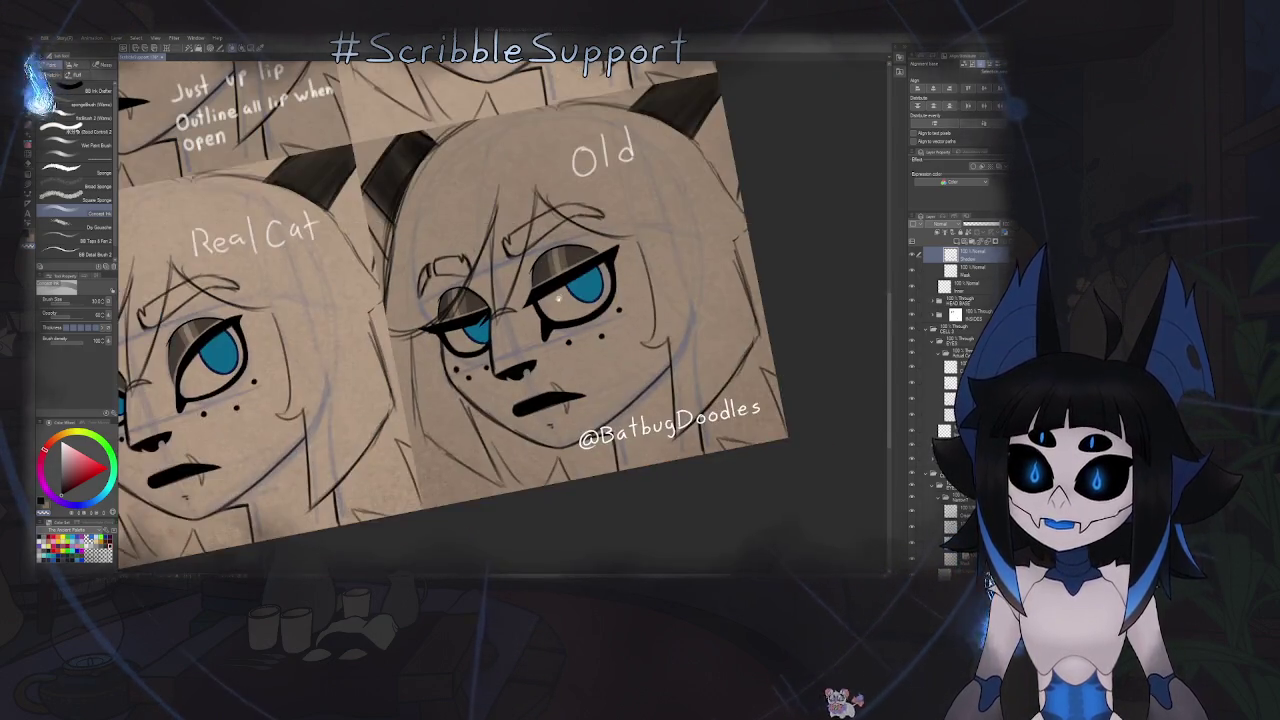
pyautogui.scroll(-5, 496, 306)
pyautogui.press('=')
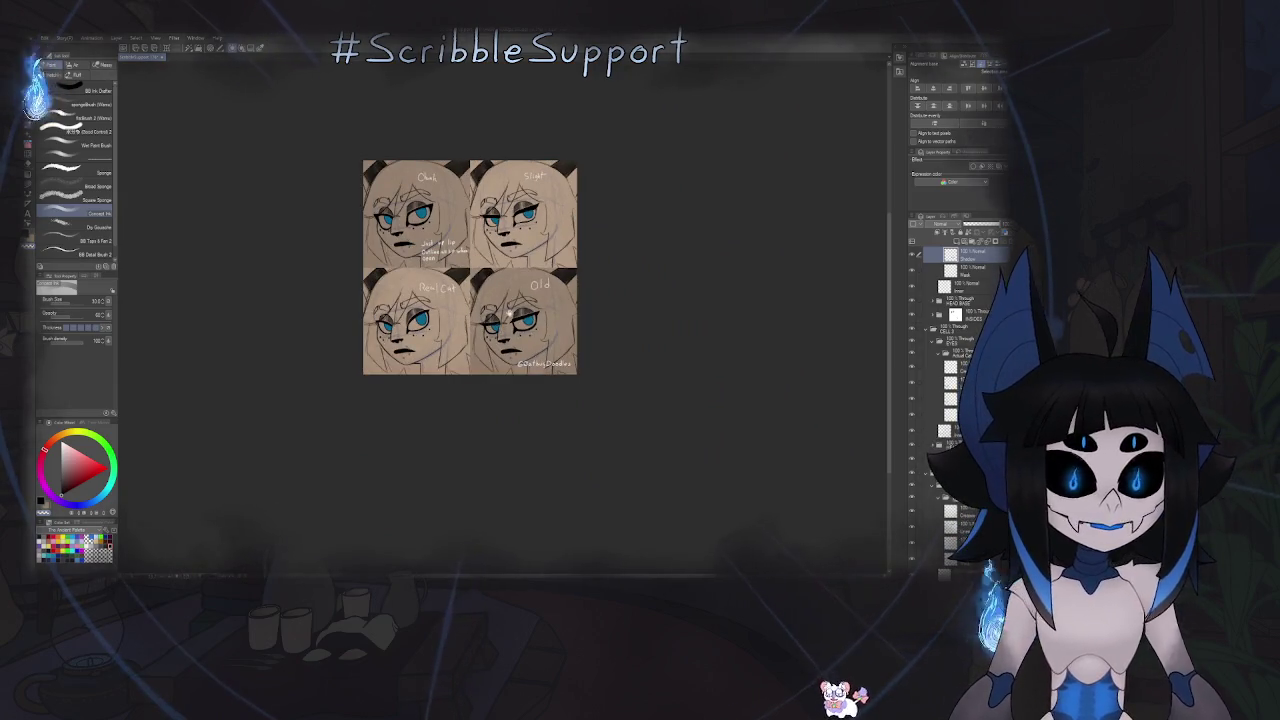
pyautogui.scroll(1, 509, 315)
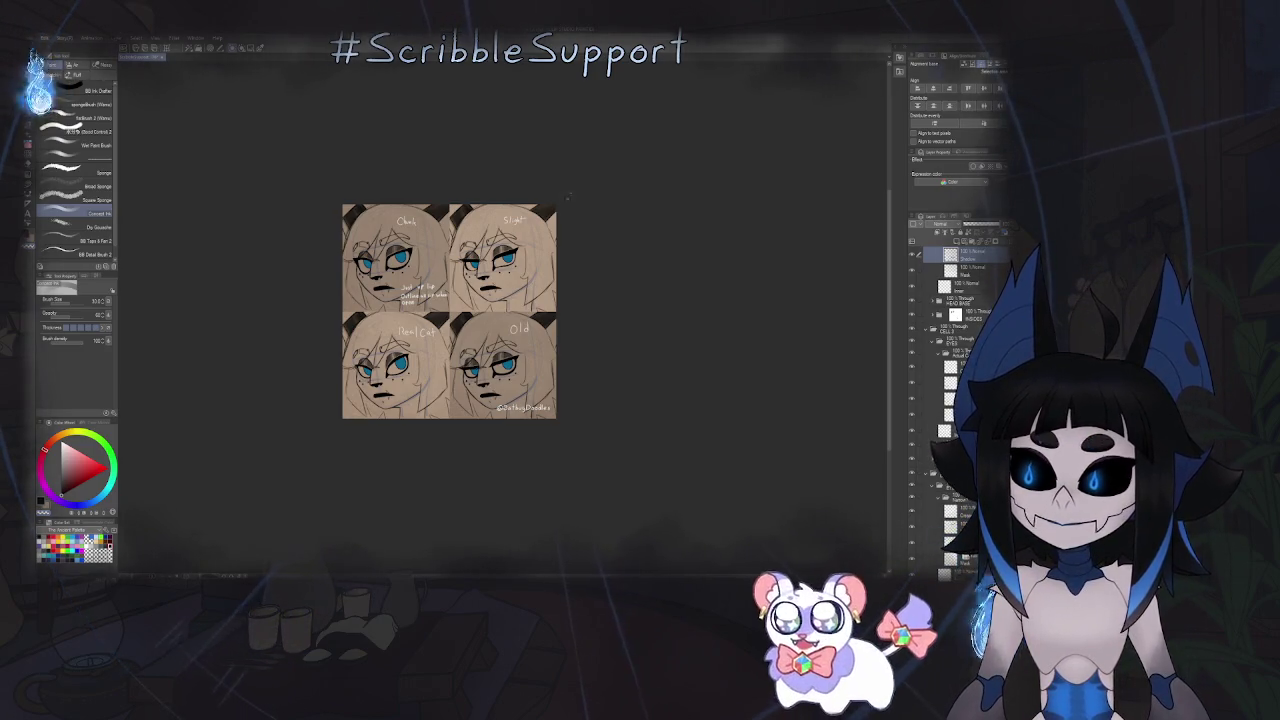
pyautogui.scroll(-1, 460, 430)
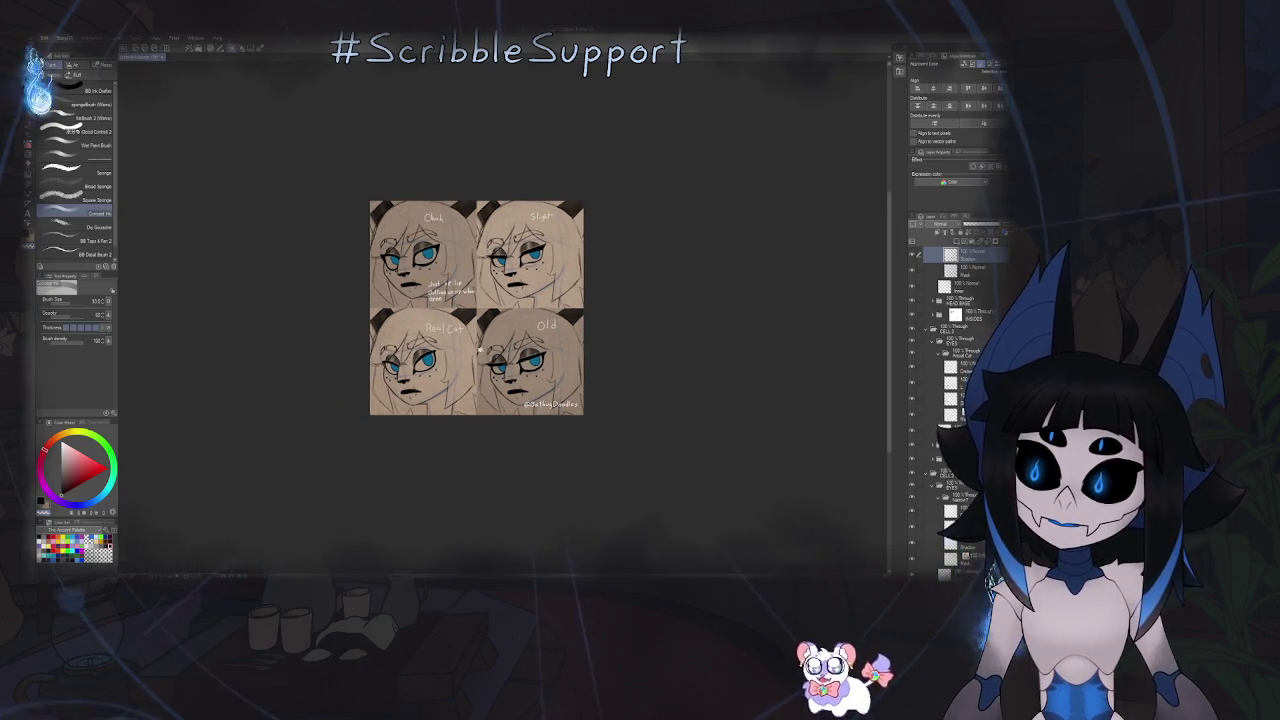
pyautogui.scroll(-2, 460, 430)
pyautogui.scroll(-1, 476, 395)
pyautogui.scroll(3, 472, 360)
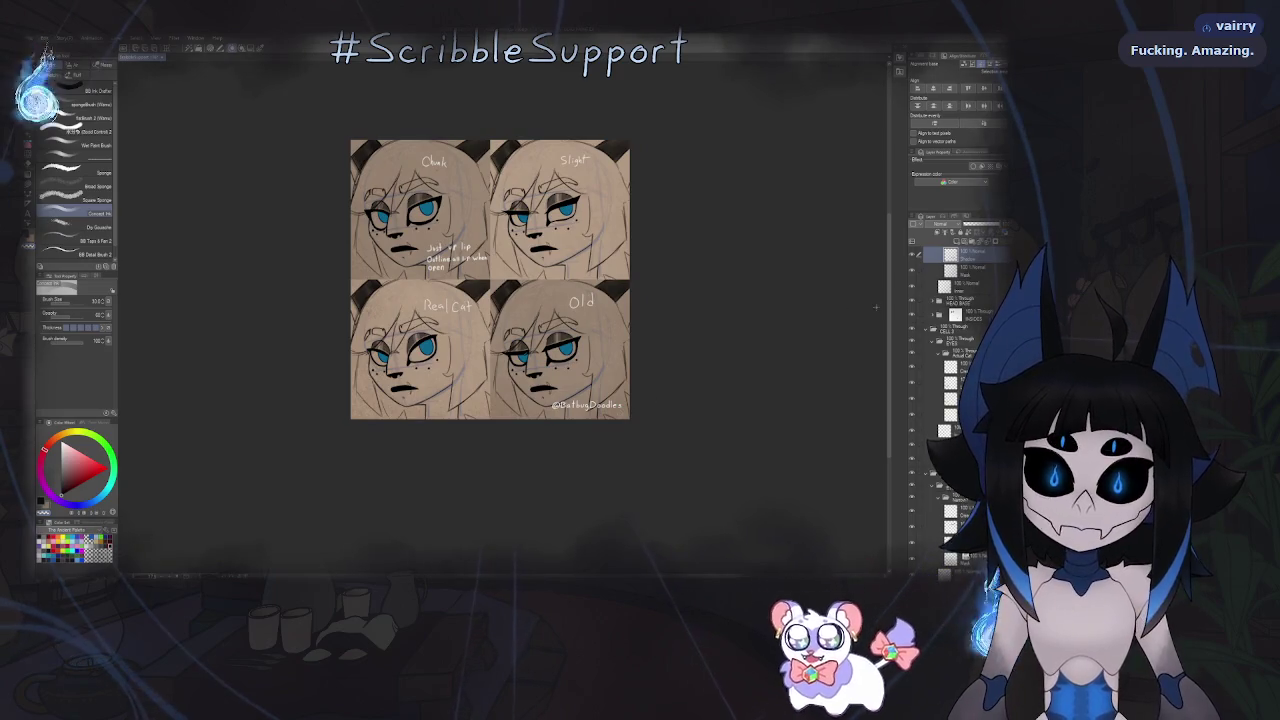
pyautogui.scroll(-2, 950, 330)
pyautogui.scroll(-2, 950, 330)
pyautogui.scroll(-1, 950, 330)
pyautogui.scroll(-1, 950, 330)
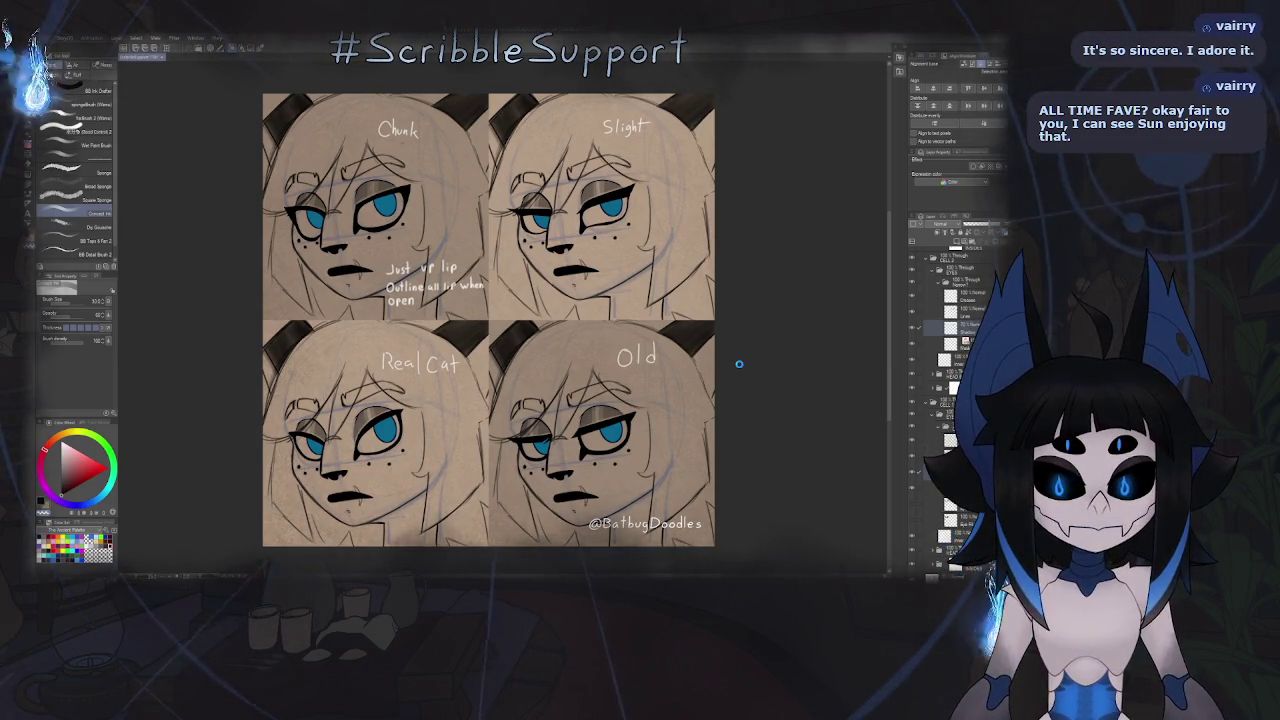
pyautogui.hotkey('ctrl', 's')
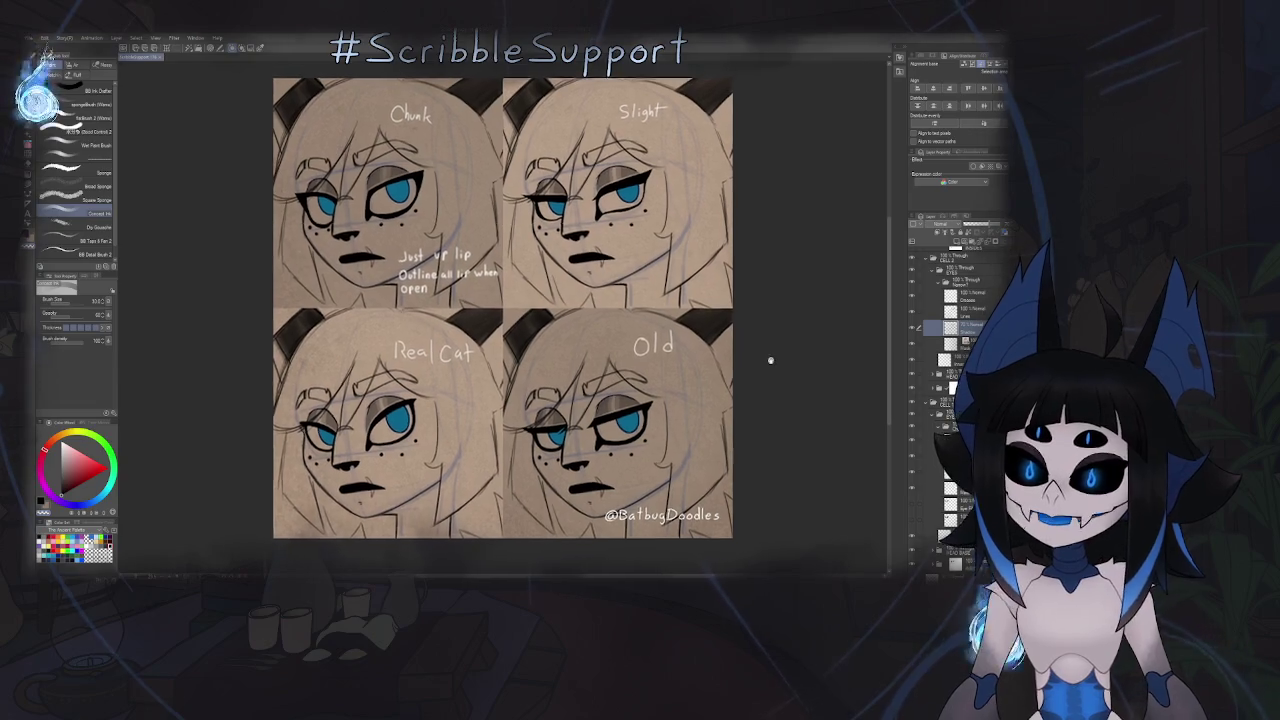
# - Switch to the pen and pencil tools
pyautogui.press('p')
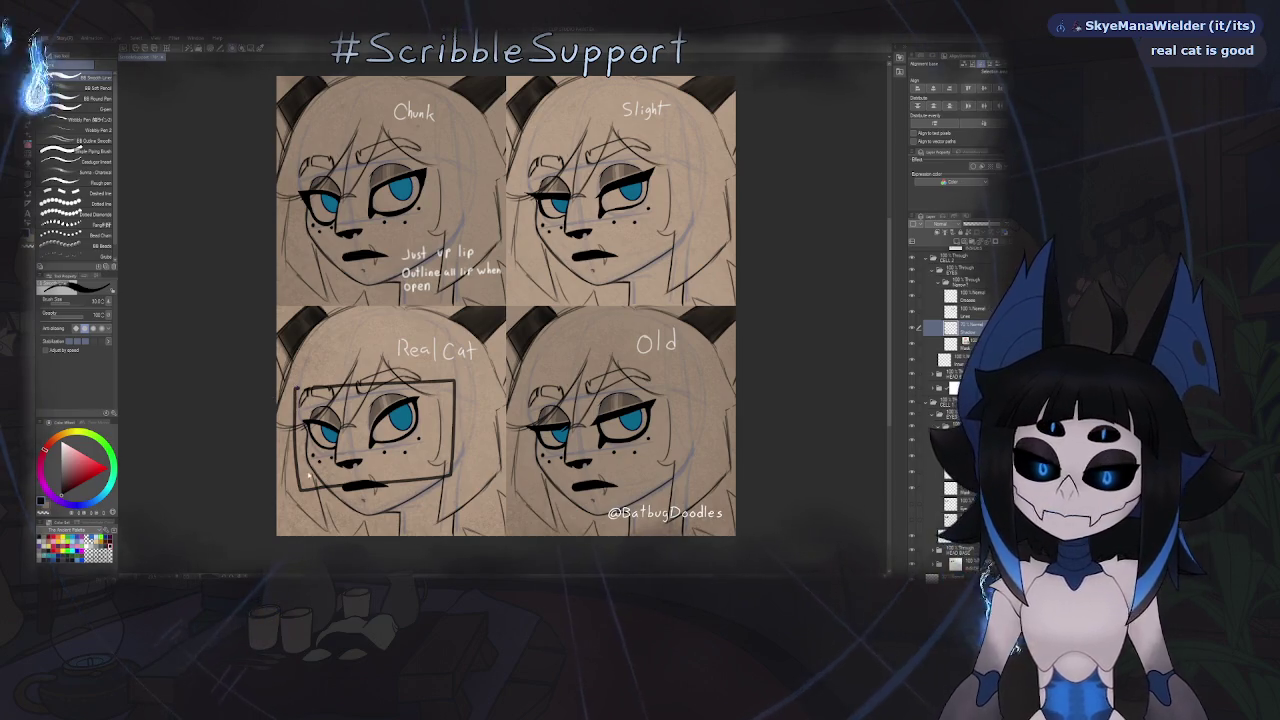
pyautogui.hotkey('ctrl', 'z')
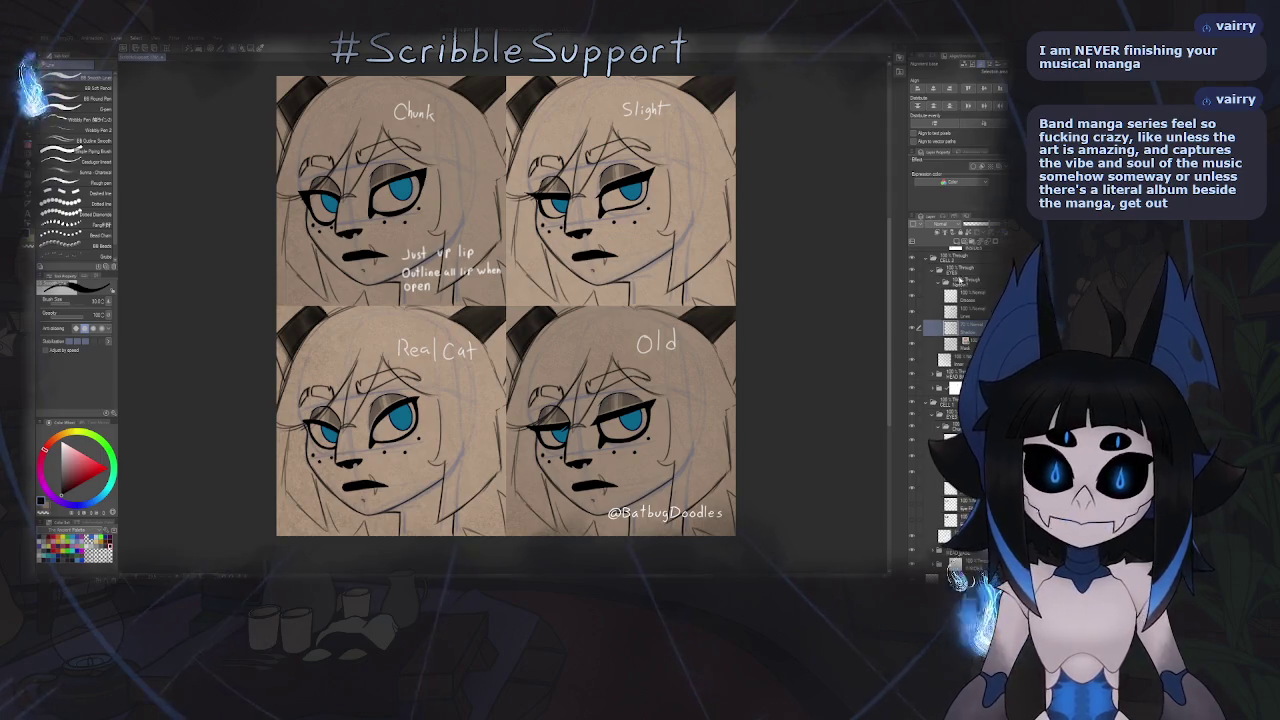
# - Collapse the Narrow layer folder and the other open folders in the Layer panel
pyautogui.click(935, 281)
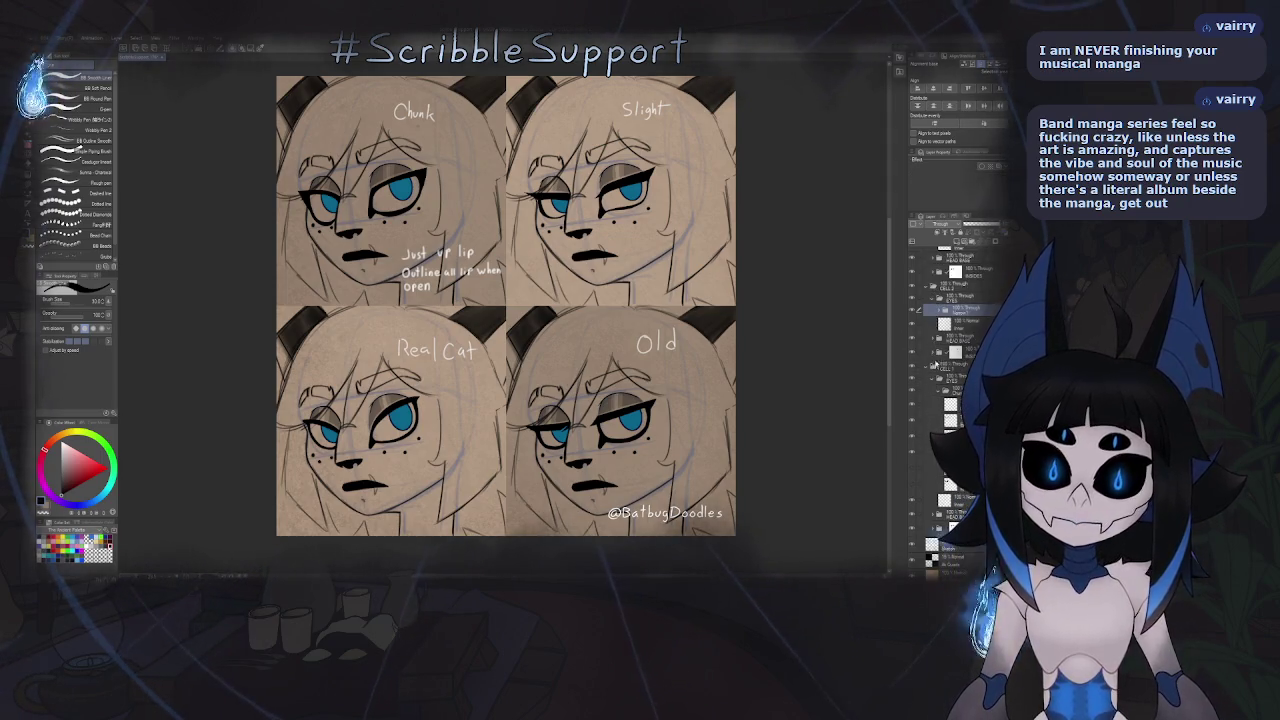
pyautogui.click(933, 378)
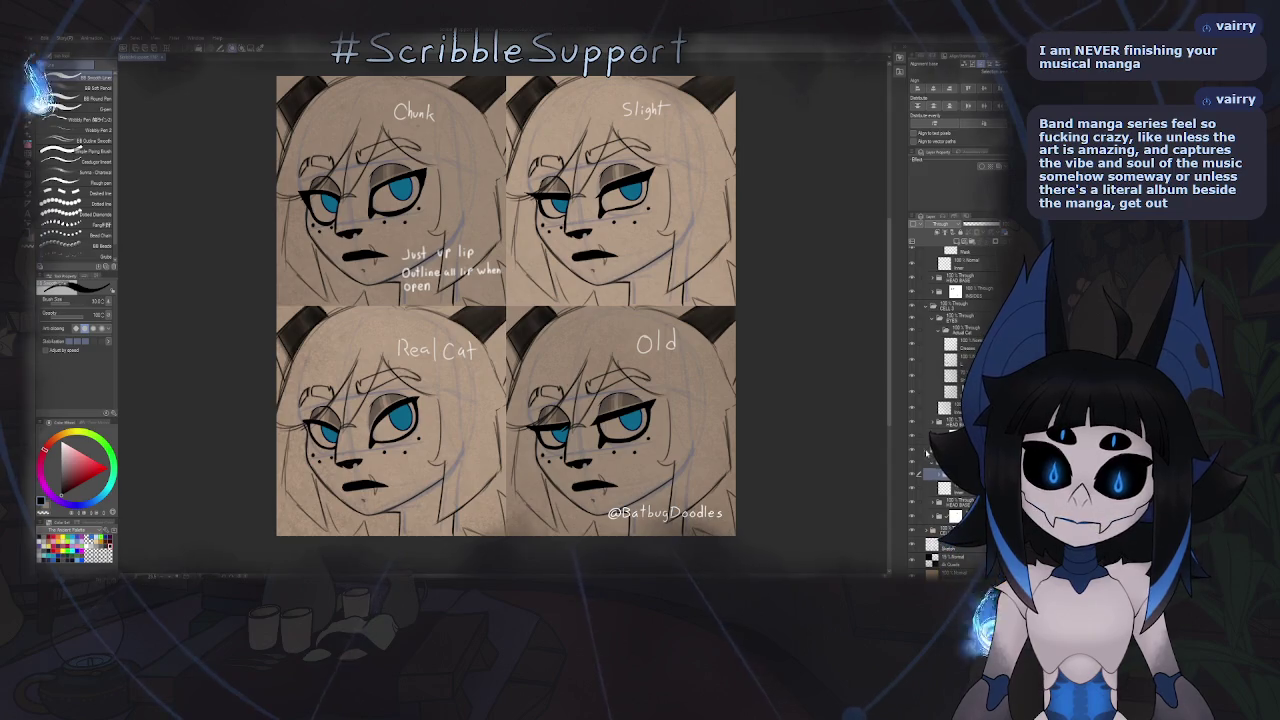
pyautogui.scroll(3, 927, 452)
pyautogui.scroll(3, 929, 386)
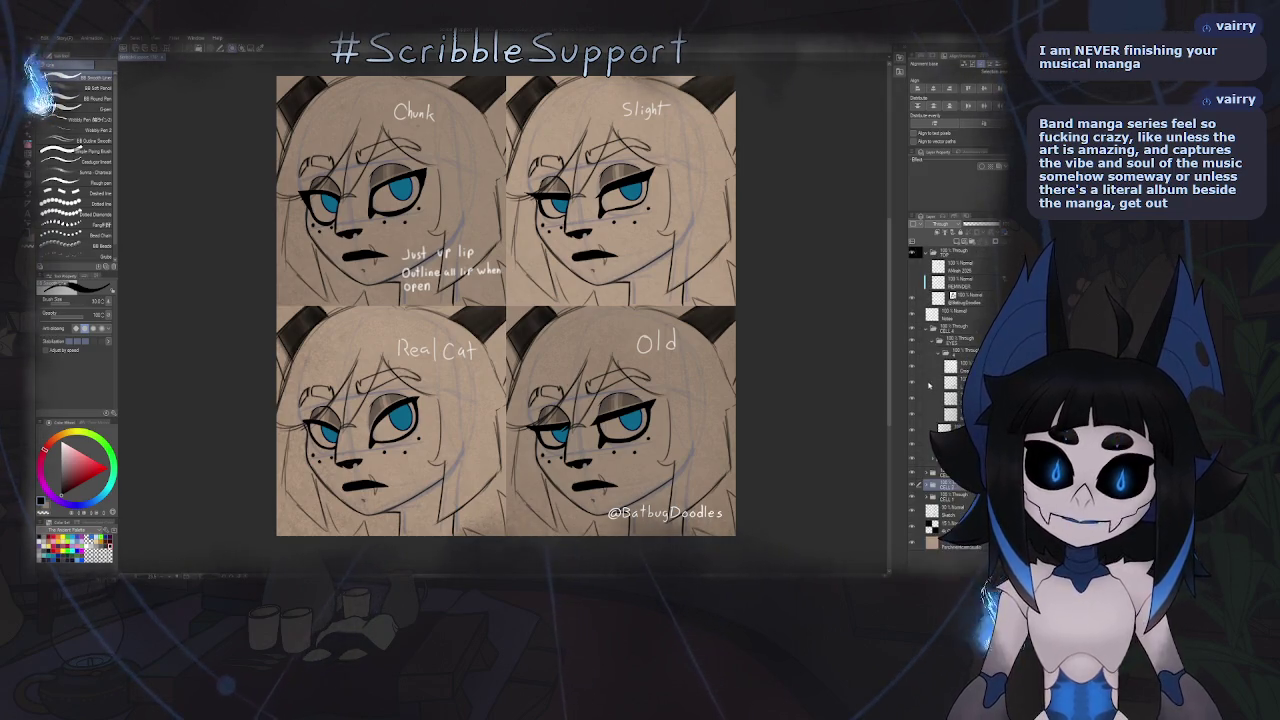
pyautogui.click(931, 355)
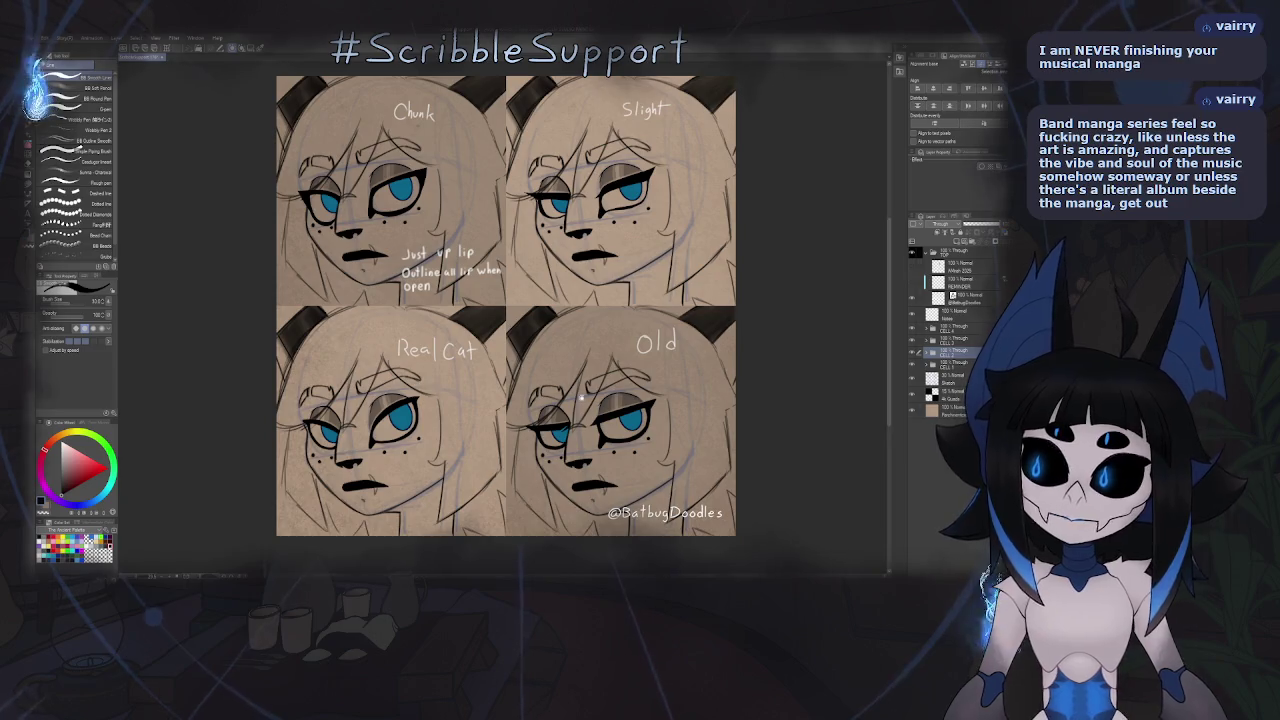
# - Pan and zoom the canvas to show all four panels including Old
pyautogui.moveTo(575, 403); pyautogui.dragTo(728, 391)
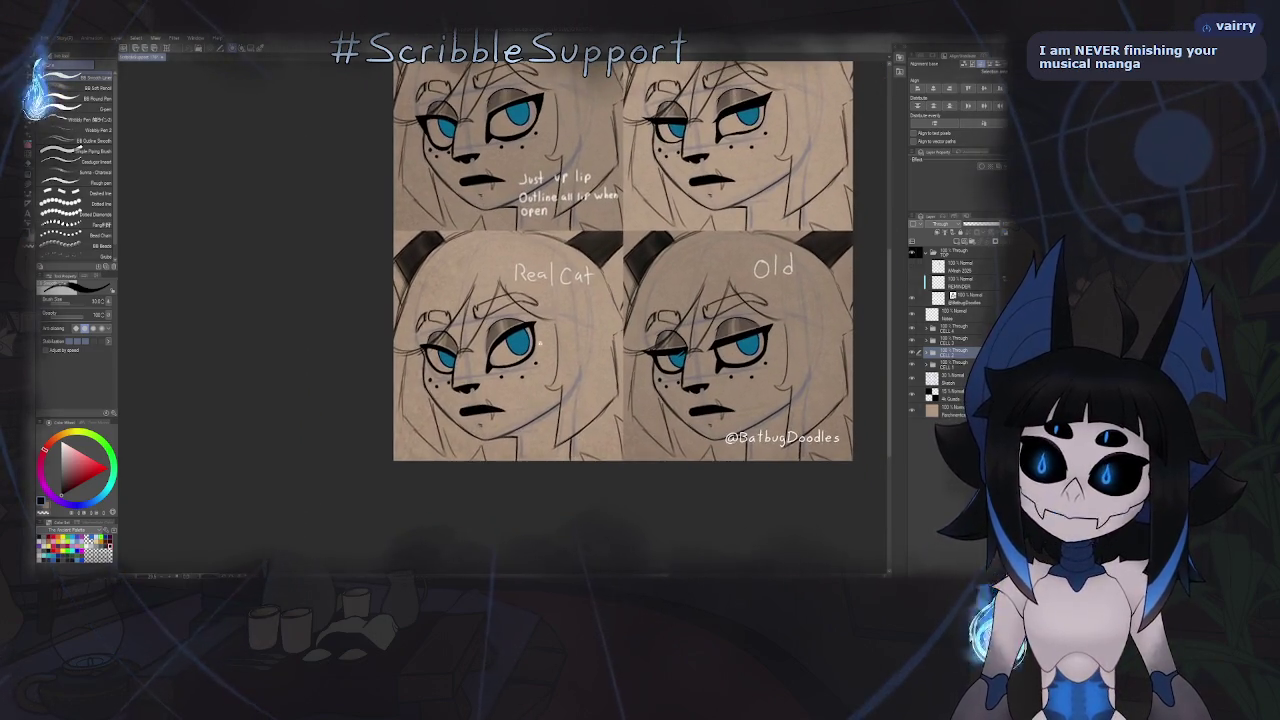
pyautogui.scroll(3, 547, 376)
pyautogui.scroll(-2, 547, 376)
pyautogui.scroll(-1, 547, 376)
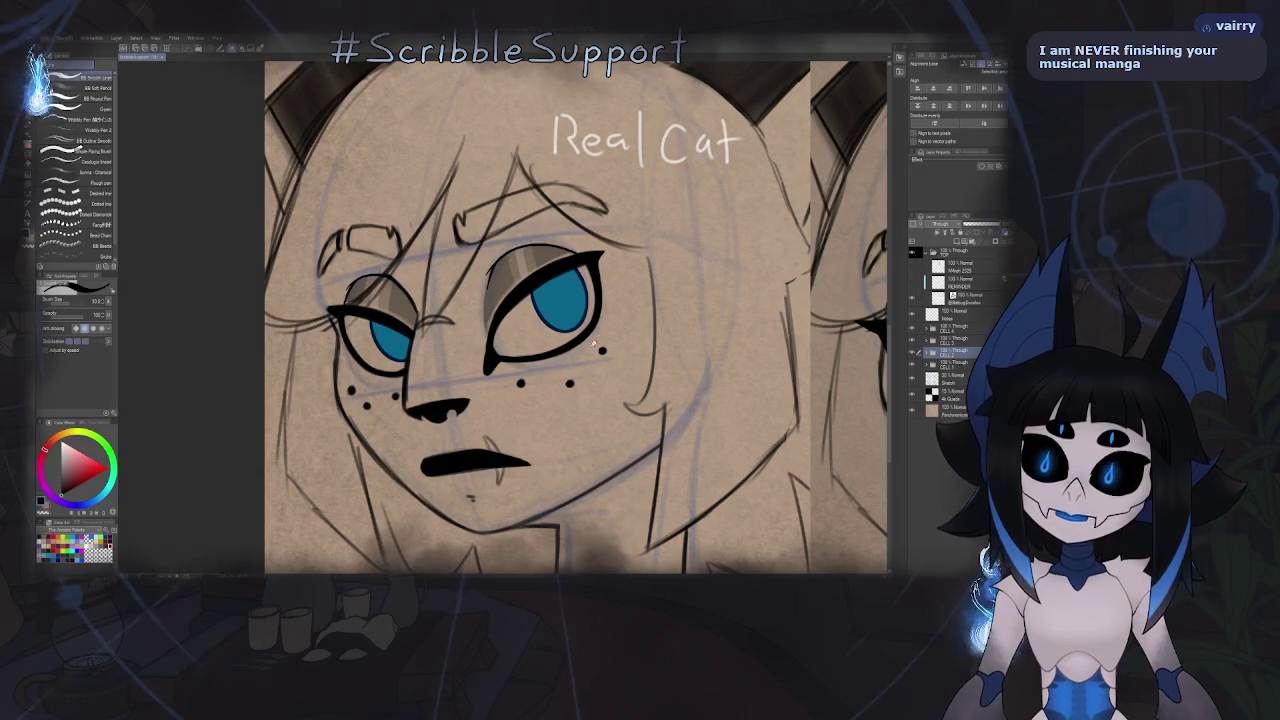
pyautogui.scroll(-2, 876, 445)
pyautogui.moveTo(688, 443); pyautogui.dragTo(593, 555)
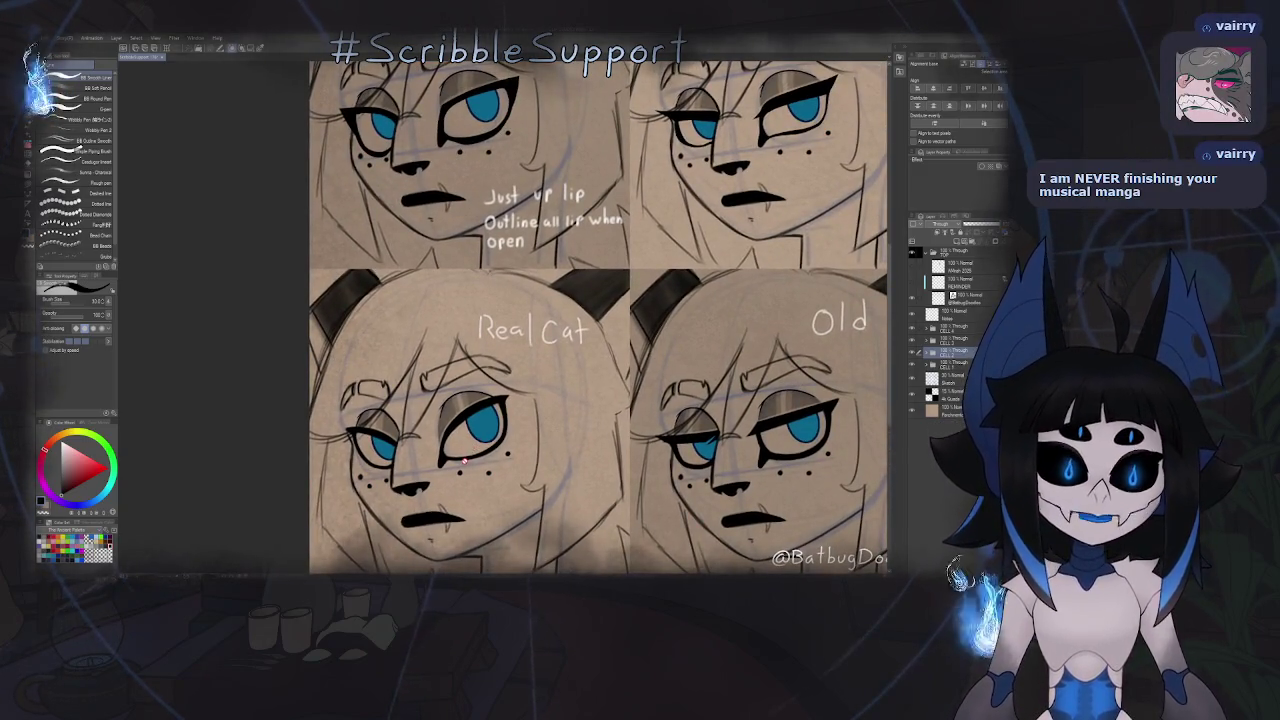
pyautogui.scroll(-2, 507, 418)
pyautogui.scroll(-1, 540, 425)
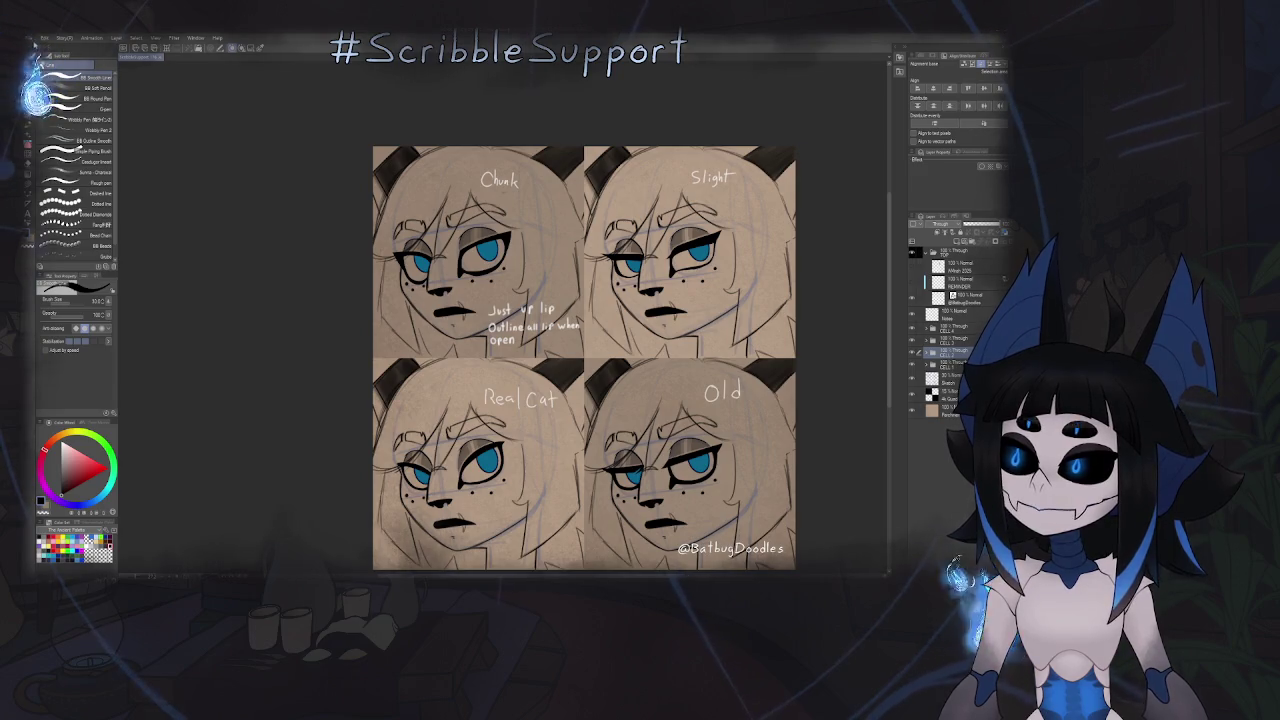
# - Create and confirm a new document with File > New from Clipboard
pyautogui.click(33, 39)
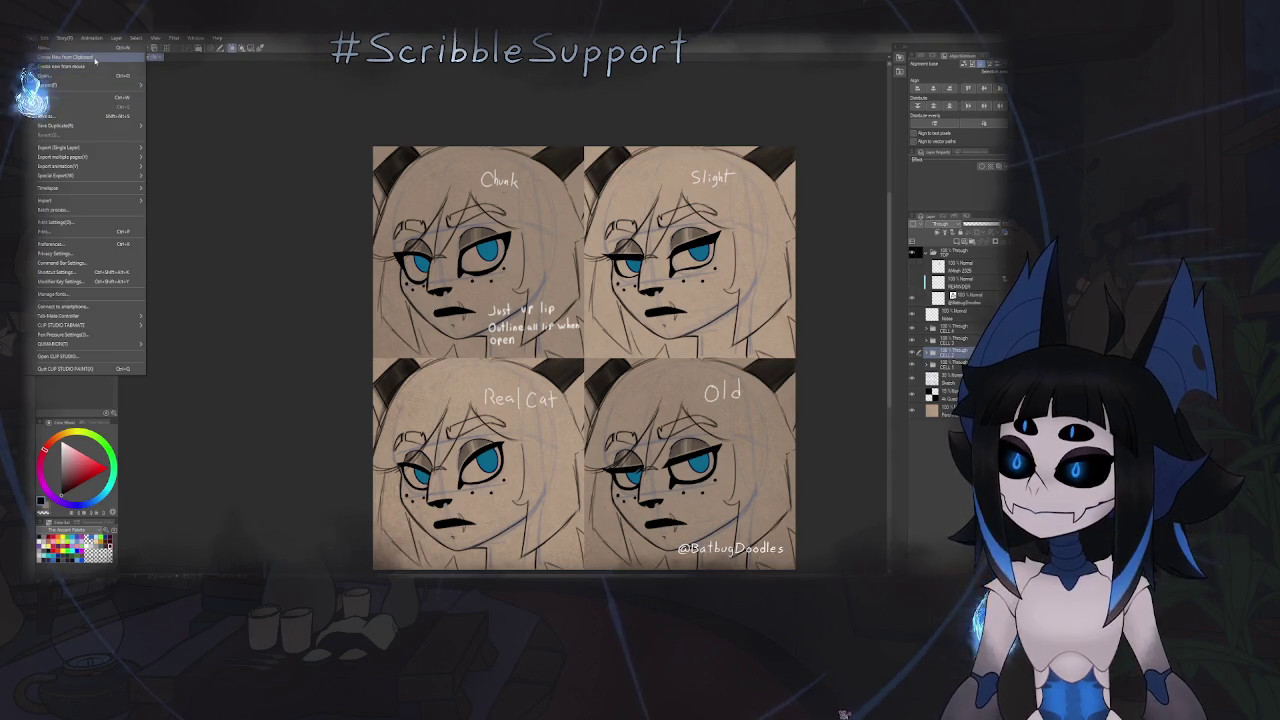
pyautogui.click(77, 50)
pyautogui.click(612, 212)
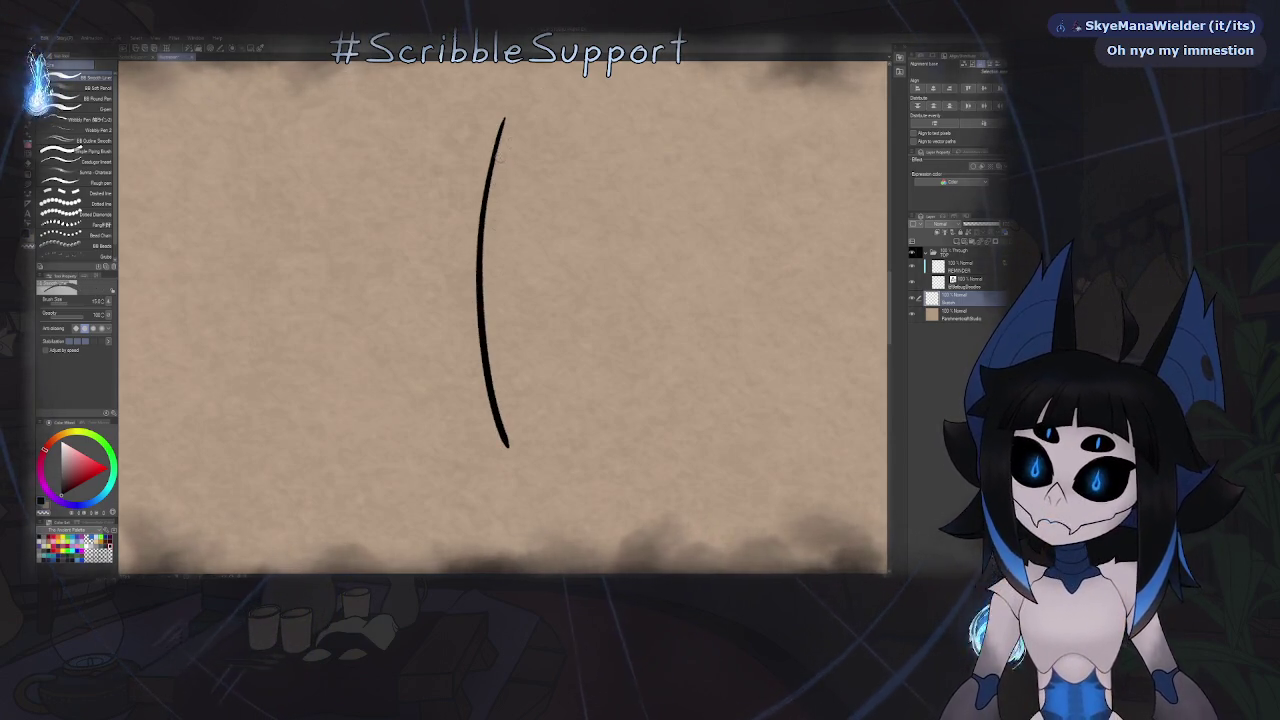
pyautogui.press('m')
pyautogui.scroll(2, 495, 183)
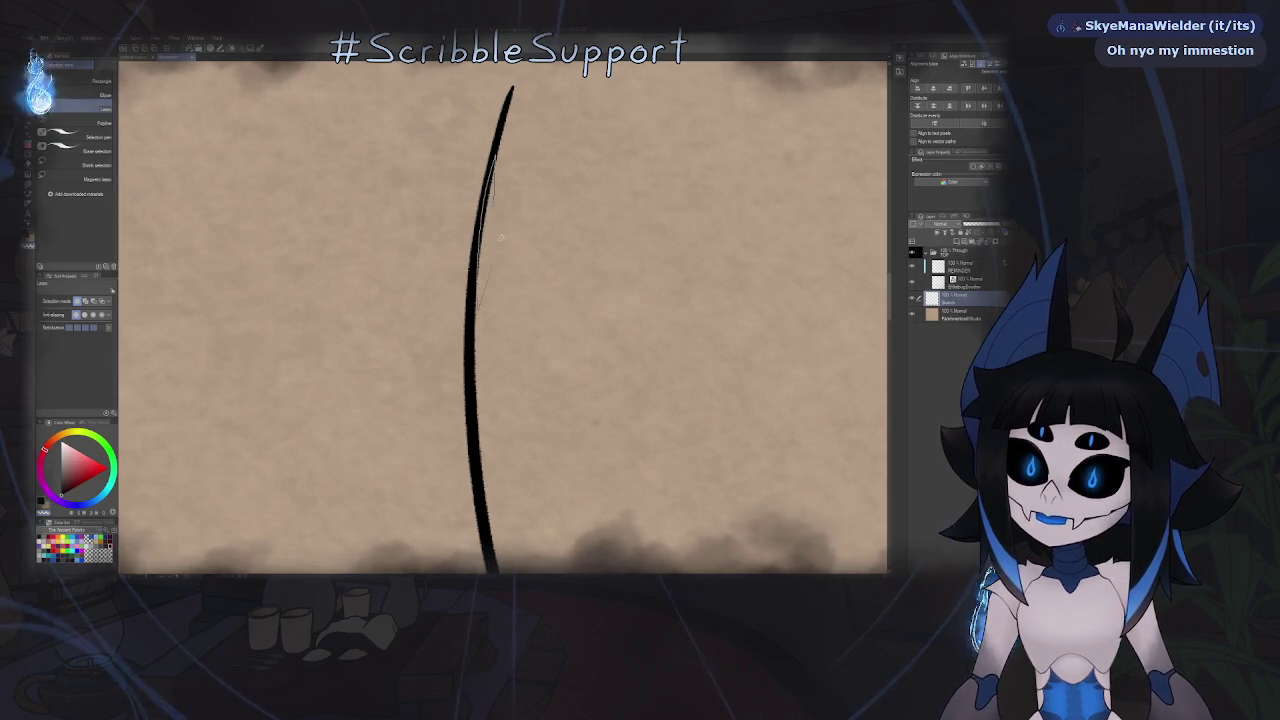
pyautogui.hotkey('ctrl', 't')
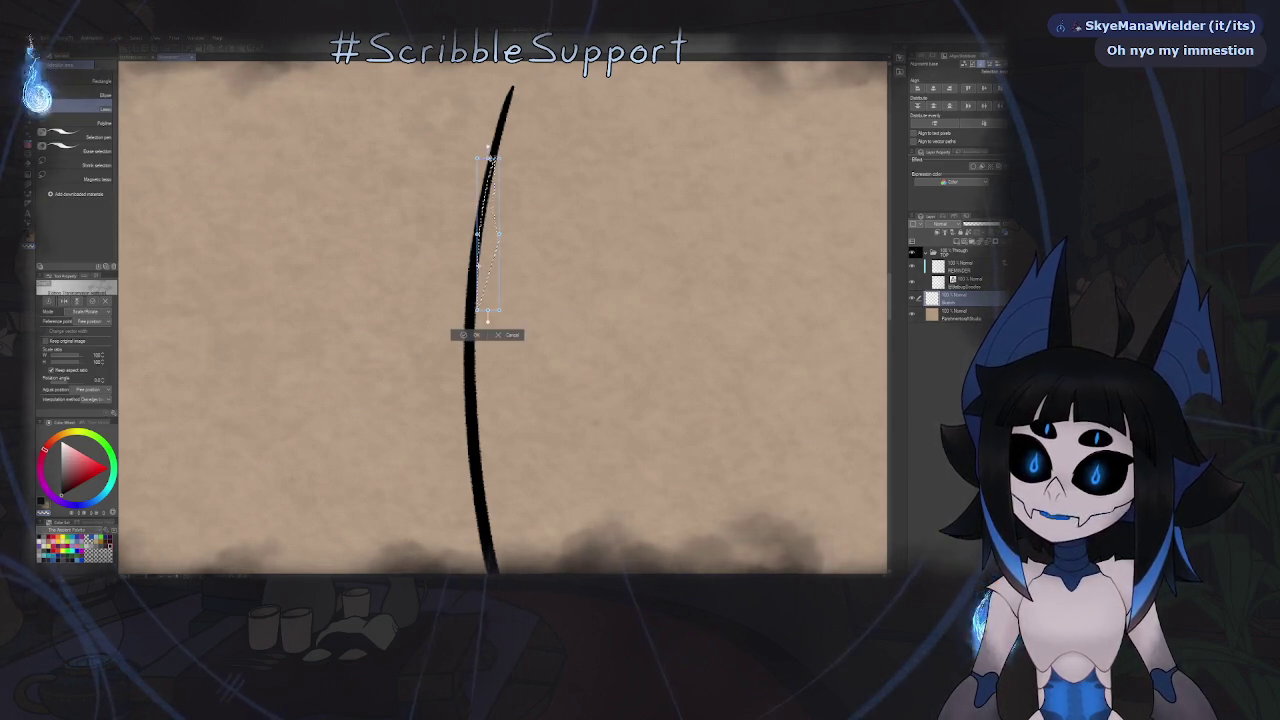
pyautogui.press('Return')
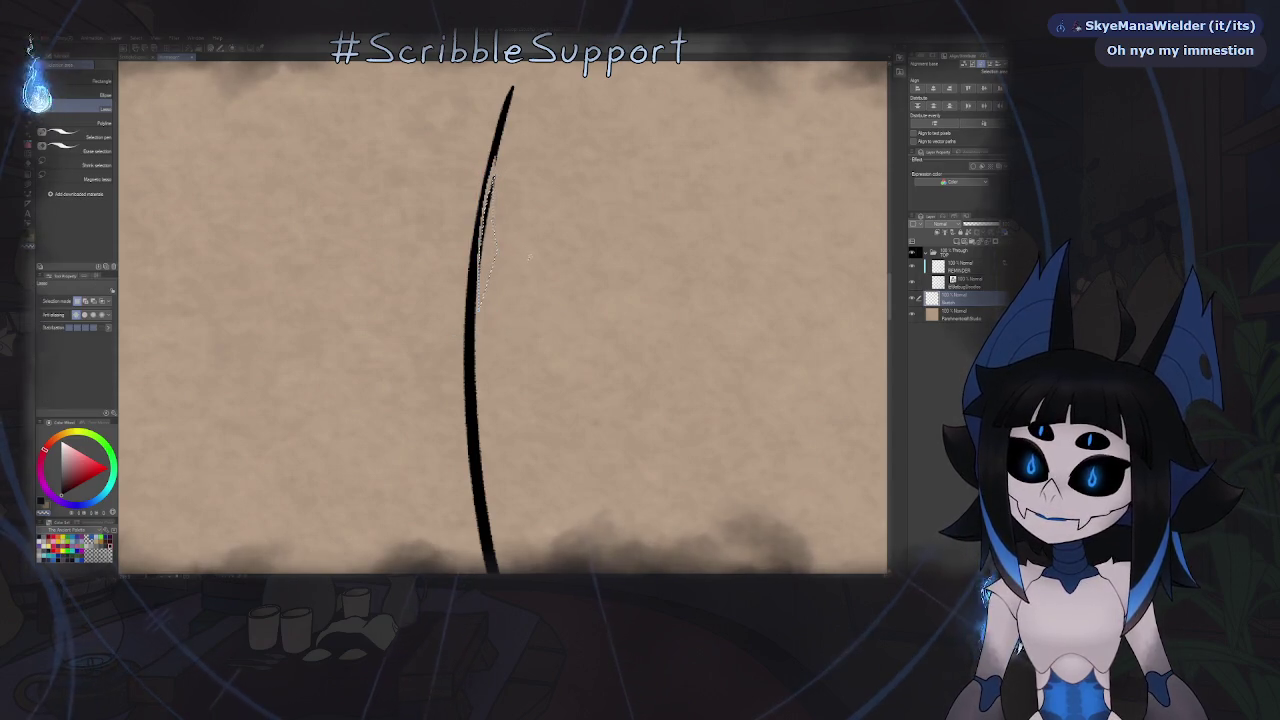
pyautogui.hotkey('ctrl', 'd')
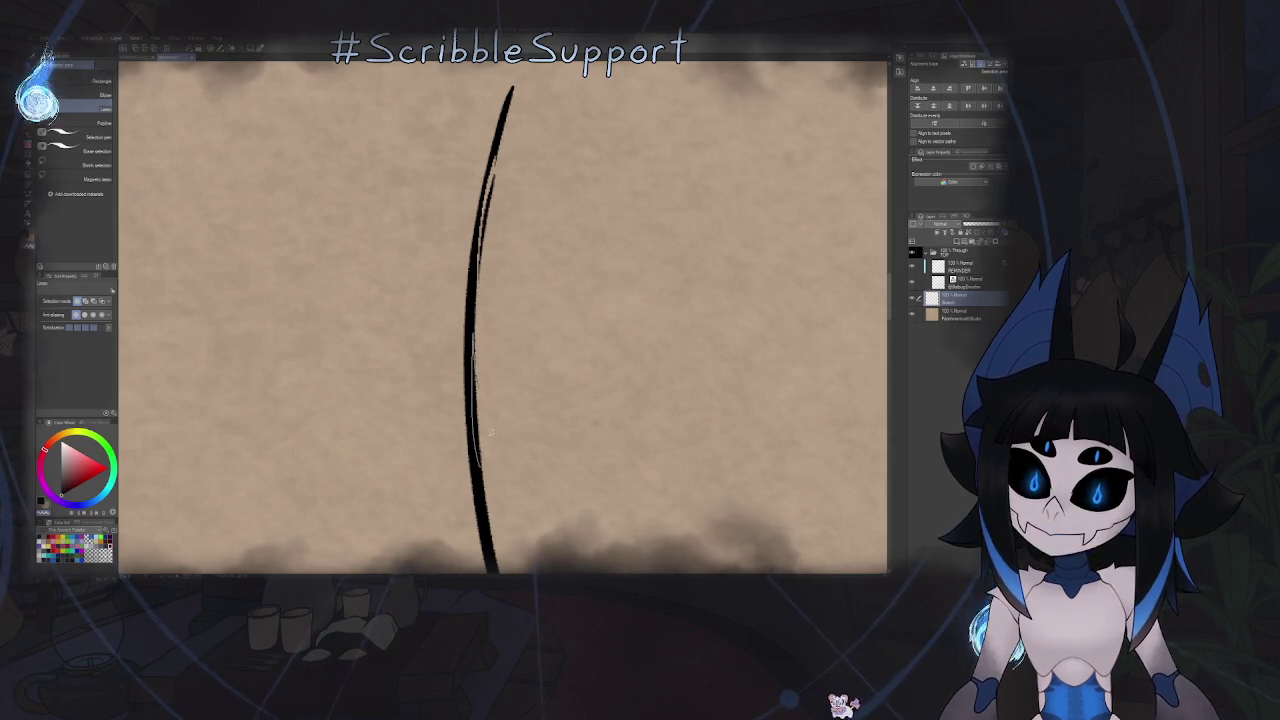
pyautogui.hotkey('ctrl', 't')
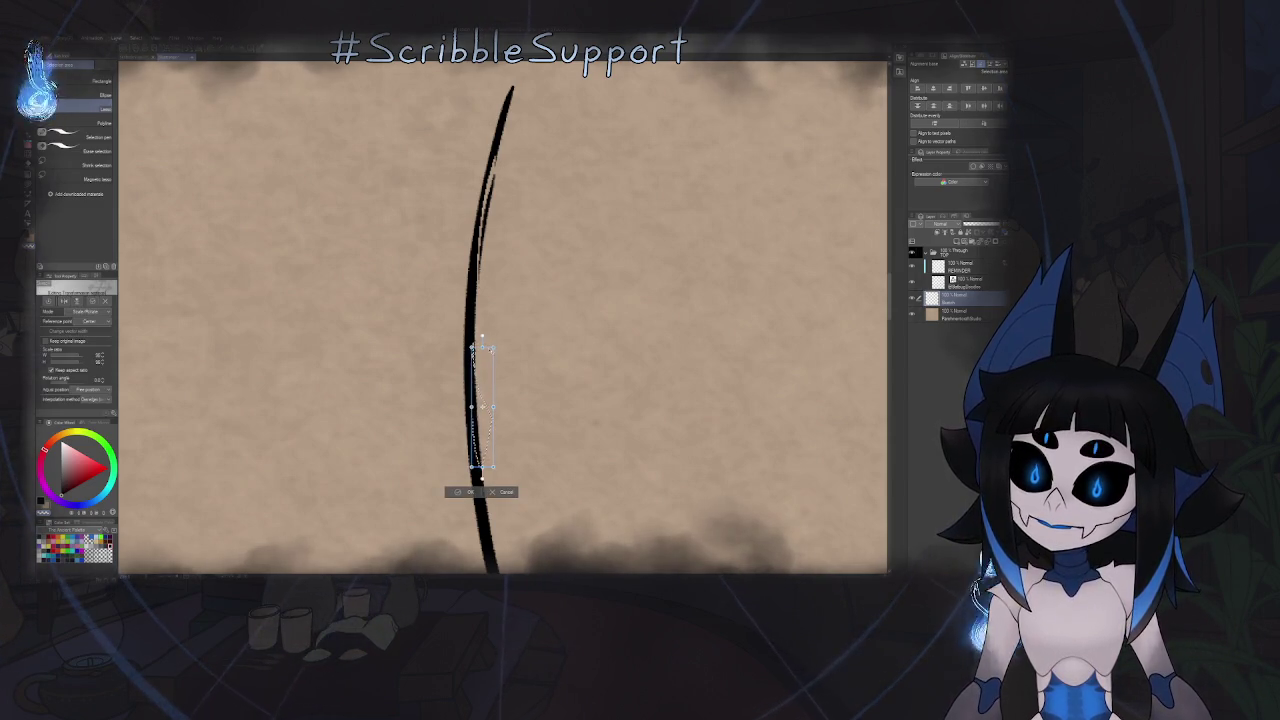
pyautogui.moveTo(482, 331); pyautogui.dragTo(491, 336)
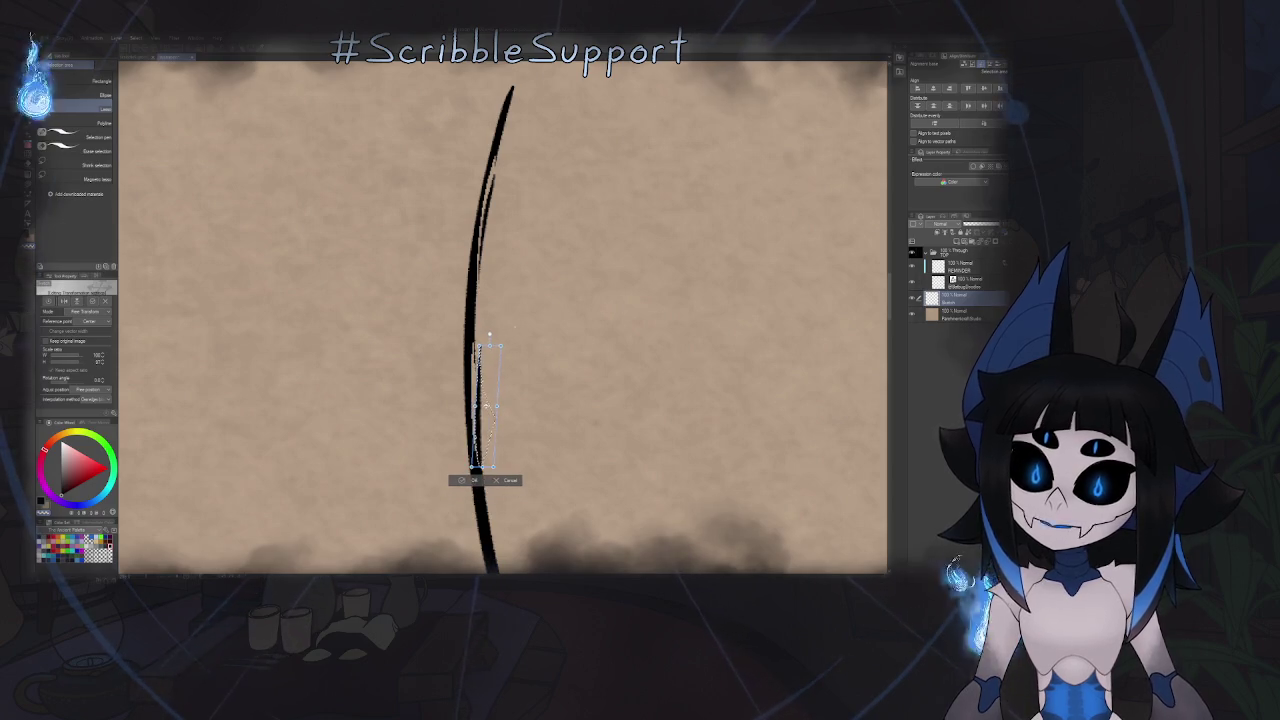
pyautogui.press('Return')
pyautogui.hotkey('ctrl', 'z')
pyautogui.moveTo(509, 214); pyautogui.dragTo(517, 486)
pyautogui.hotkey('ctrl', 'z')
pyautogui.moveTo(520, 268); pyautogui.dragTo(522, 412)
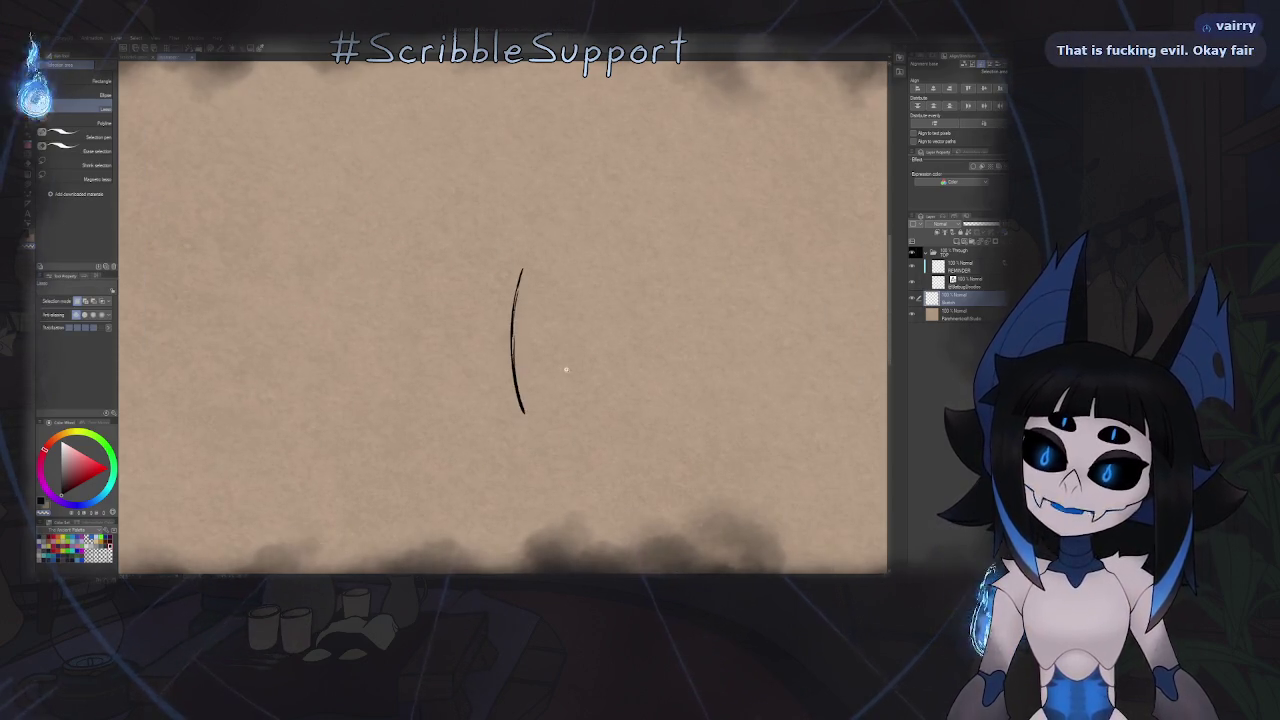
pyautogui.moveTo(519, 237); pyautogui.dragTo(522, 443)
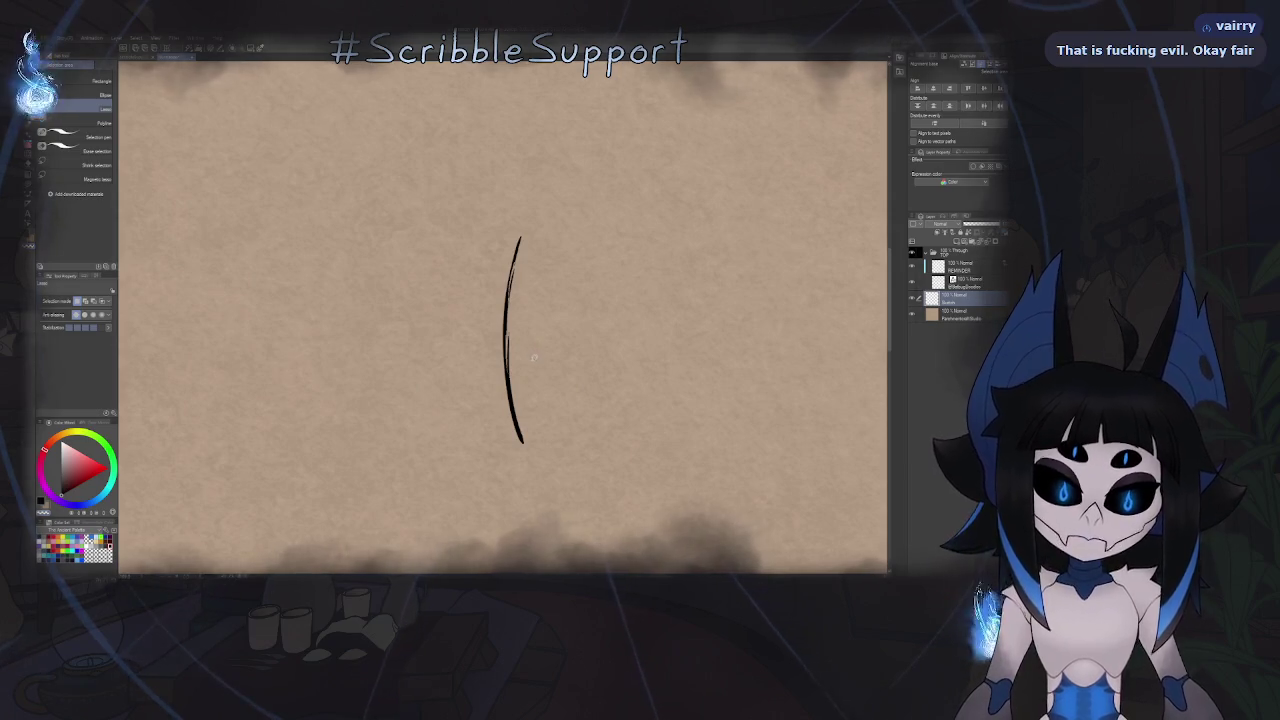
pyautogui.hotkey('ctrl', 'z')
pyautogui.moveTo(516, 174); pyautogui.dragTo(520, 507)
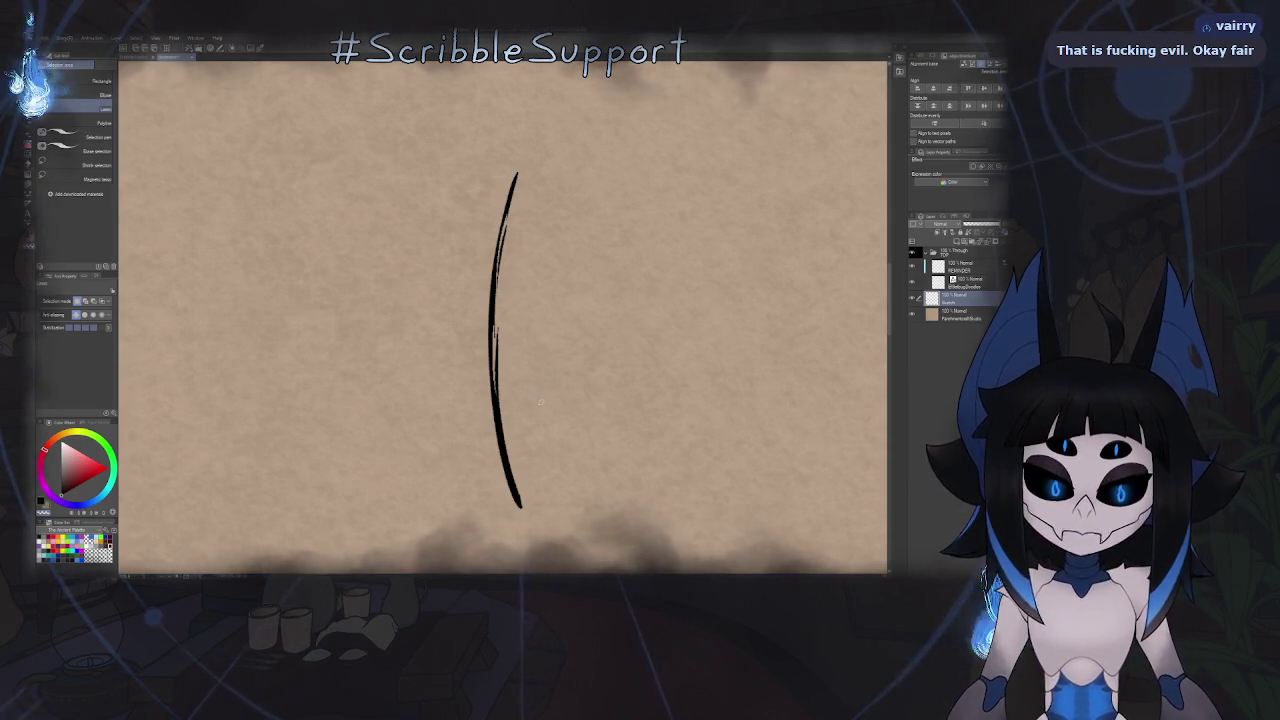
pyautogui.press('e')
pyautogui.moveTo(514, 172)
pyautogui.mouseDown()
pyautogui.moveTo(495, 330)
pyautogui.moveTo(518, 505)
pyautogui.mouseUp()
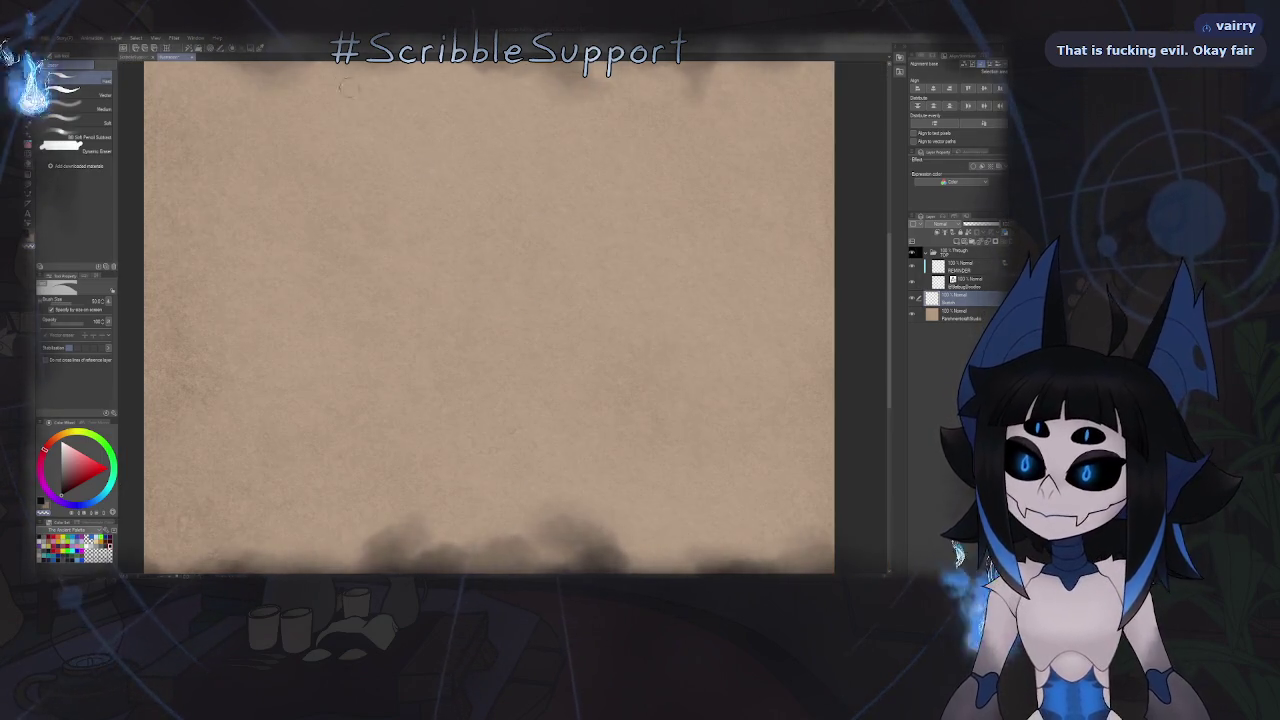
pyautogui.hotkey('ctrl', 'Tab')
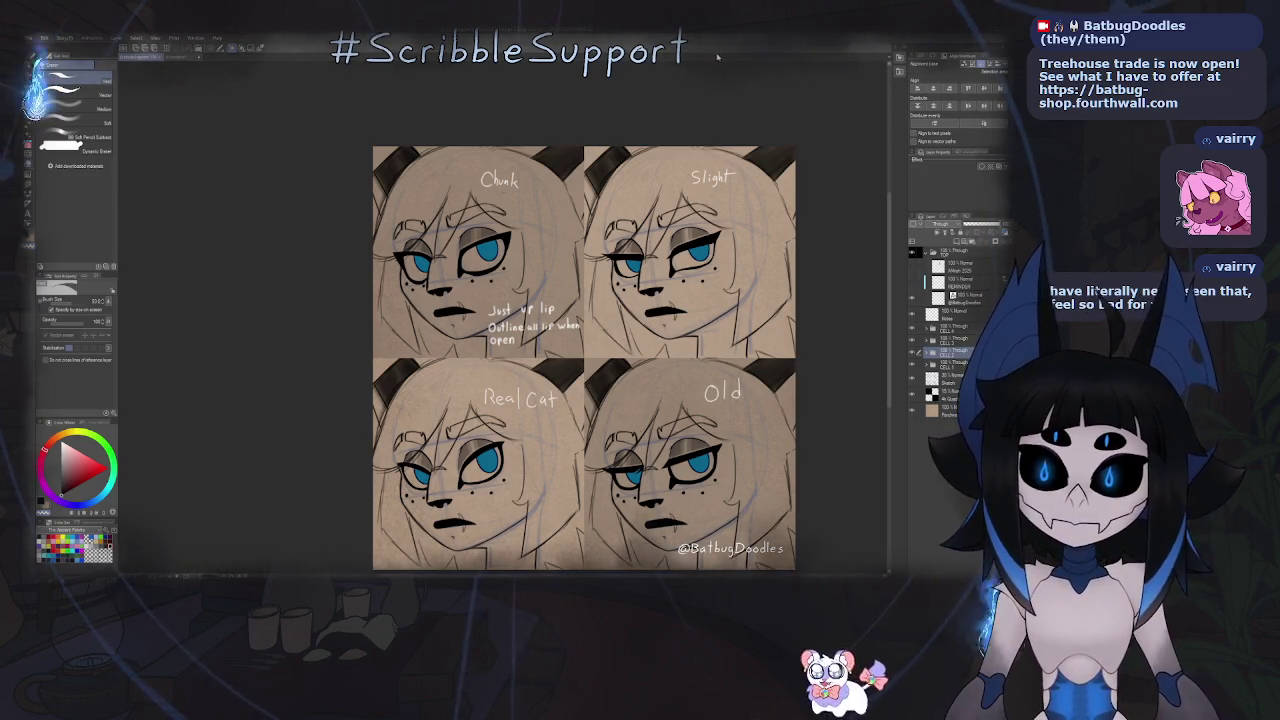
pyautogui.scroll(3, 683, 274)
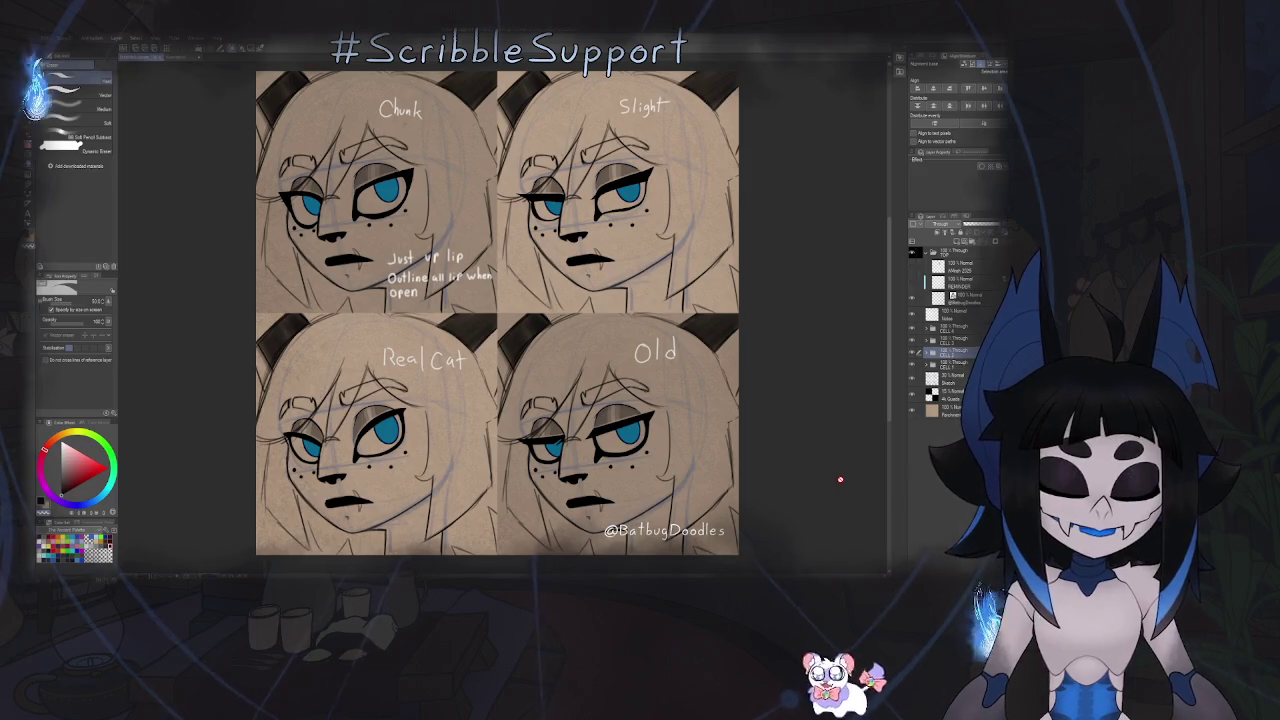
pyautogui.click(955, 327)
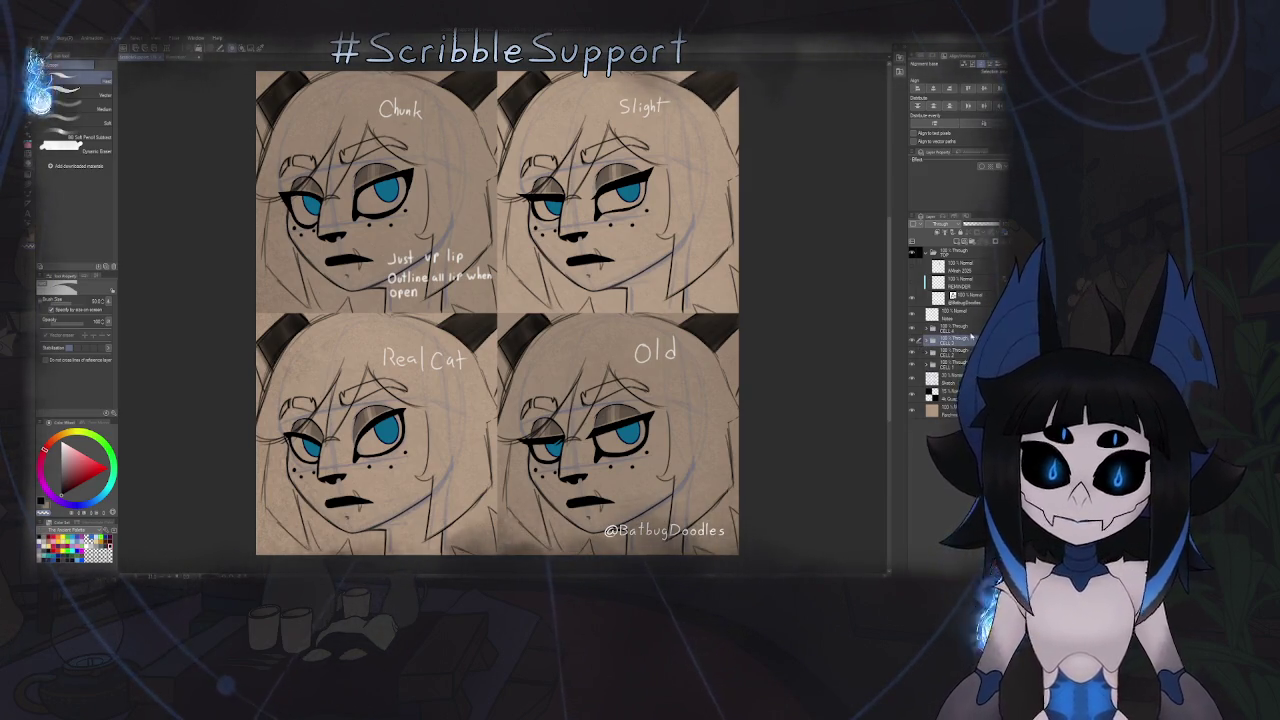
# - Group the four CELL layers into a folder named CELL 1-4
pyautogui.hotkey('ctrl', 'g')
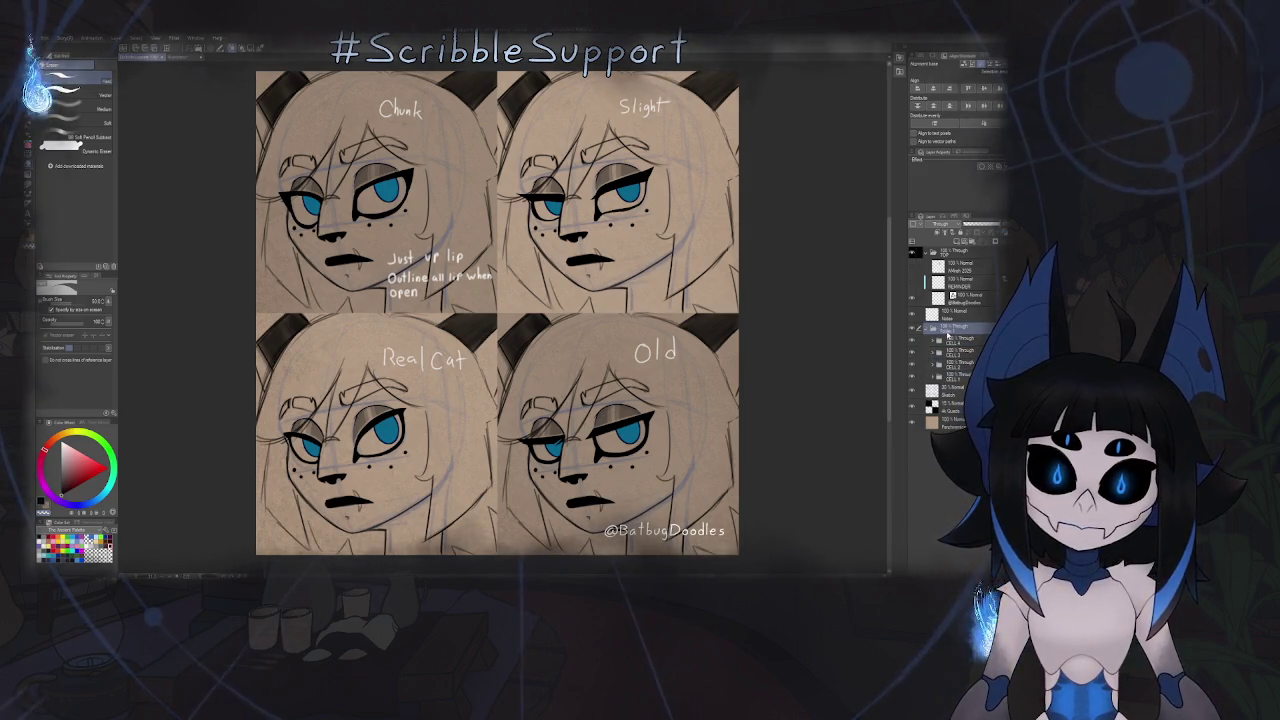
pyautogui.write('CELL 1-4')
pyautogui.press('Return')
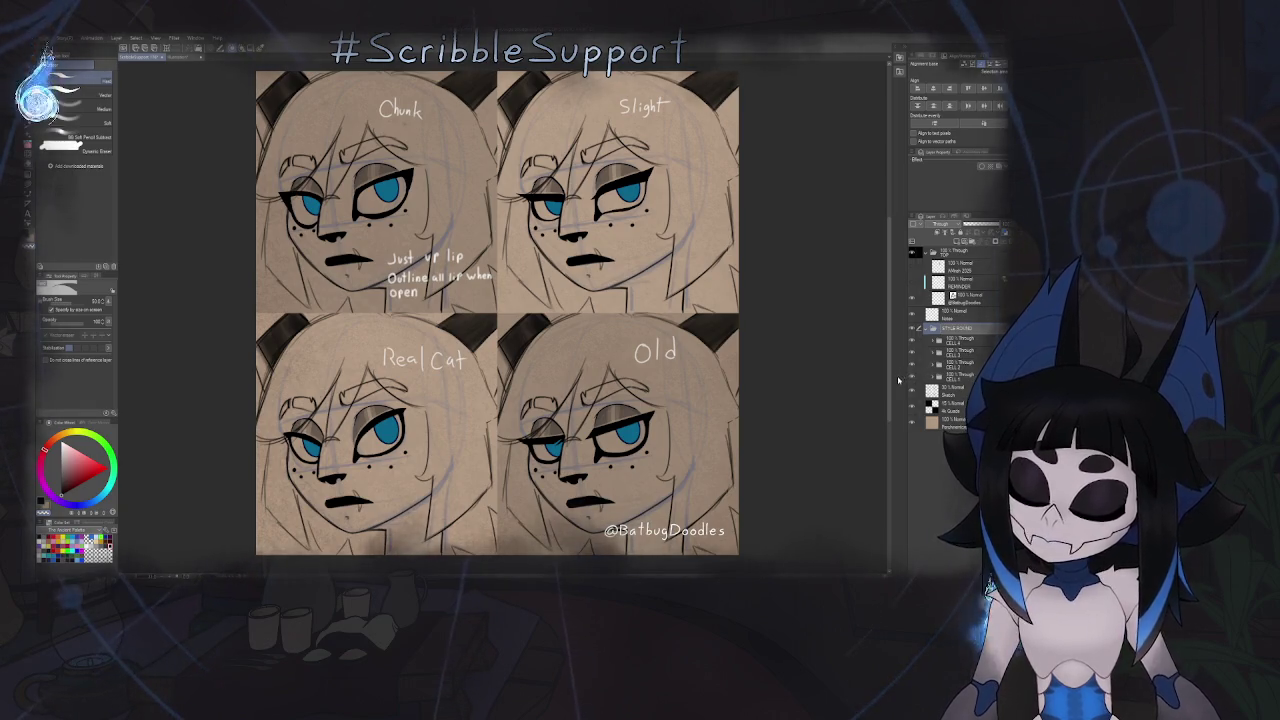
# - Collapse CELL 1-4, STYLE TESTED and STYLE ROUND, add a new folder, hide other panels' line art
pyautogui.click(927, 328)
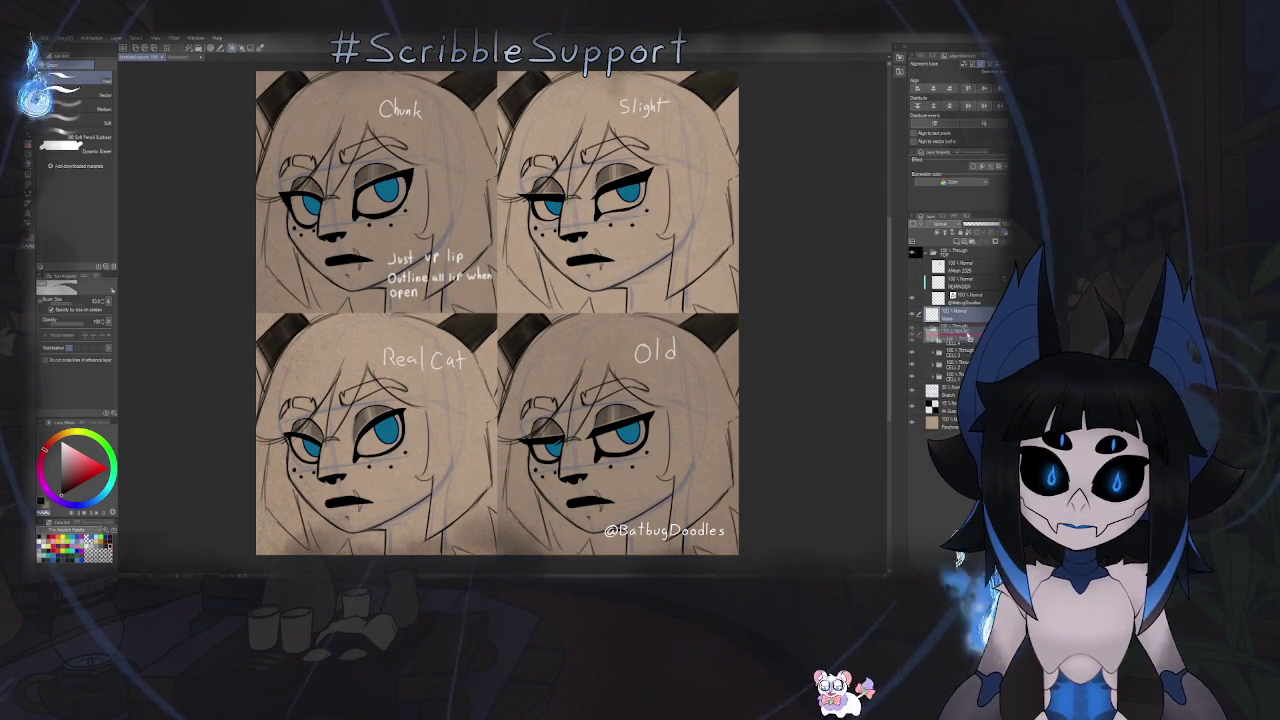
pyautogui.click(927, 313)
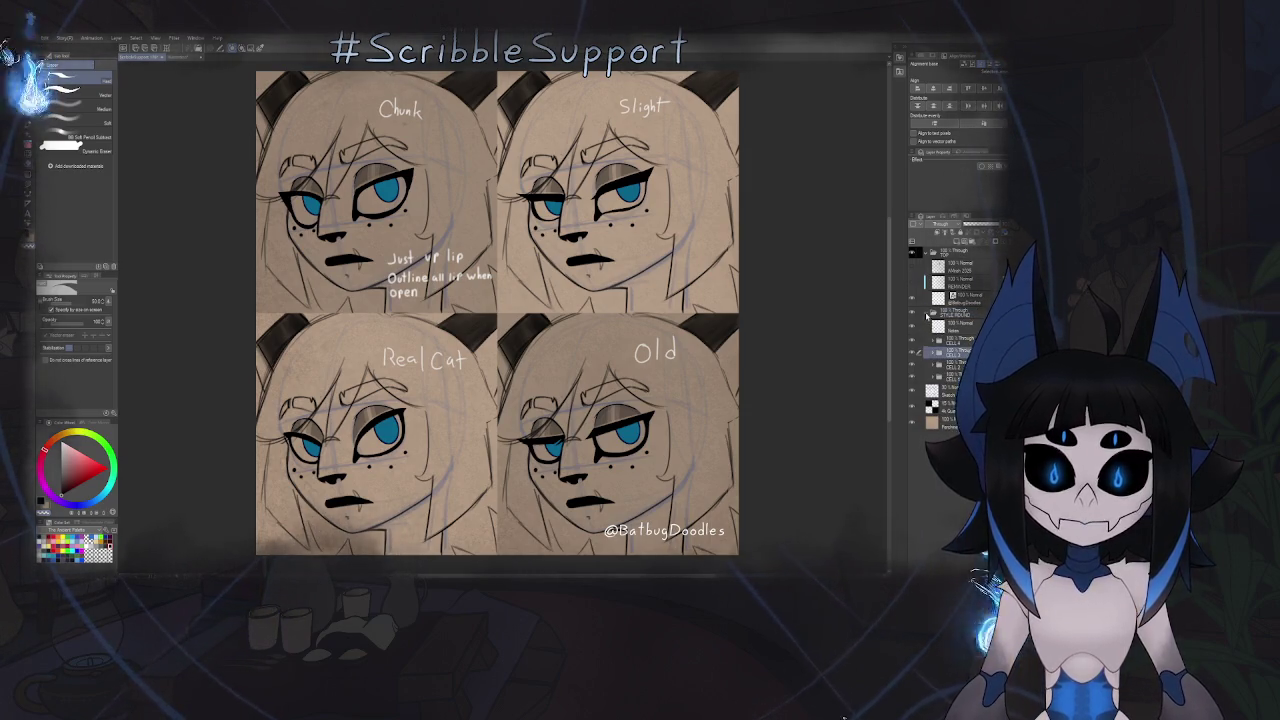
pyautogui.click(926, 314)
pyautogui.click(971, 244)
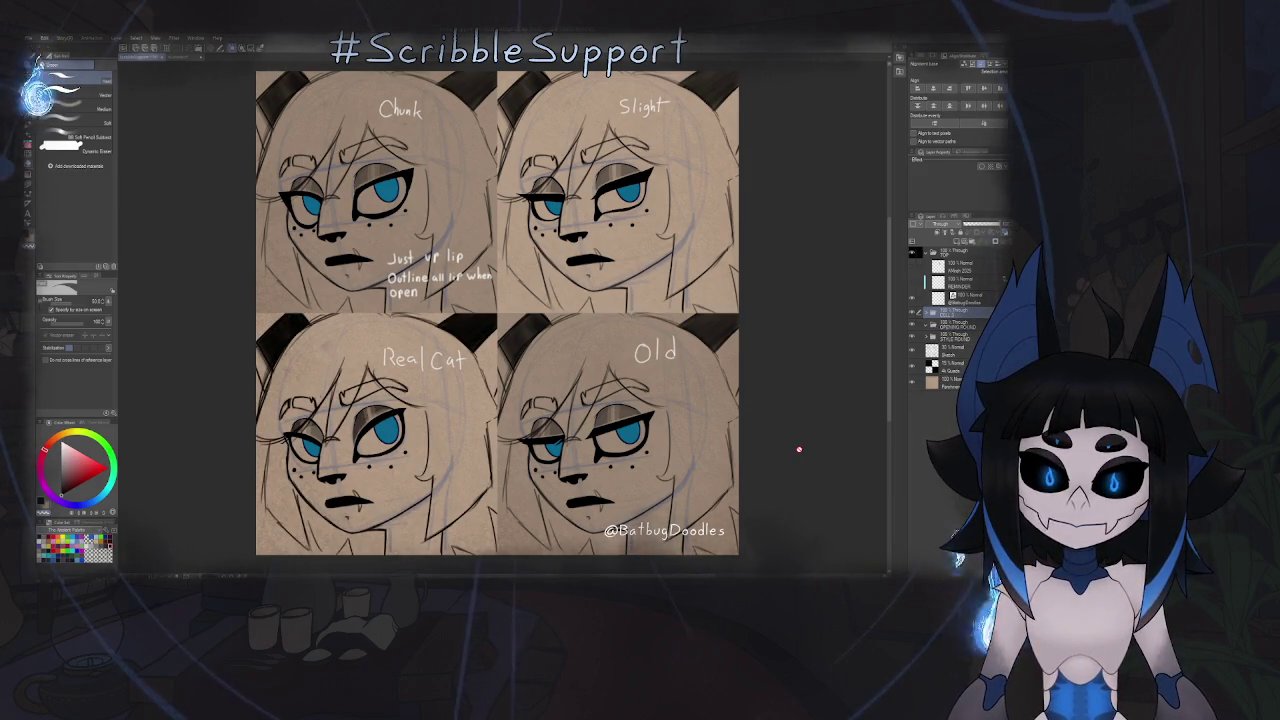
pyautogui.click(911, 340)
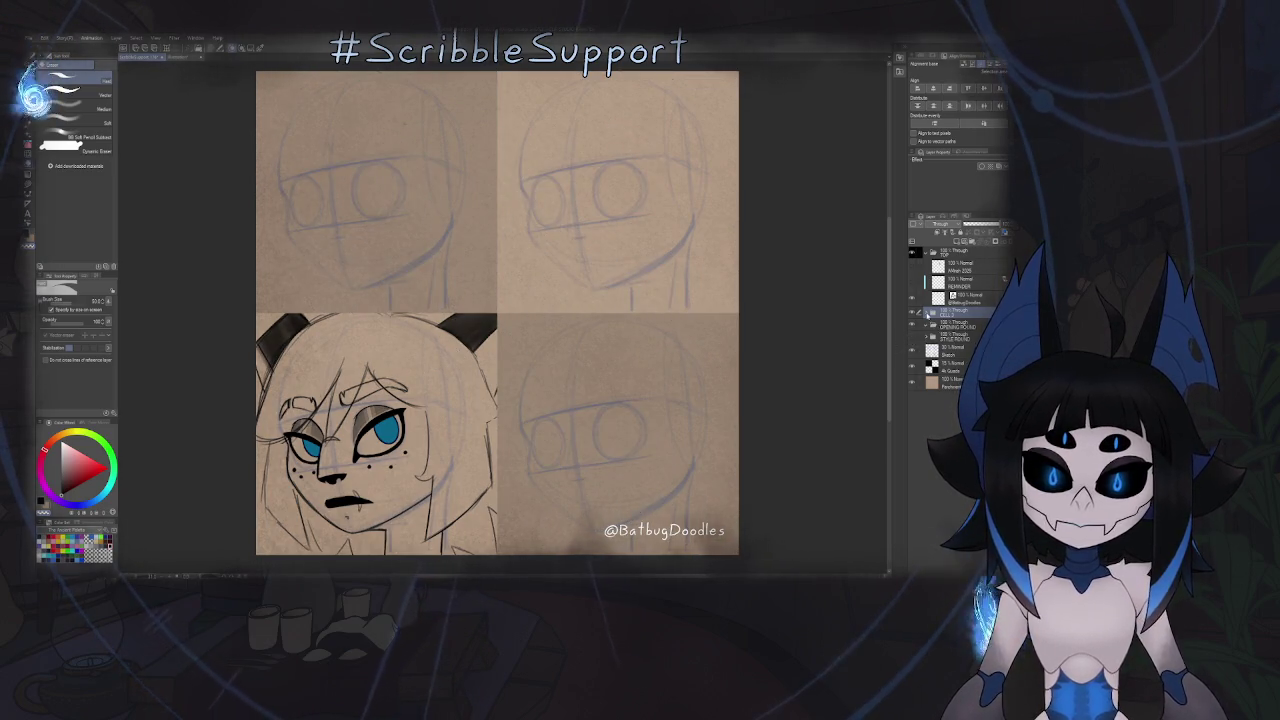
# - Hide the pencil sketch layer inside CELLS and drag the face layer into OPENING ROUND
pyautogui.click(926, 312)
pyautogui.click(936, 340)
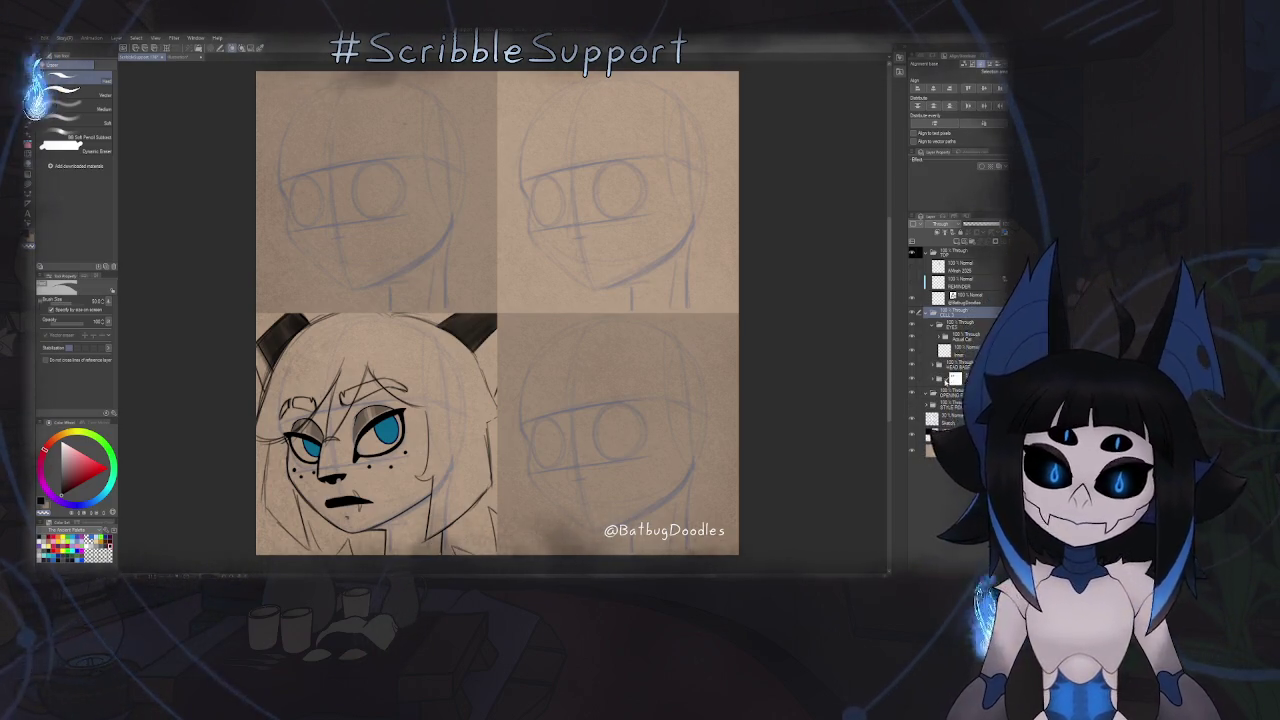
pyautogui.click(943, 370)
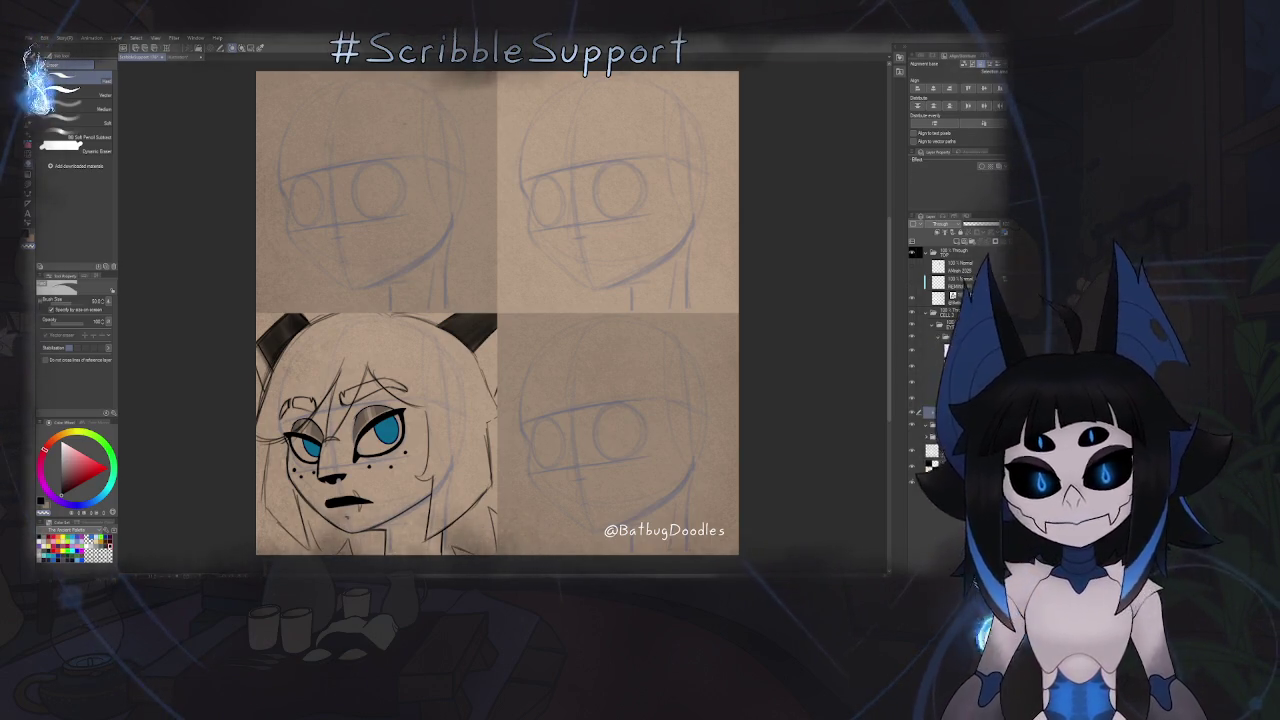
pyautogui.click(913, 386)
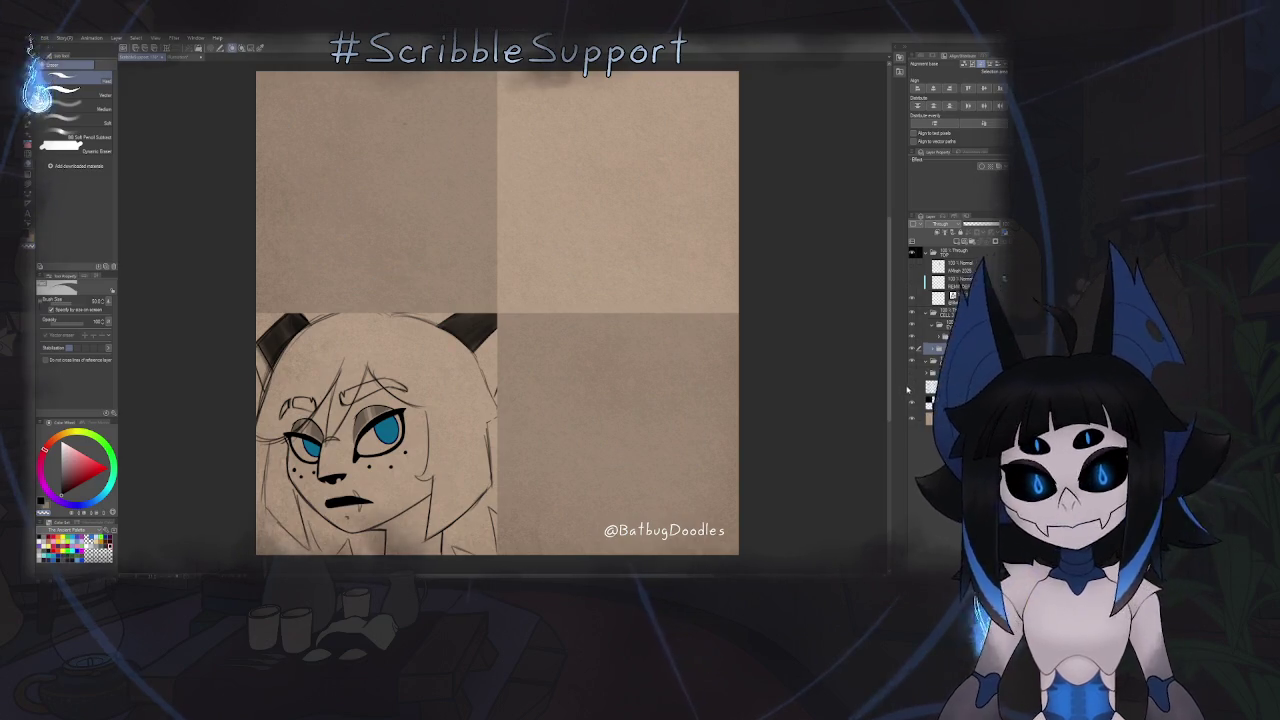
pyautogui.click(931, 337)
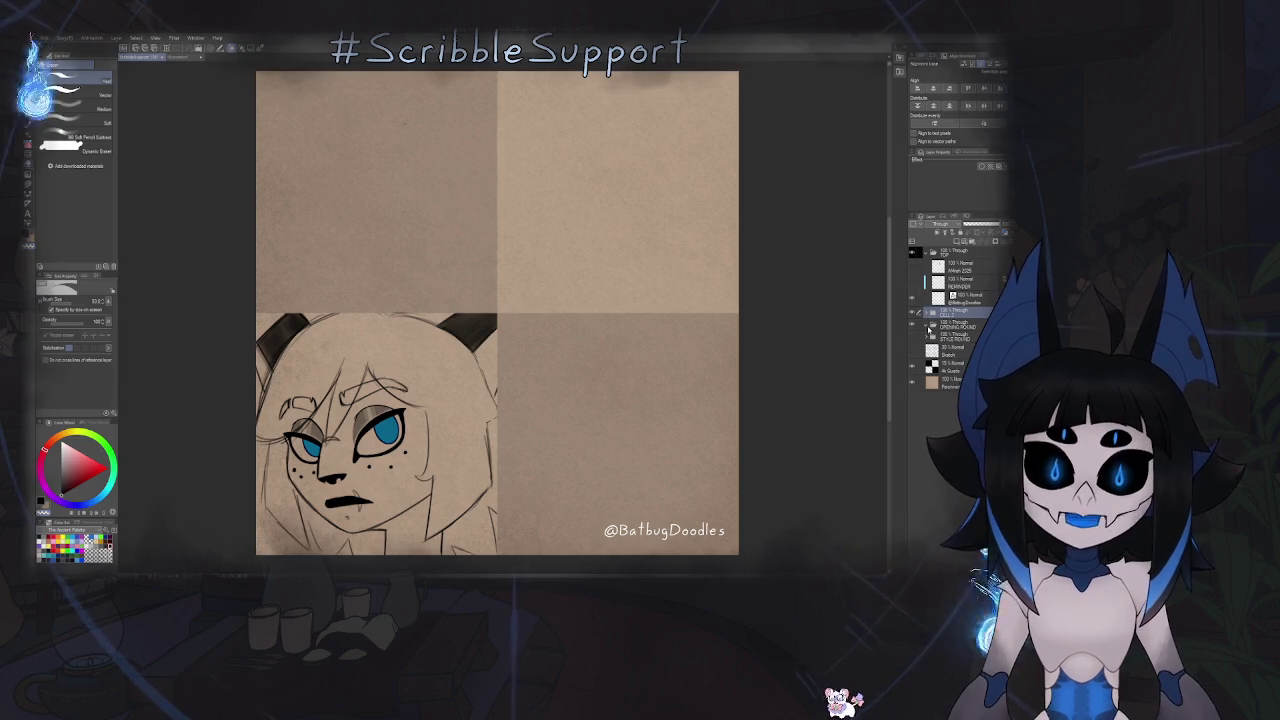
pyautogui.moveTo(933, 313); pyautogui.dragTo(940, 323)
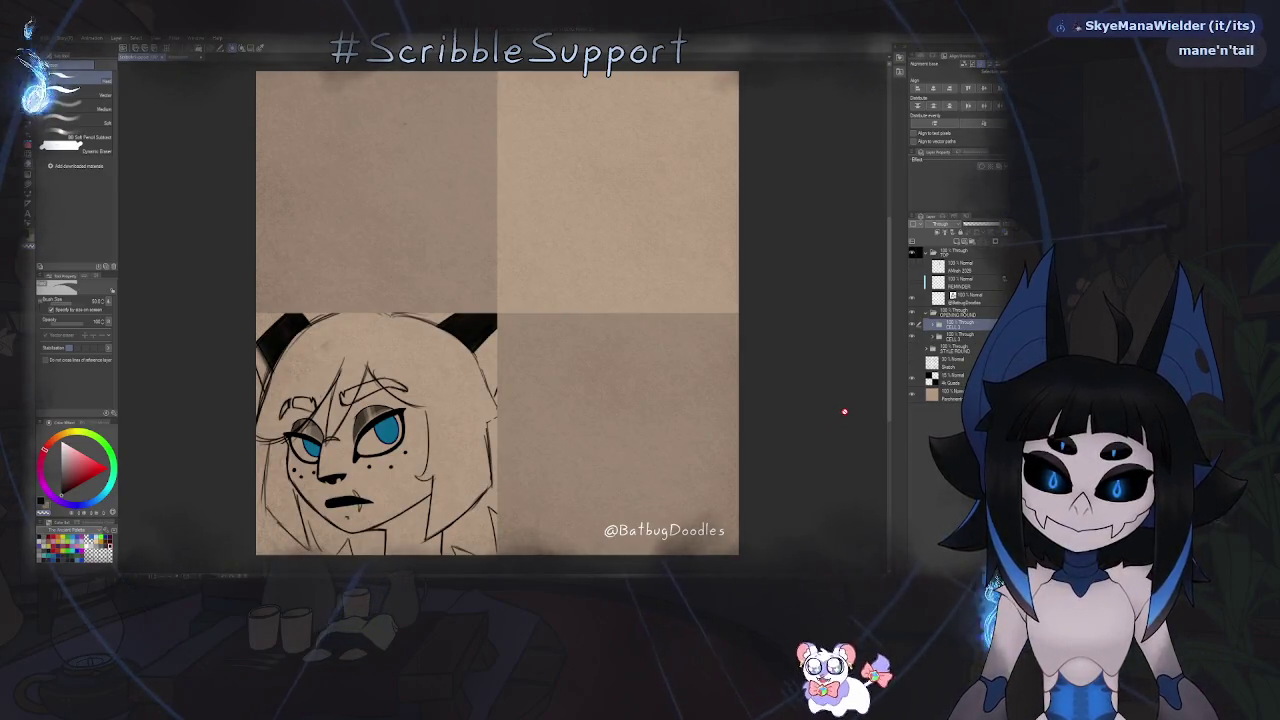
# - Switch to the Move layer tool and adjust the zoom around the bottom panels
pyautogui.press('k')
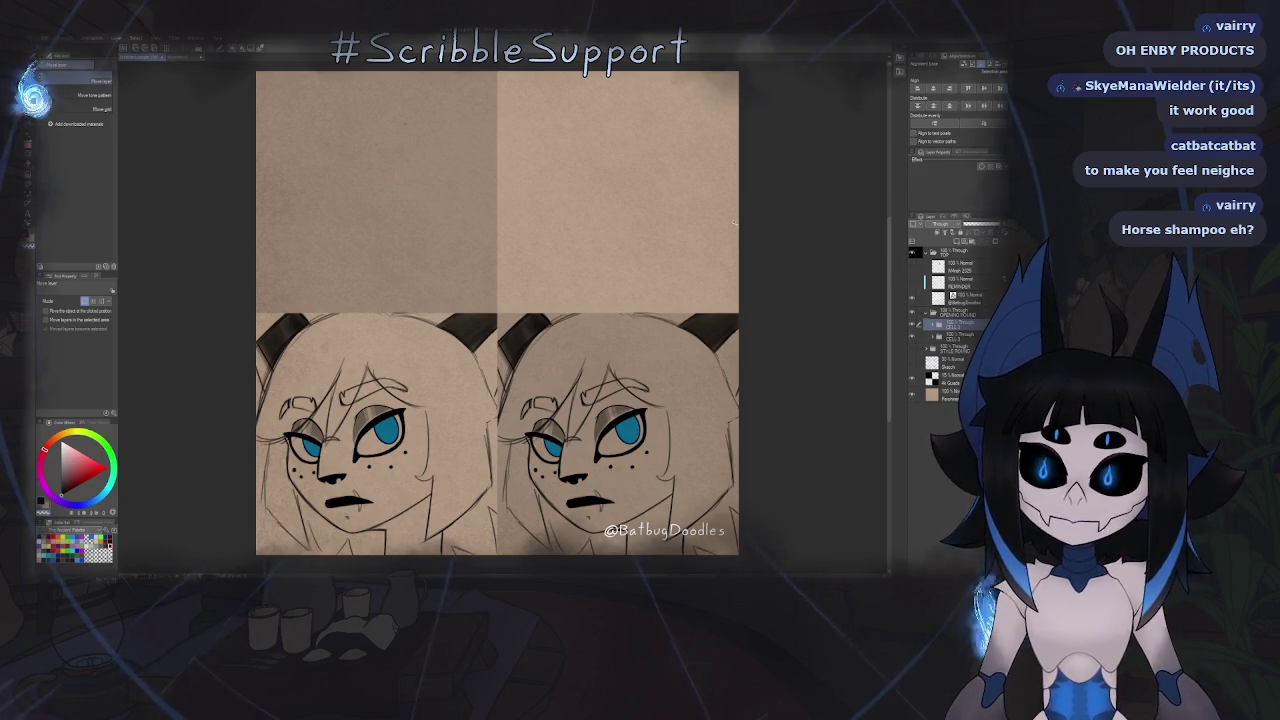
pyautogui.scroll(3, 714, 320)
pyautogui.scroll(5, 714, 320)
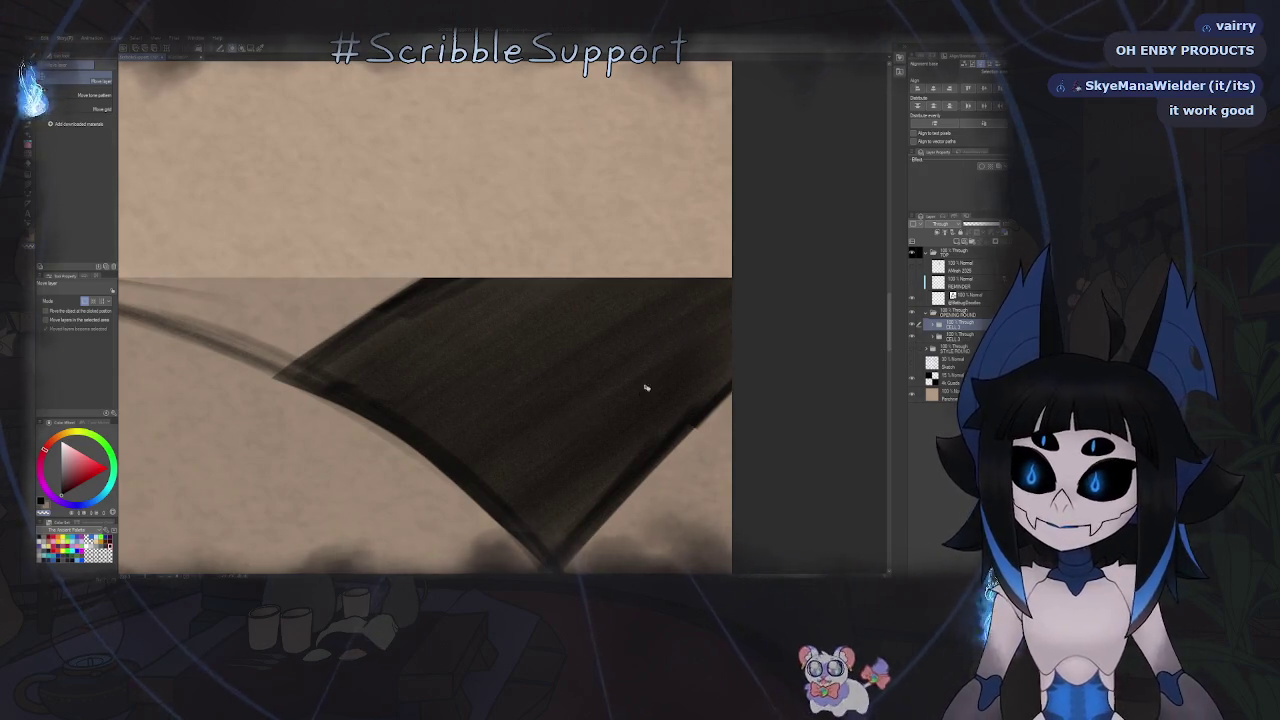
pyautogui.scroll(-1, 651, 423)
pyautogui.scroll(-6, 603, 441)
pyautogui.scroll(1, 603, 441)
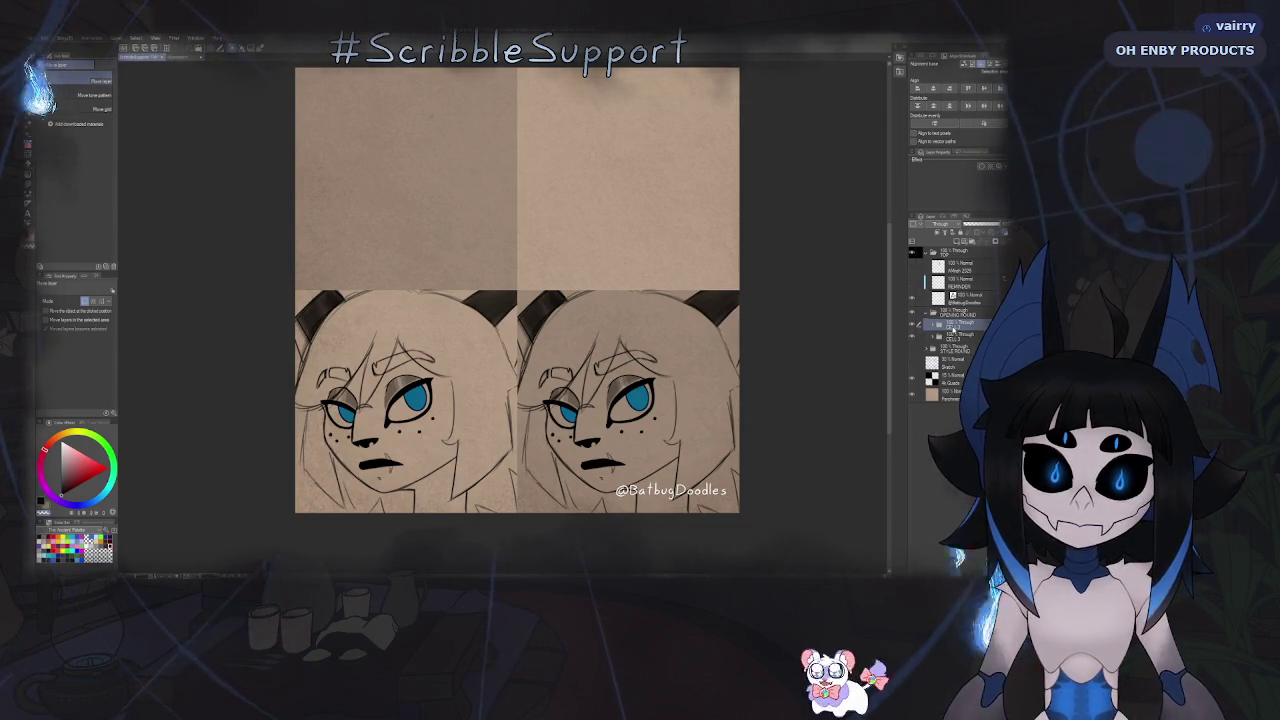
# - Rename the face folder CELL 1, paste a duplicate, and drag it toward the top panels
pyautogui.doubleClick(960, 327)
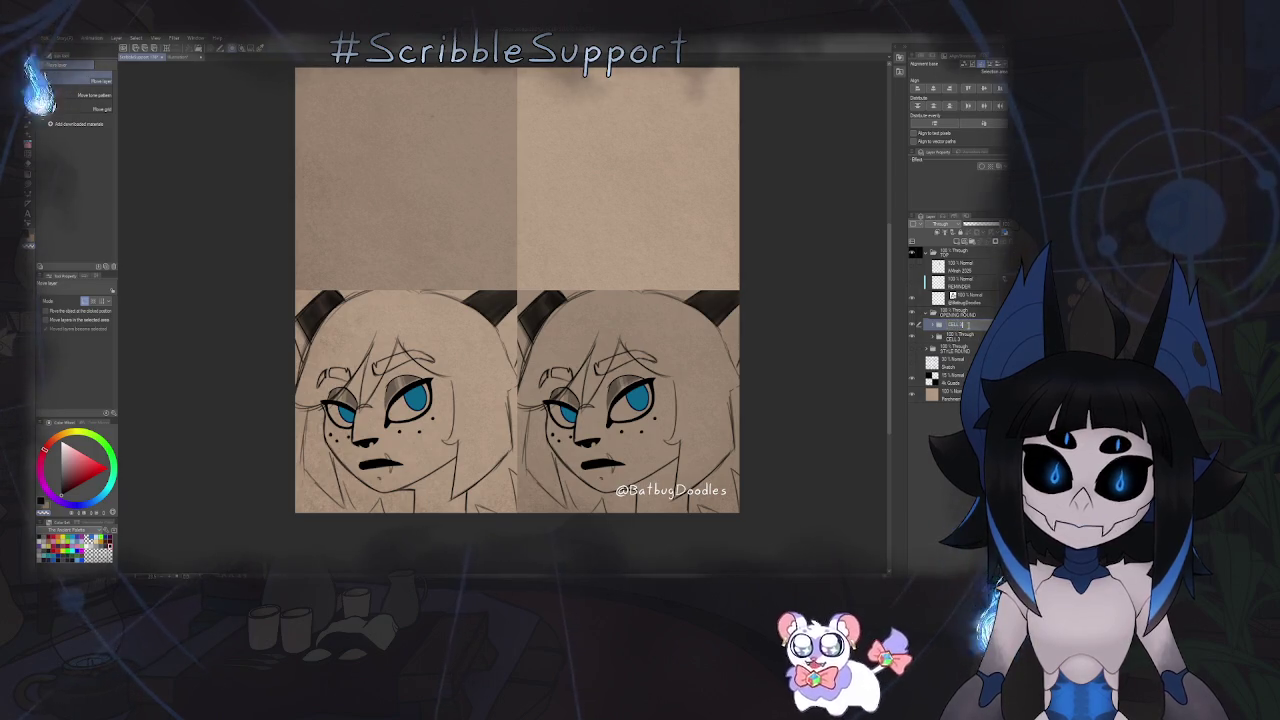
pyautogui.press('Return')
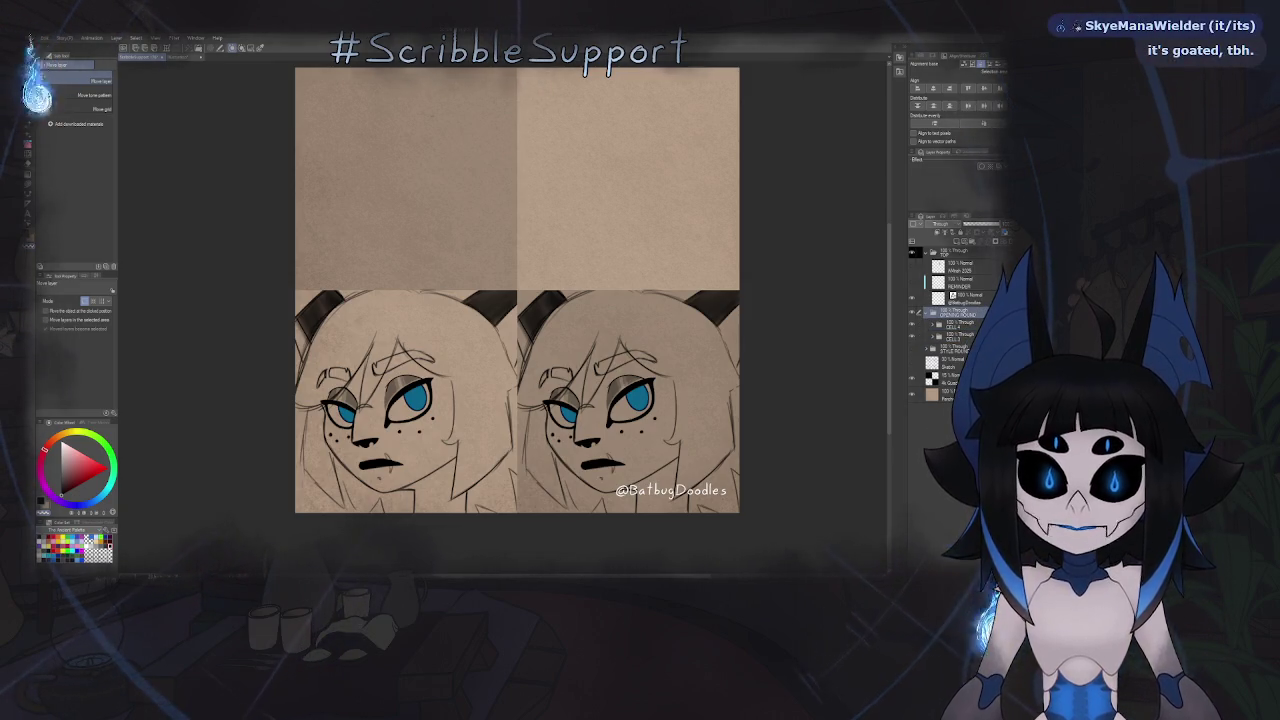
pyautogui.hotkey('ctrl', 'v')
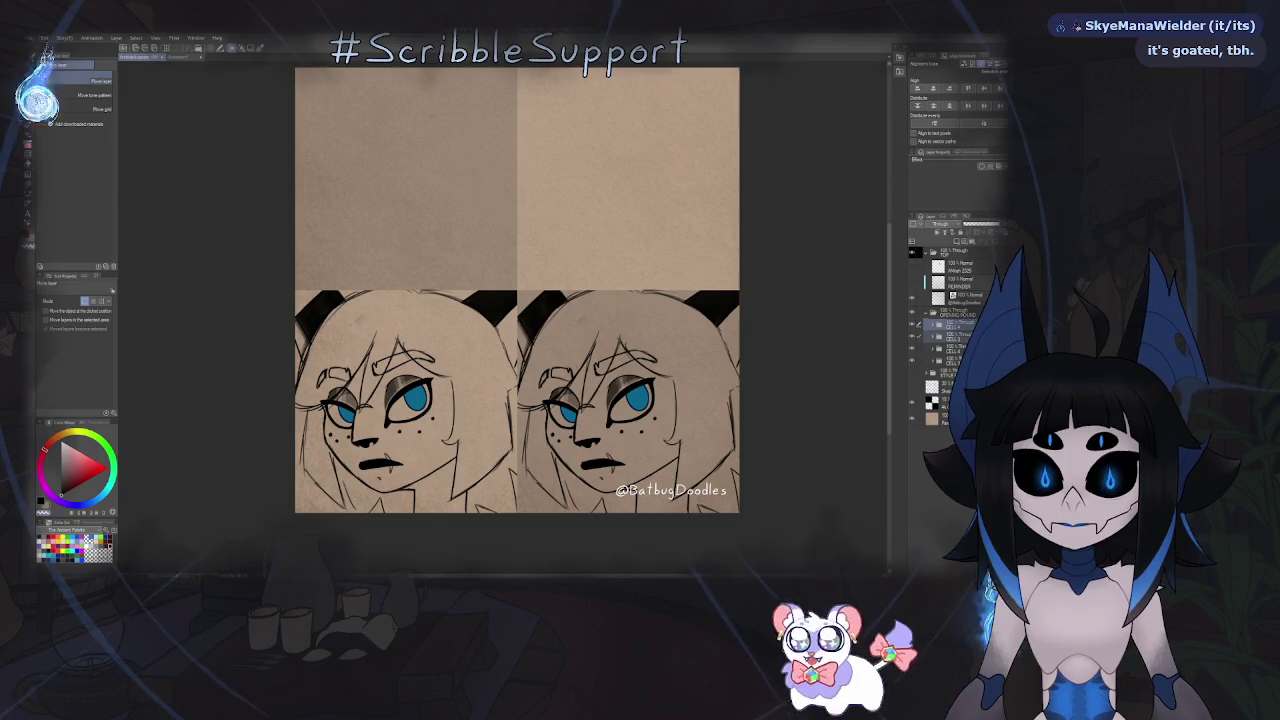
pyautogui.hotkey('alt', '[')
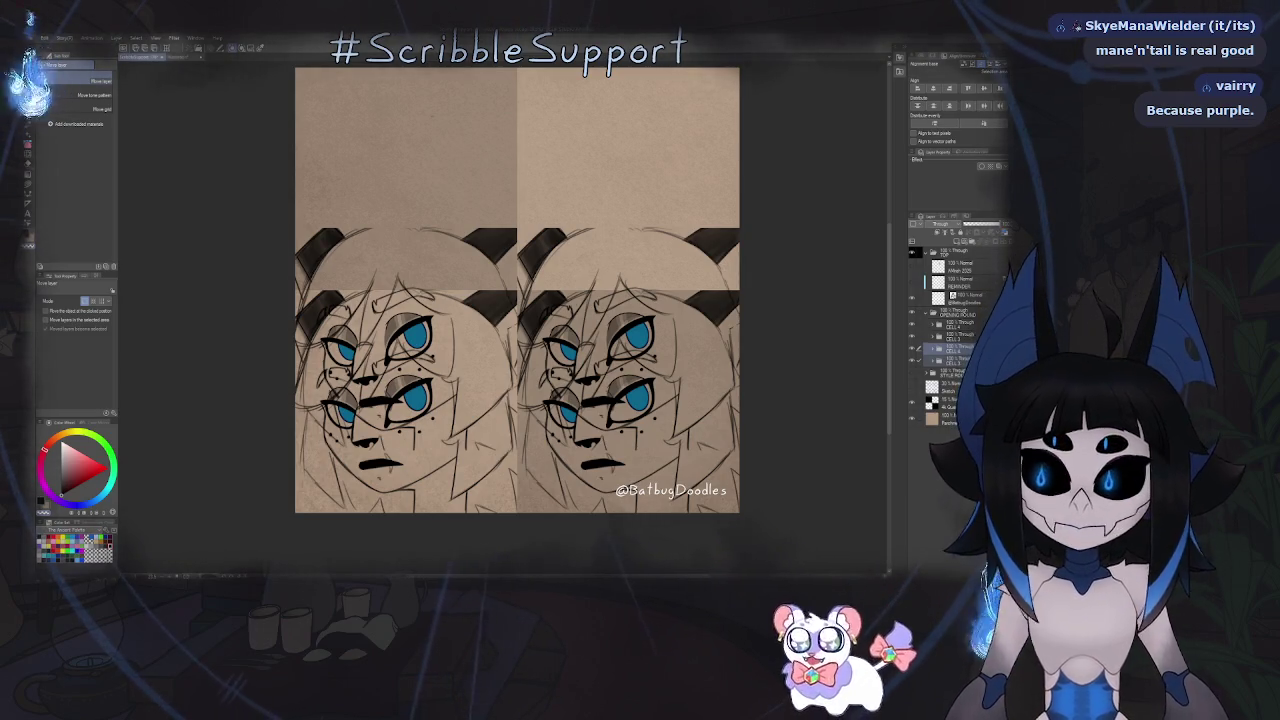
pyautogui.moveTo(405, 340); pyautogui.dragTo(405, 235)
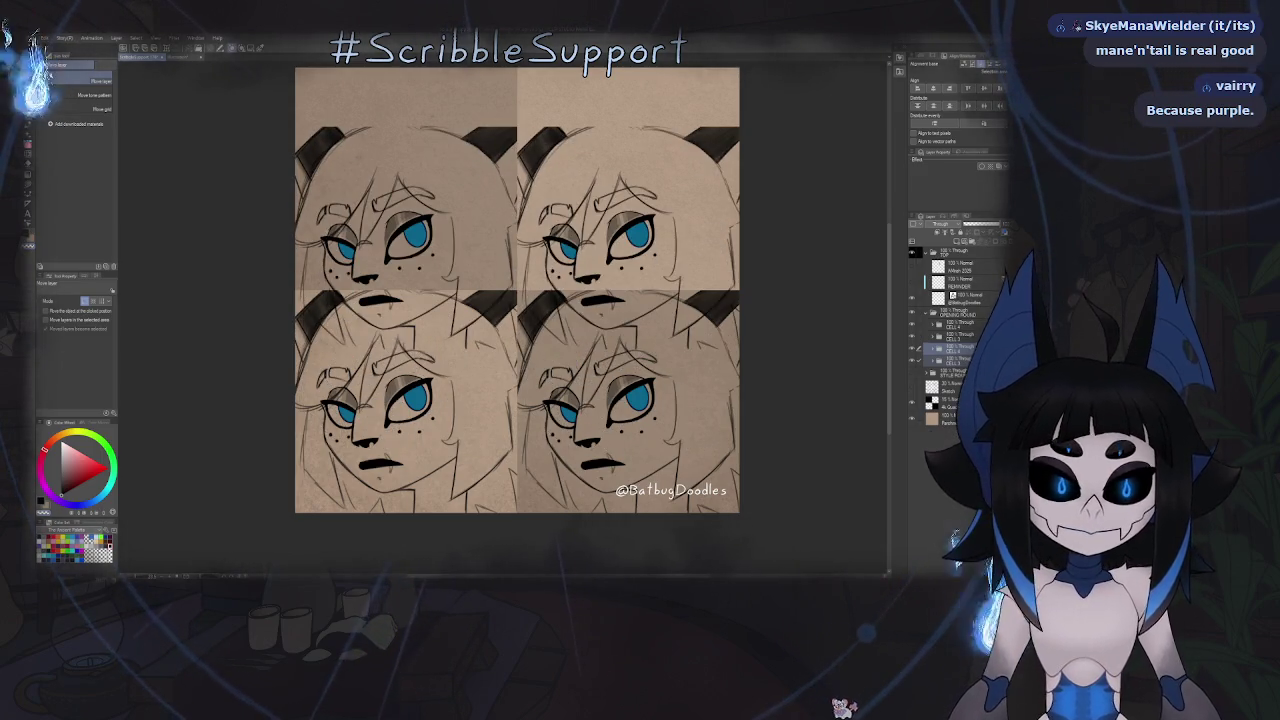
# - Nudge the copied faces fully into the top panels and zoom in on the ear area
pyautogui.moveTo(405, 237); pyautogui.dragTo(405, 175)
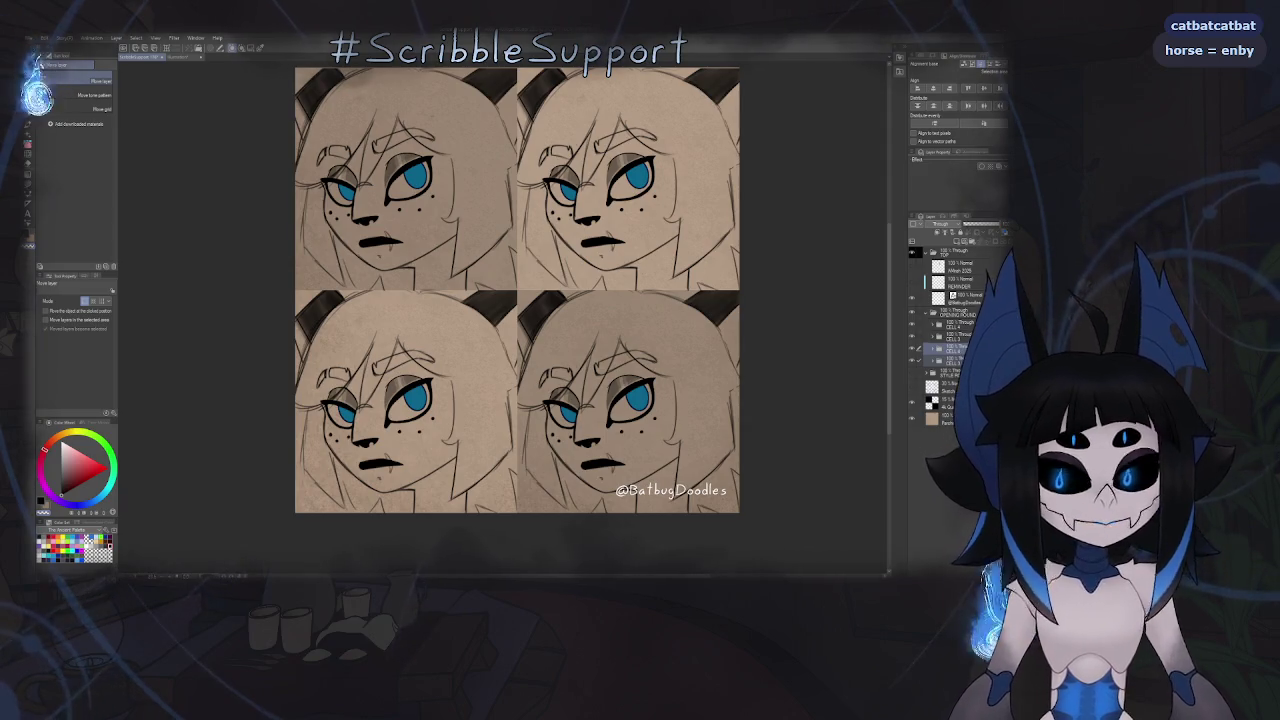
pyautogui.moveTo(717, 121); pyautogui.dragTo(690, 275)
pyautogui.scroll(2, 690, 272)
pyautogui.scroll(5, 743, 220)
pyautogui.moveTo(760, 211)
pyautogui.mouseDown()
pyautogui.moveTo(626, 297)
pyautogui.moveTo(579, 309)
pyautogui.mouseUp()
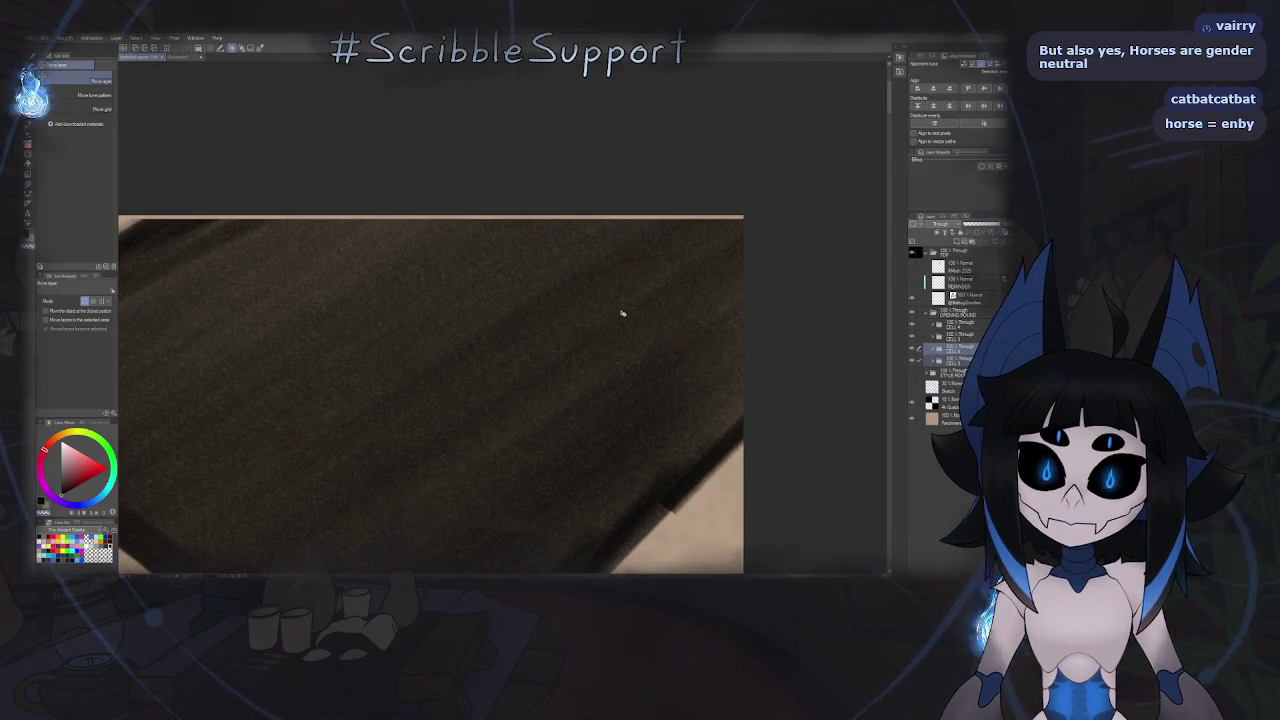
# - Zoom back out to check the four faces' alignment and select the CELL 1 layer
pyautogui.scroll(-2, 676, 362)
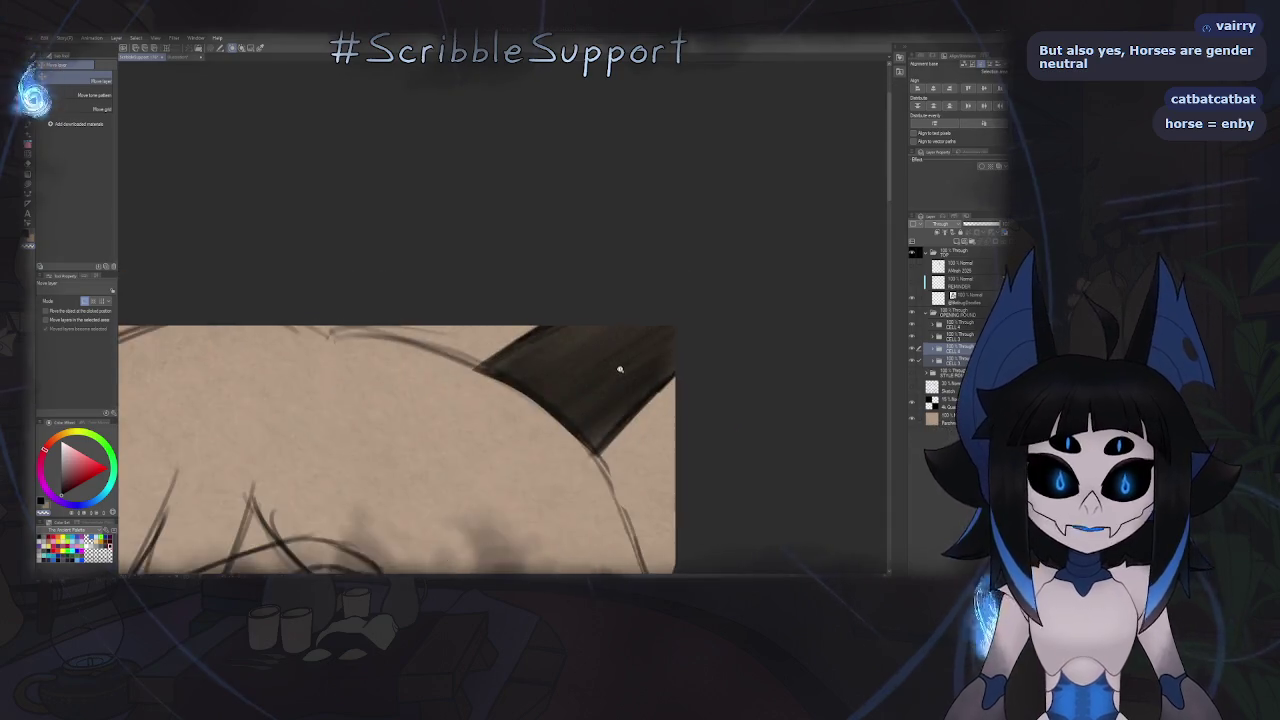
pyautogui.scroll(-1, 643, 309)
pyautogui.scroll(-1, 699, 262)
pyautogui.scroll(-2, 699, 262)
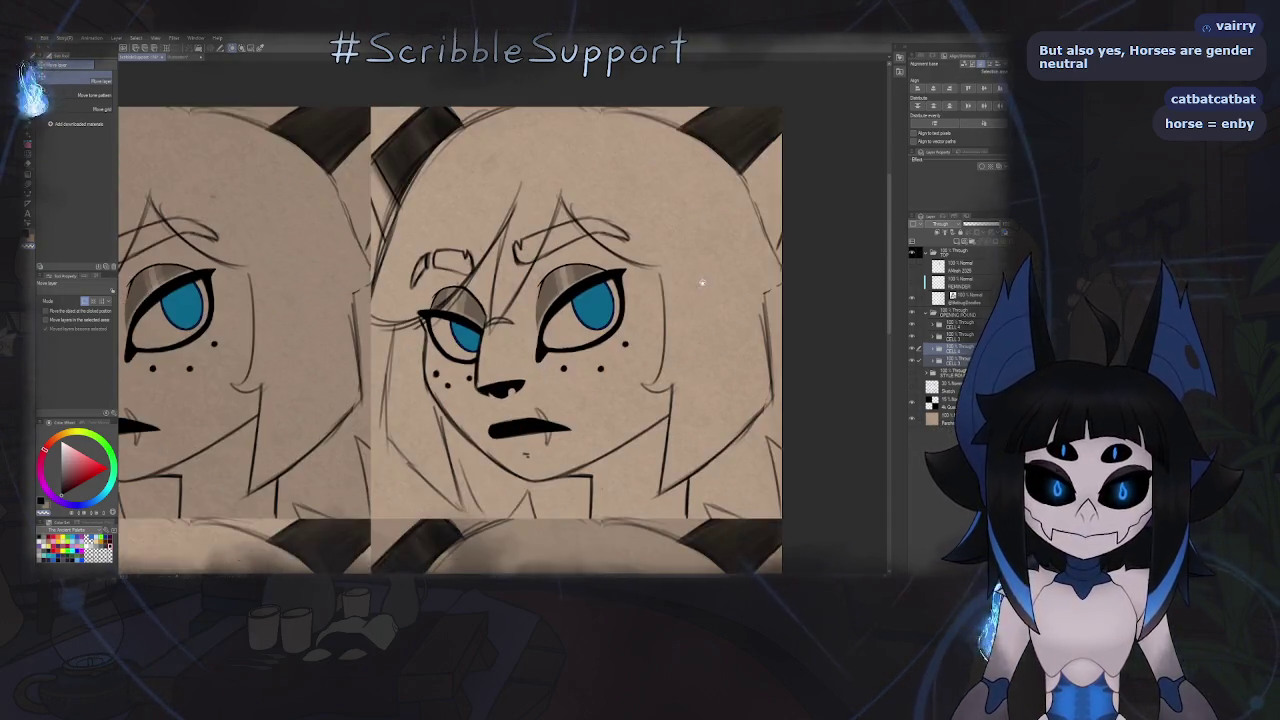
pyautogui.scroll(-2, 700, 206)
pyautogui.scroll(-1, 691, 298)
pyautogui.scroll(1, 691, 300)
pyautogui.scroll(1, 686, 318)
pyautogui.scroll(2, 681, 335)
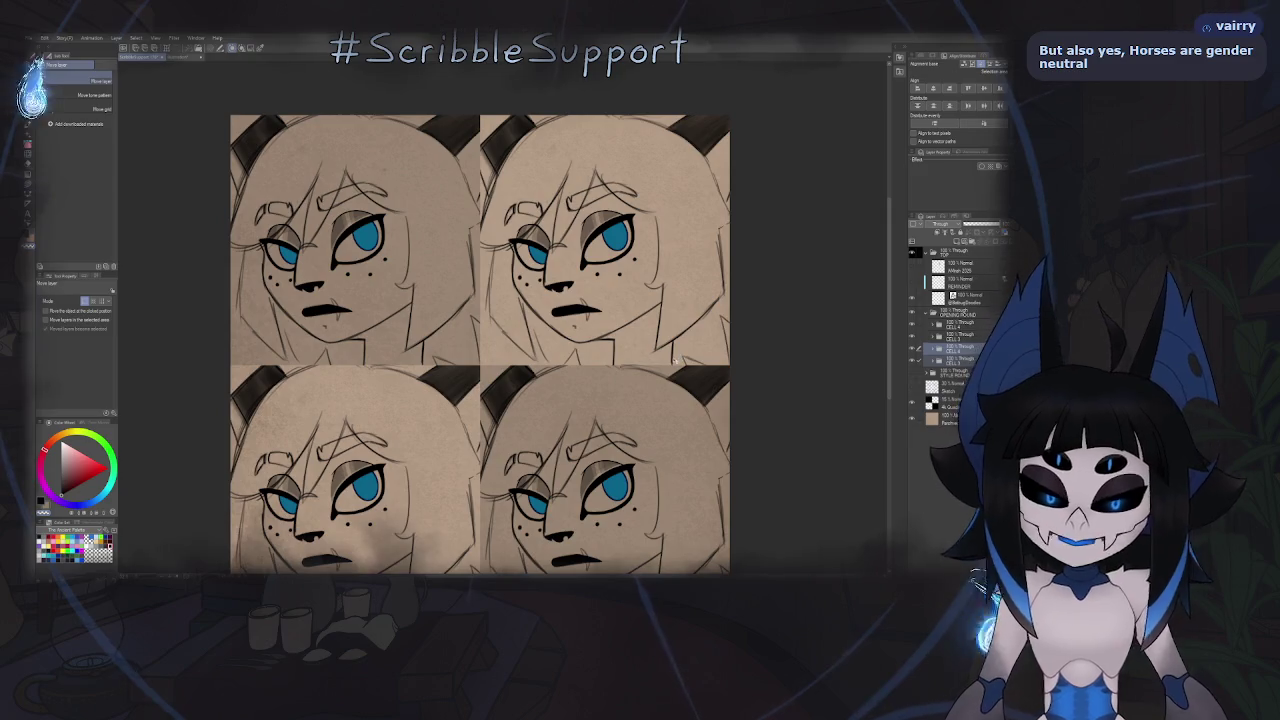
pyautogui.click(958, 361)
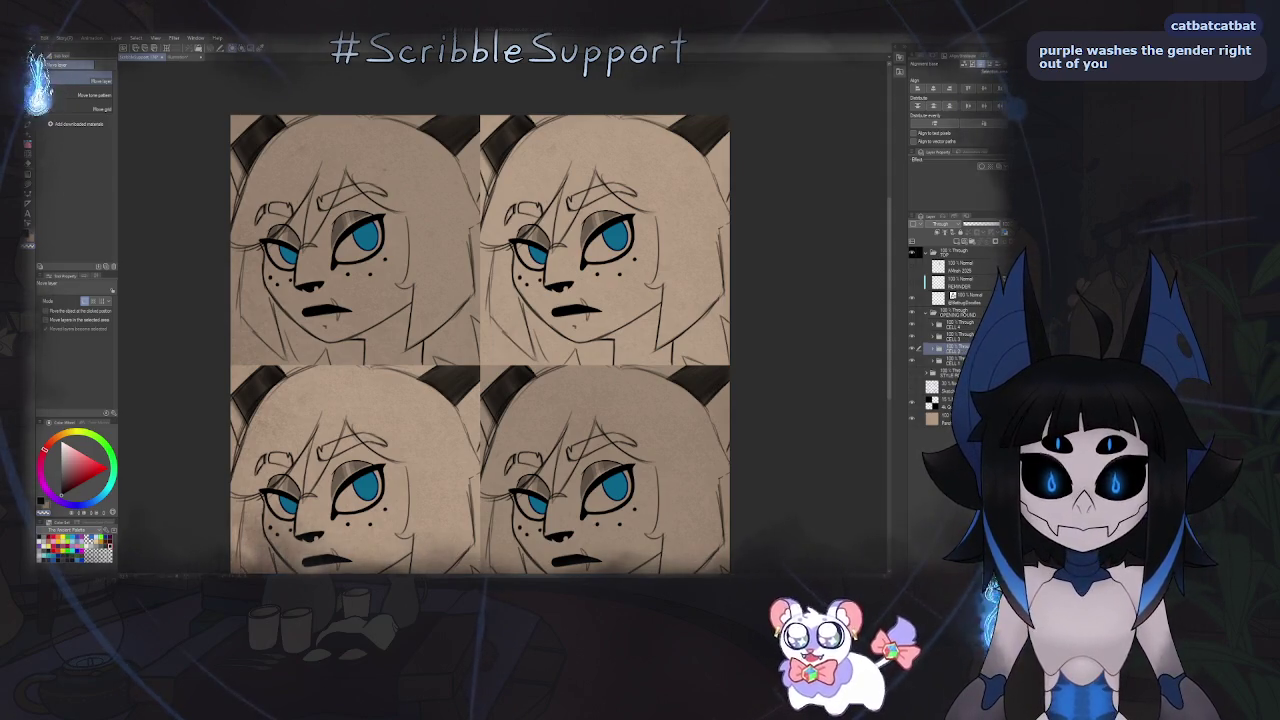
# - Select CELL 1, save the sheet with Ctrl+S, and expand a layer folder to review it
pyautogui.hotkey('alt', '[')
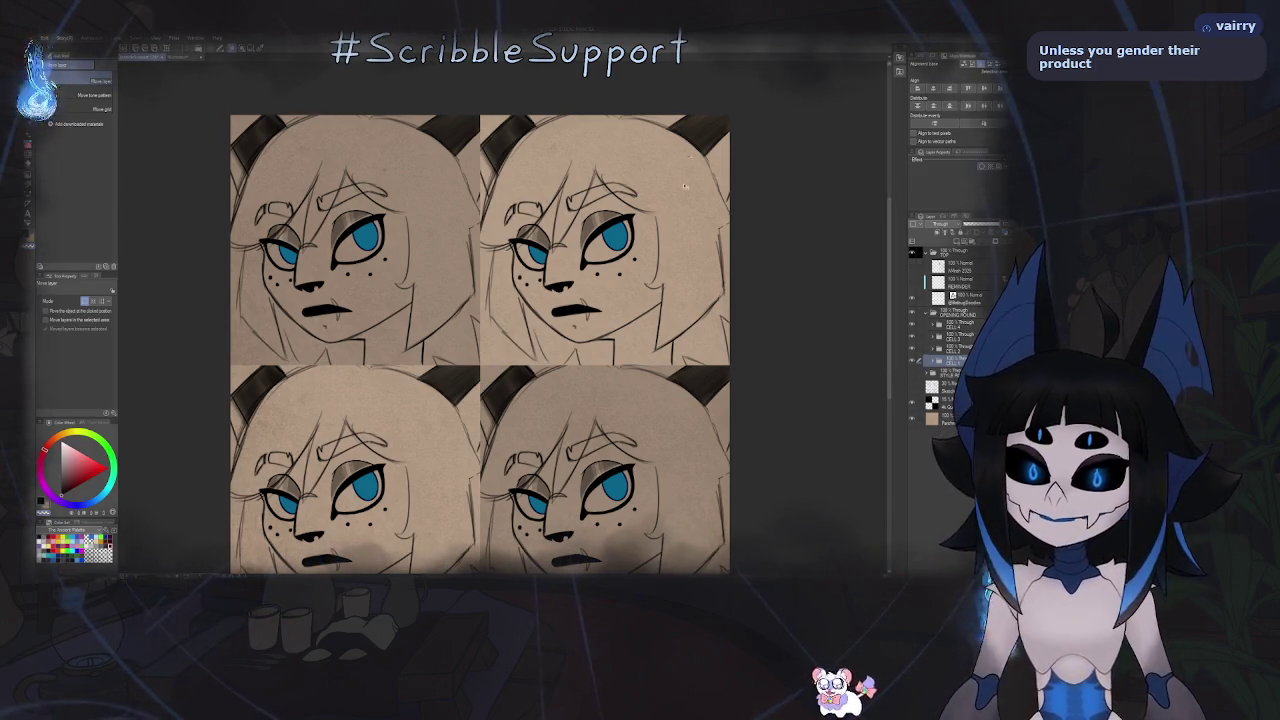
pyautogui.scroll(-3, 856, 340)
pyautogui.scroll(1, 856, 340)
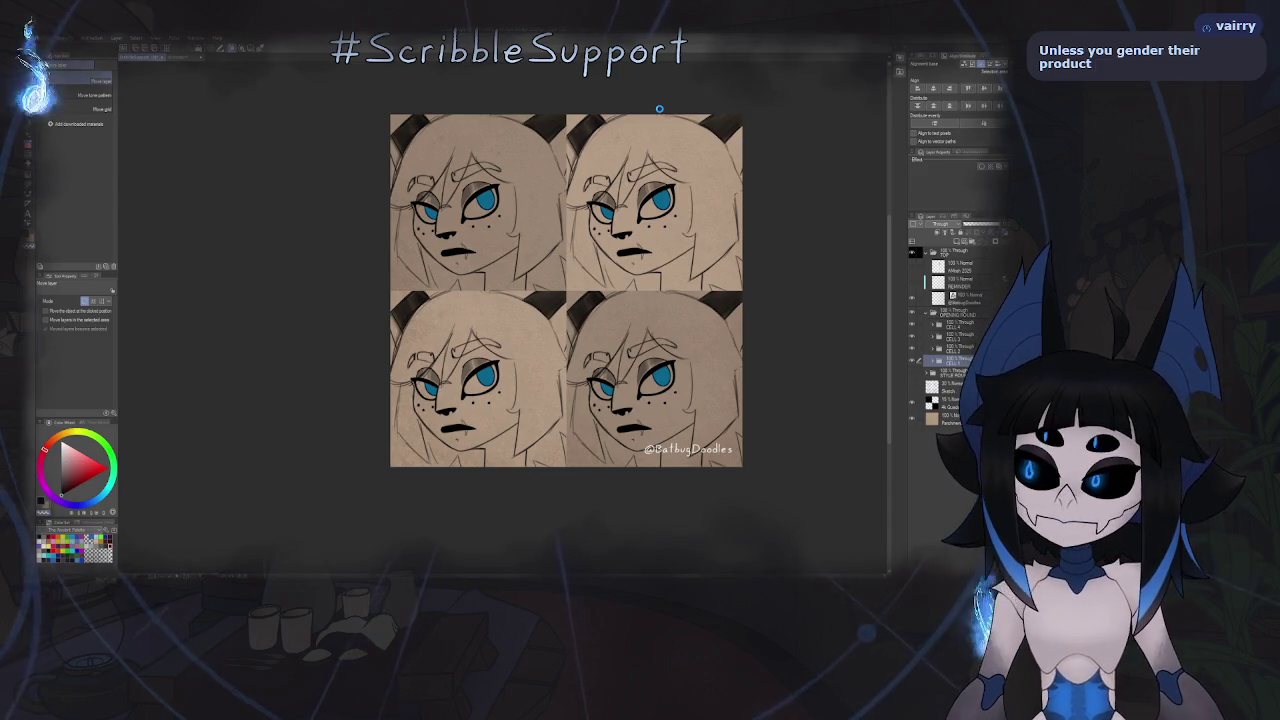
pyautogui.hotkey('ctrl', 's')
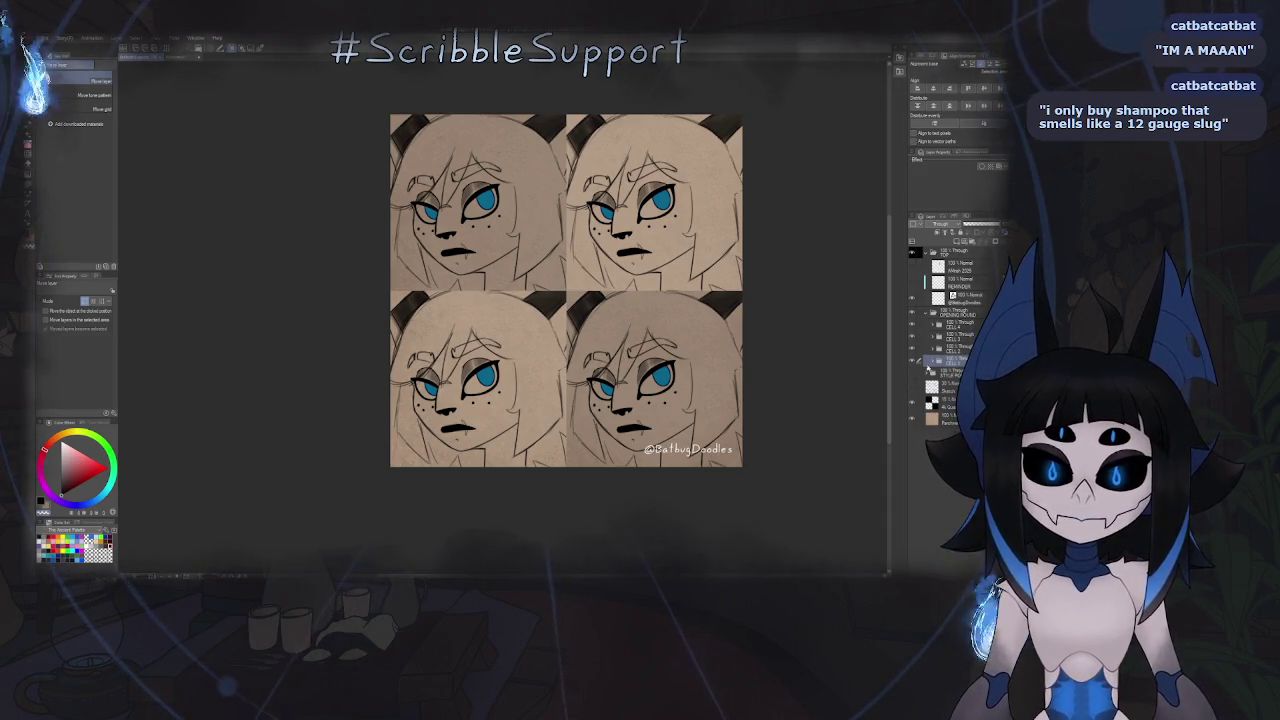
pyautogui.click(933, 362)
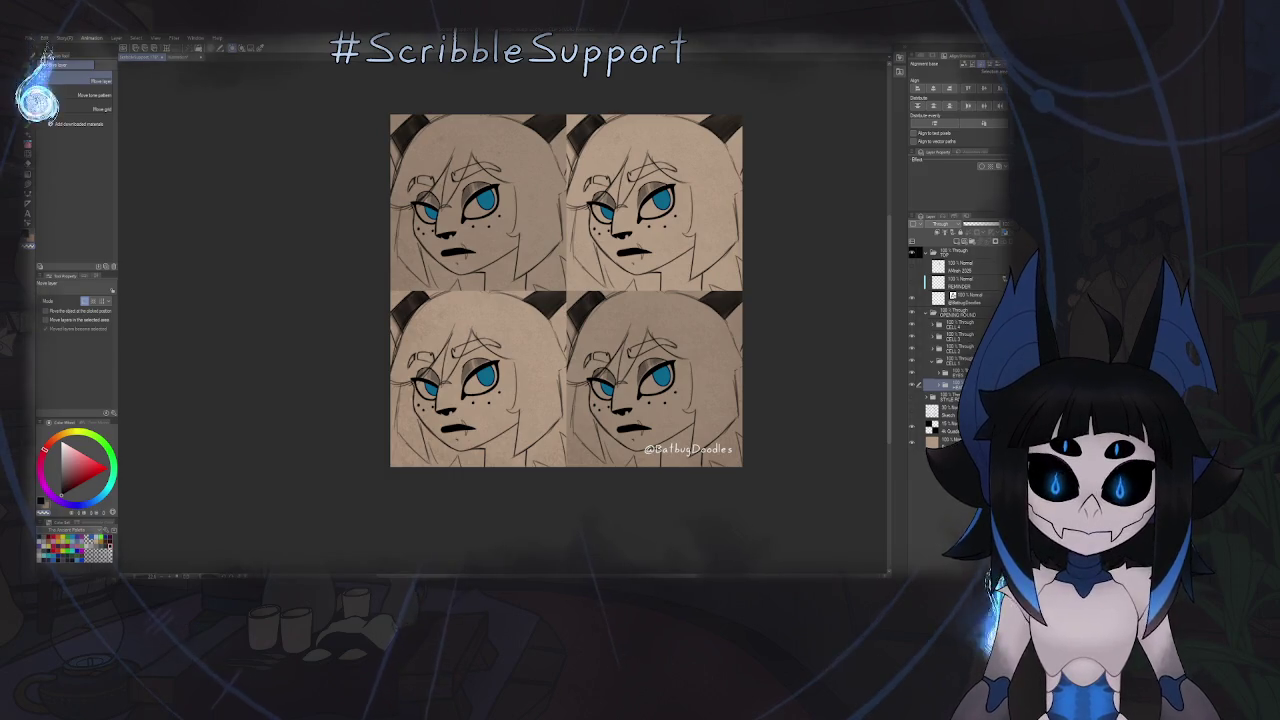
# - Expand the nested folders down to CELL 4's EYES and HEAD BASE layers, then switch to the browser
pyautogui.click(946, 378)
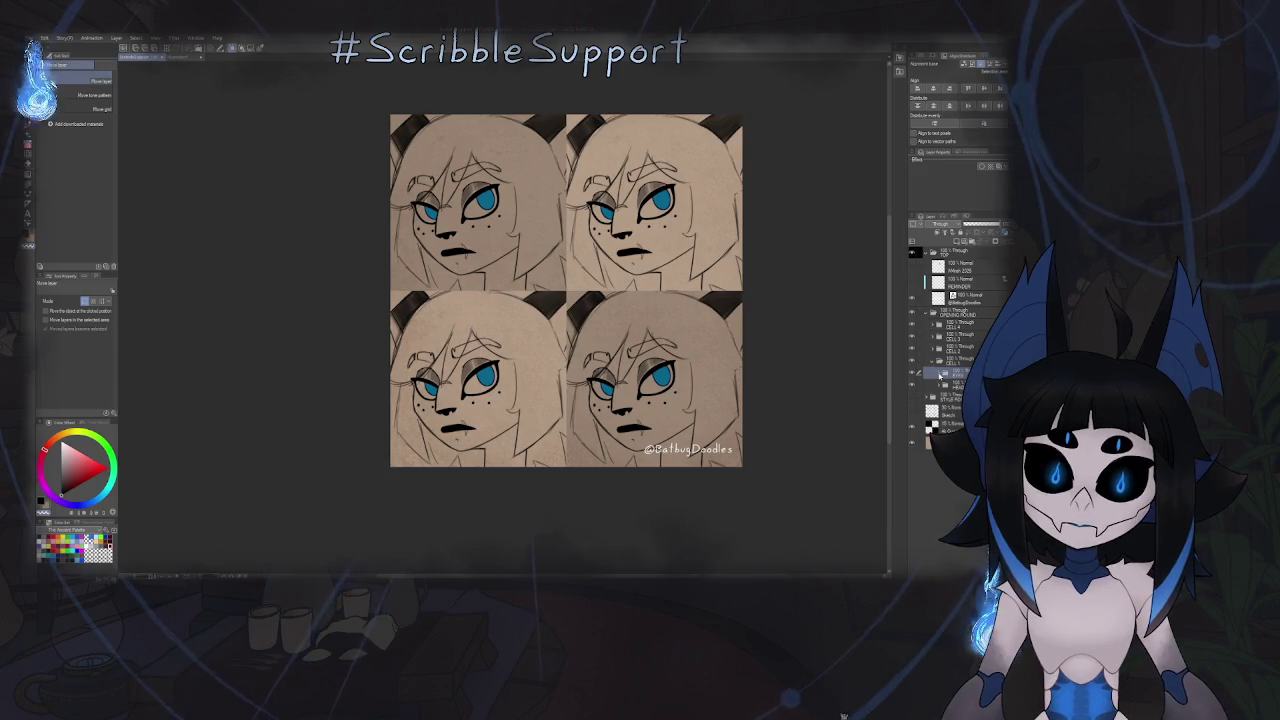
pyautogui.click(942, 376)
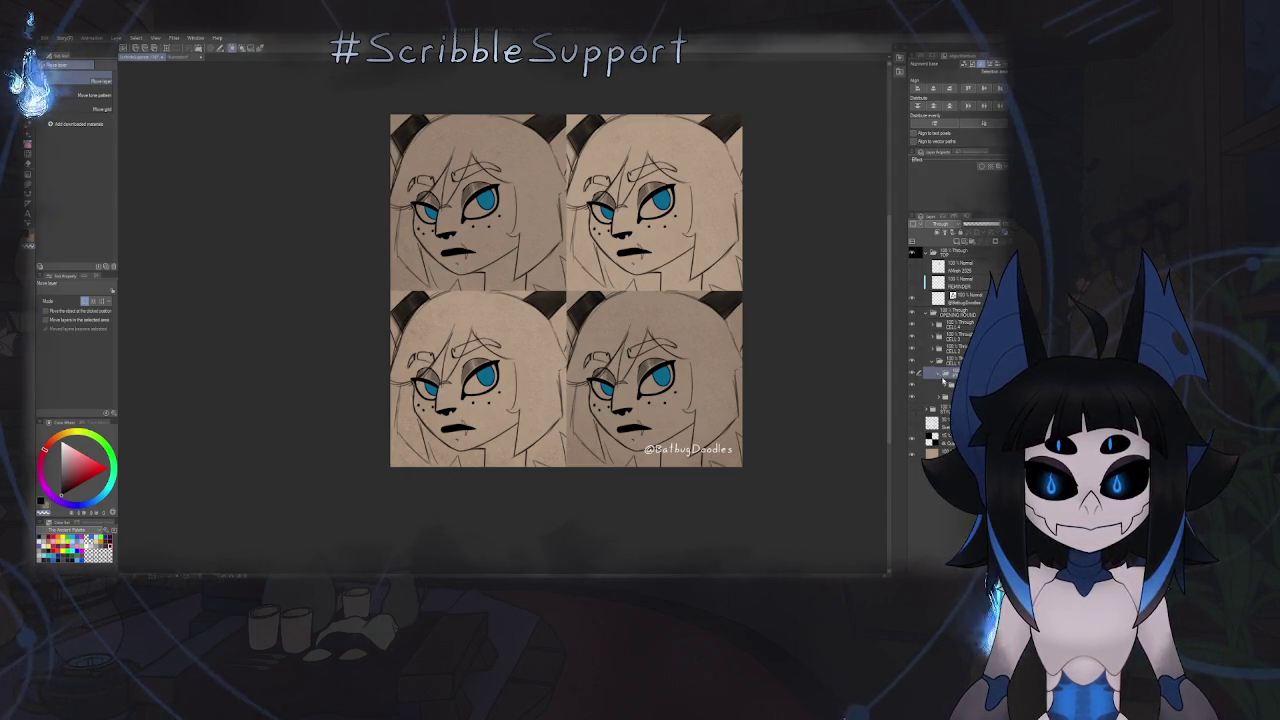
pyautogui.click(948, 384)
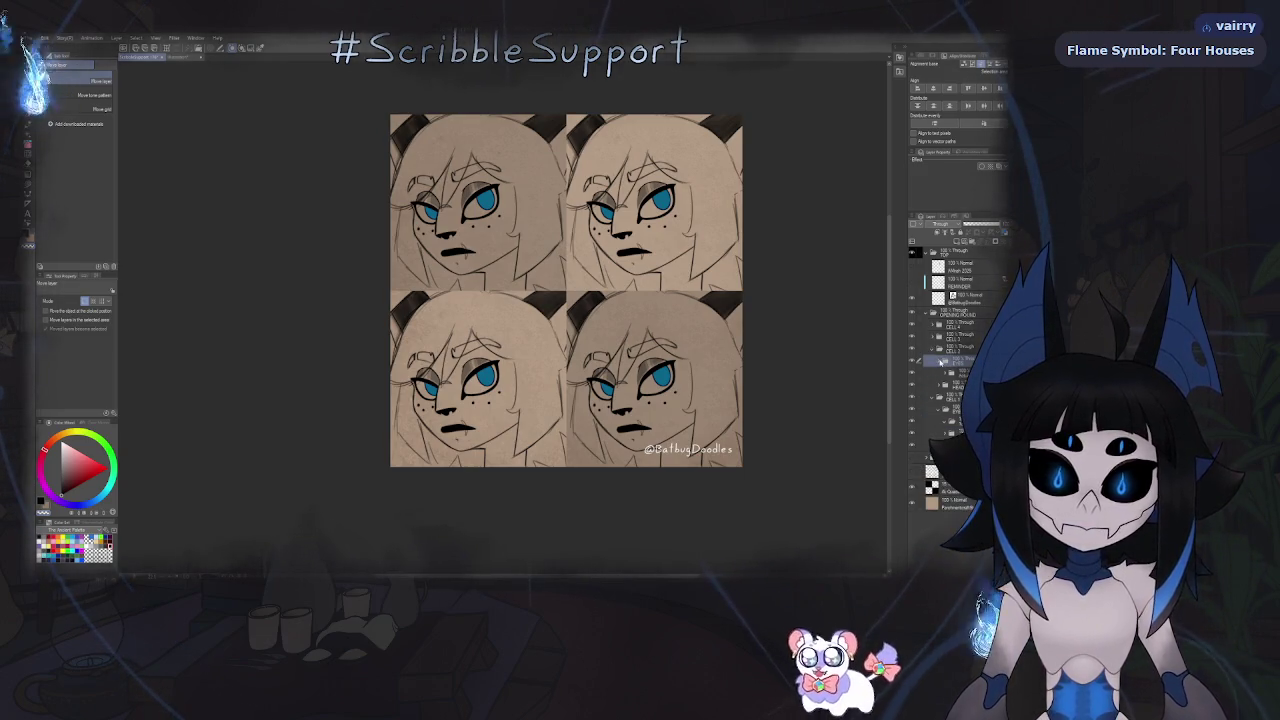
pyautogui.click(942, 371)
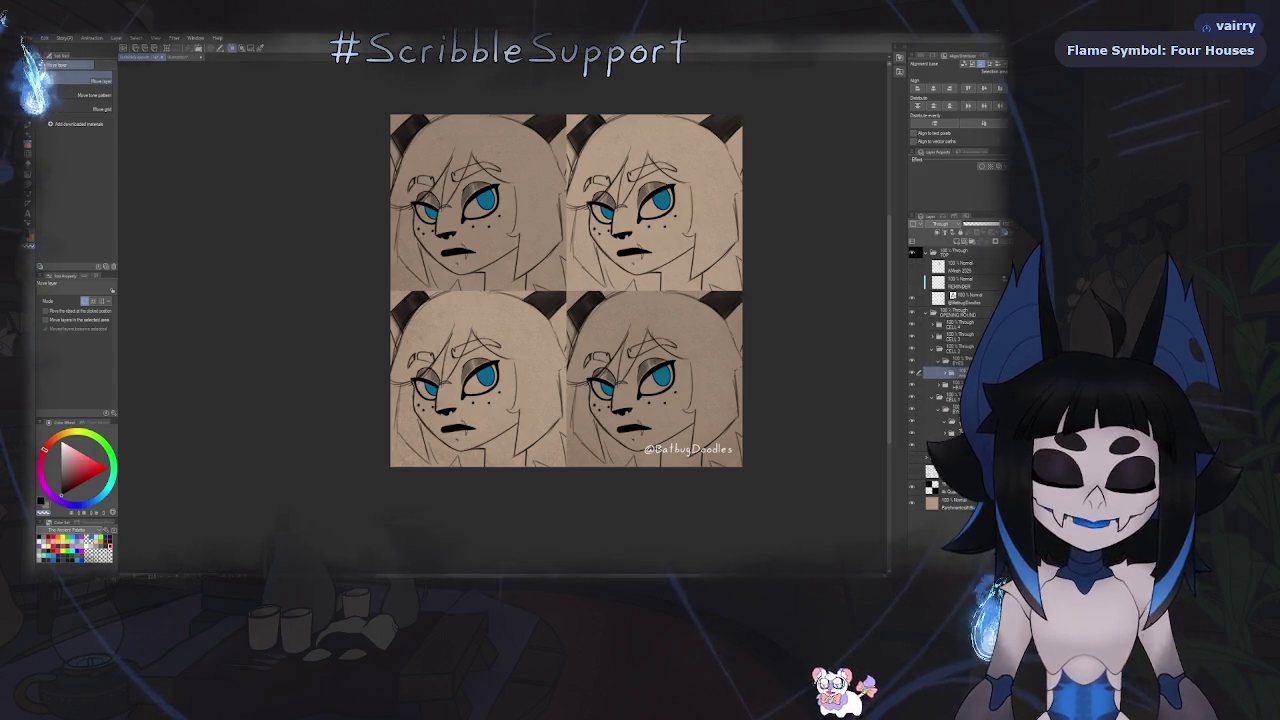
pyautogui.click(961, 378)
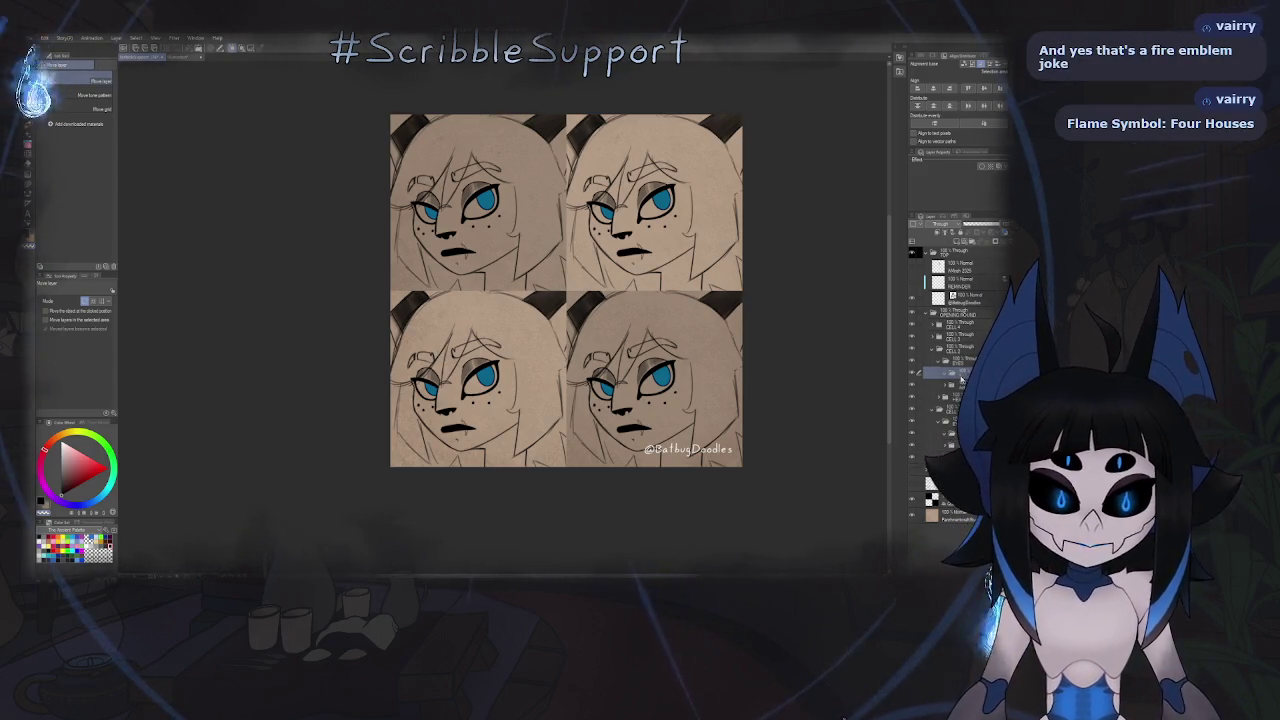
pyautogui.click(945, 350)
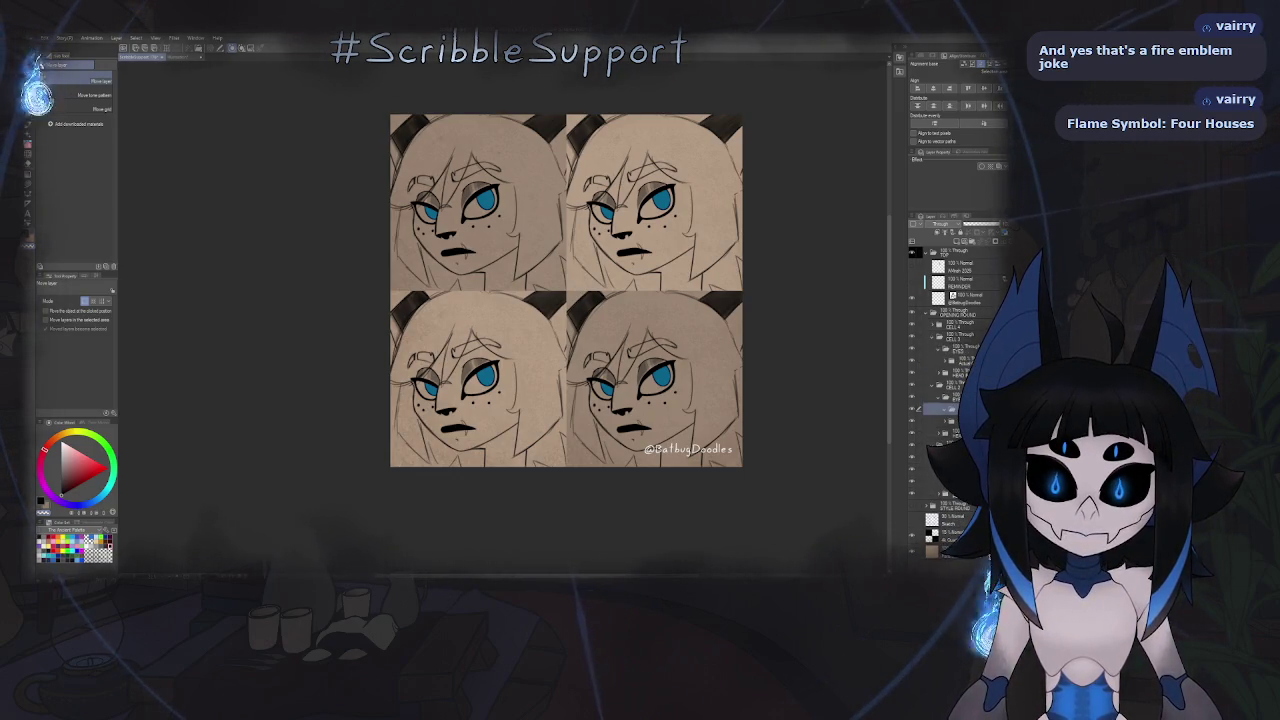
pyautogui.click(949, 340)
pyautogui.click(933, 327)
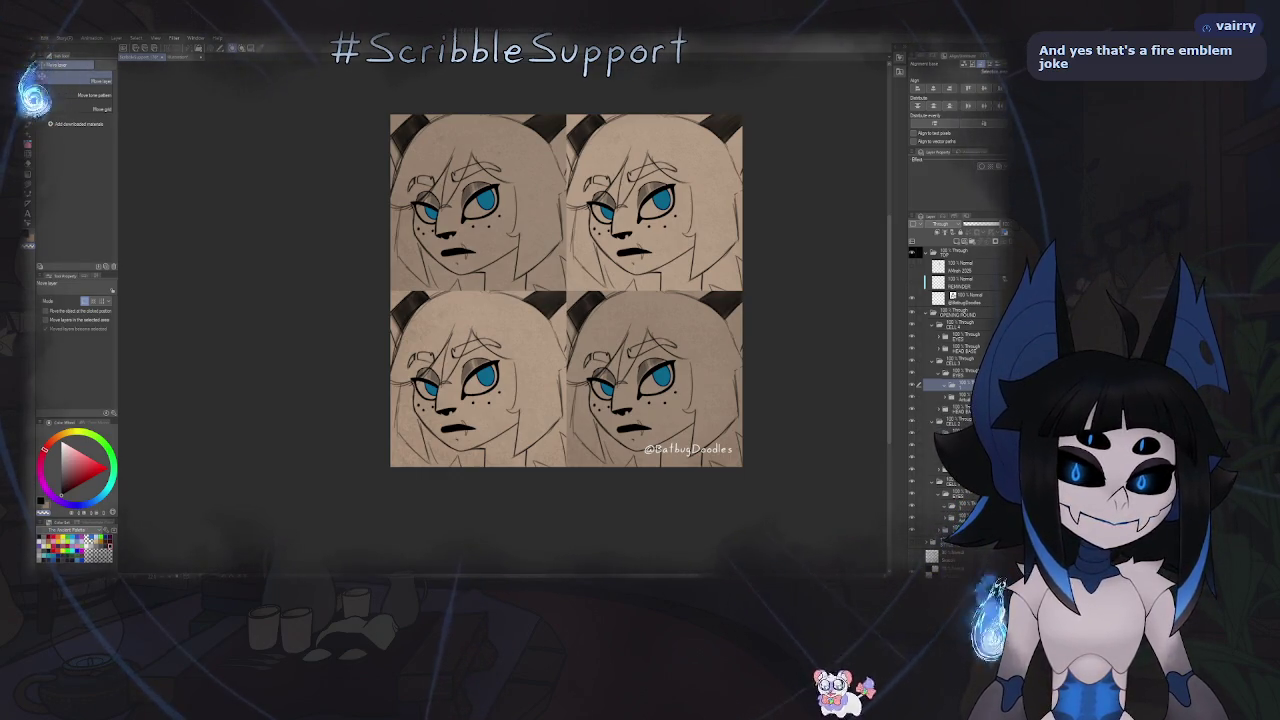
pyautogui.hotkey('alt', 'Tab')
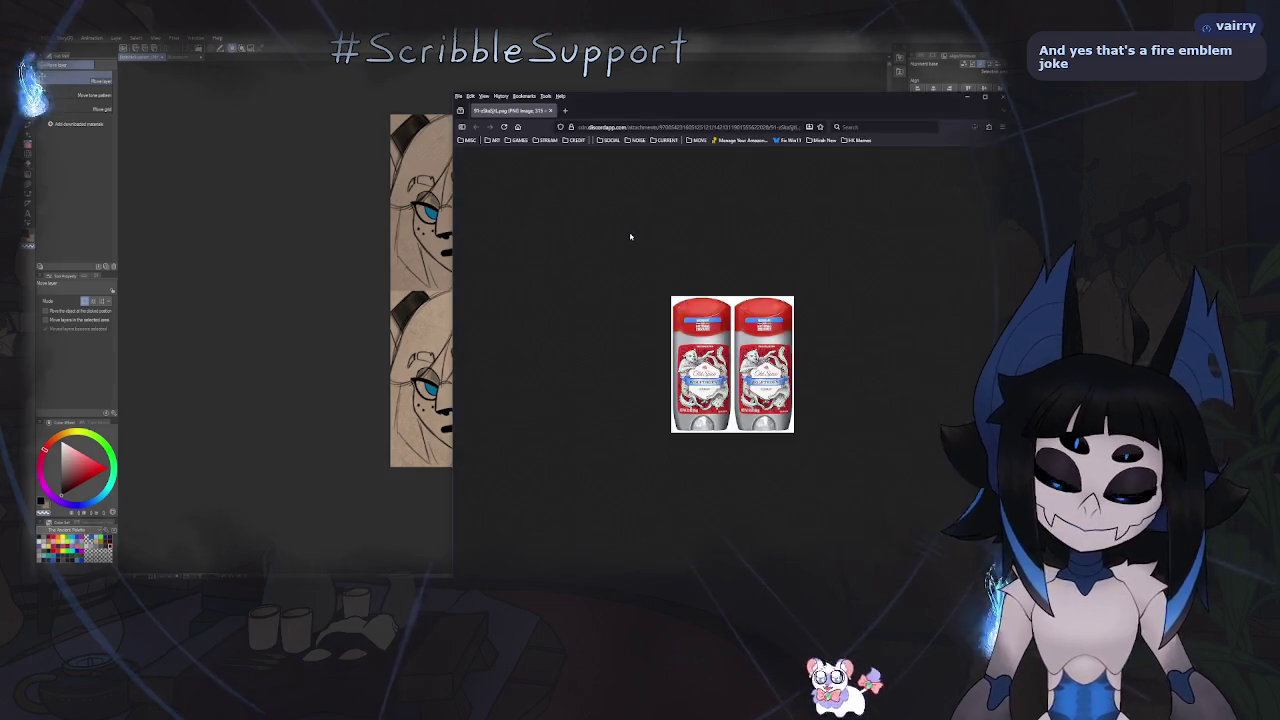
# - Enlarge the Old Spice deodorant picture to 280% in Firefox, then close the browser
pyautogui.hotkey('ctrl', '+')
pyautogui.hotkey('ctrl', '+')
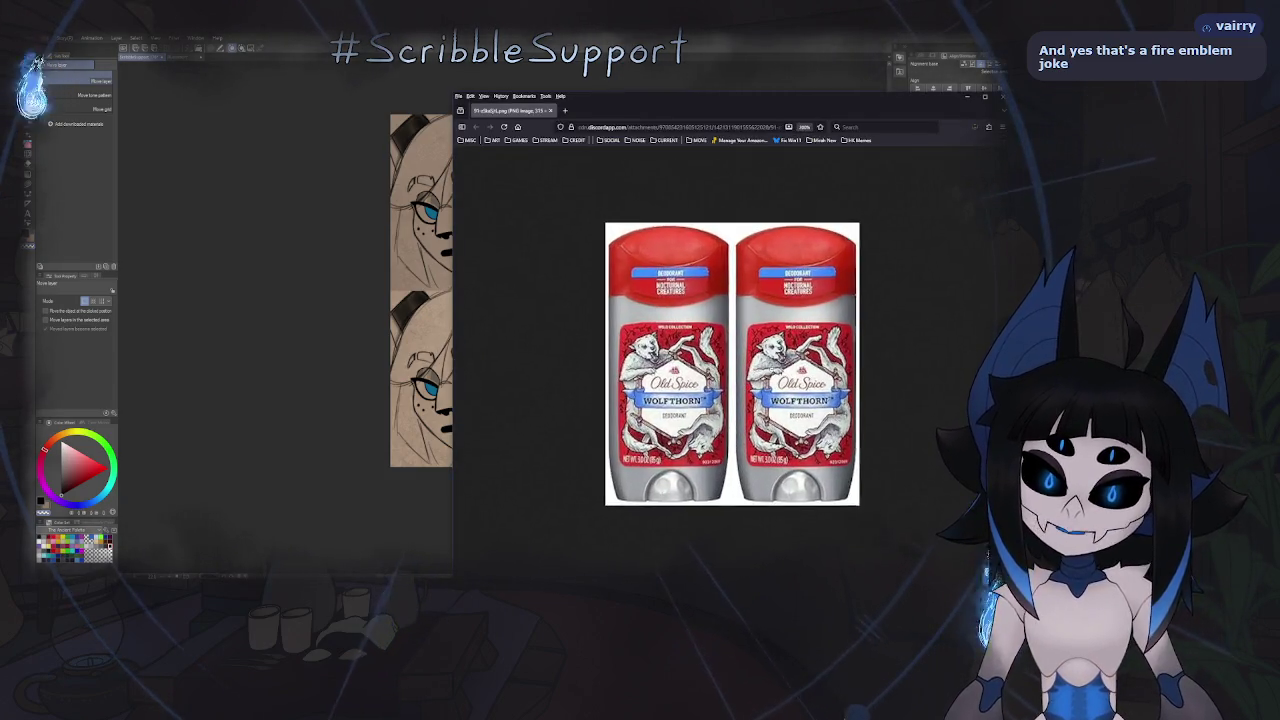
pyautogui.hotkey('ctrl', '+')
pyautogui.hotkey('ctrl', '+')
pyautogui.hotkey('ctrl', '+')
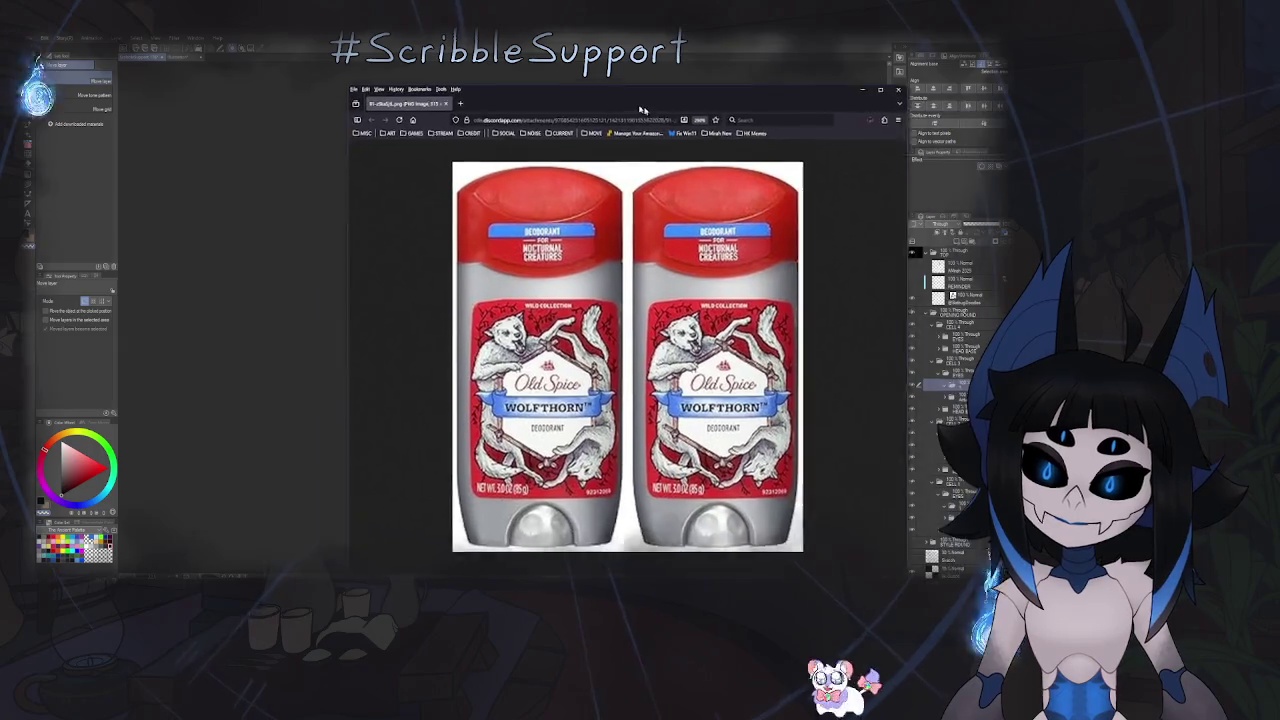
pyautogui.moveTo(752, 119); pyautogui.dragTo(581, 95)
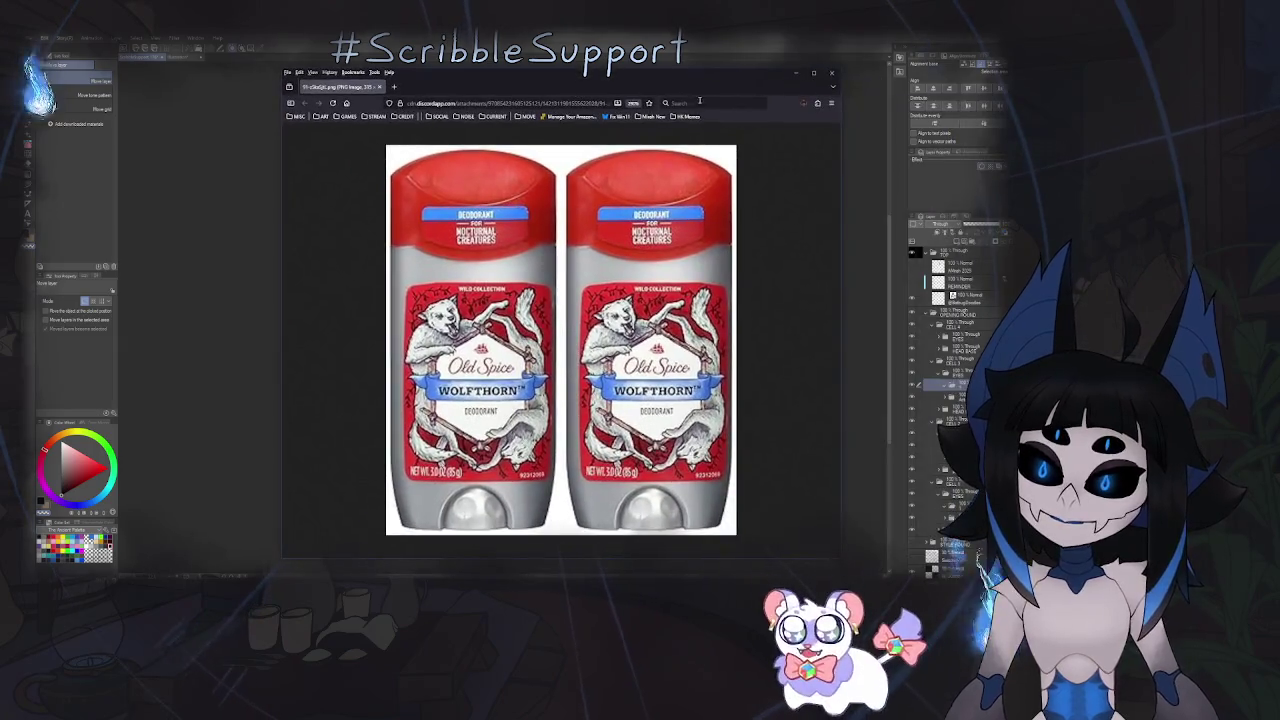
pyautogui.click(831, 74)
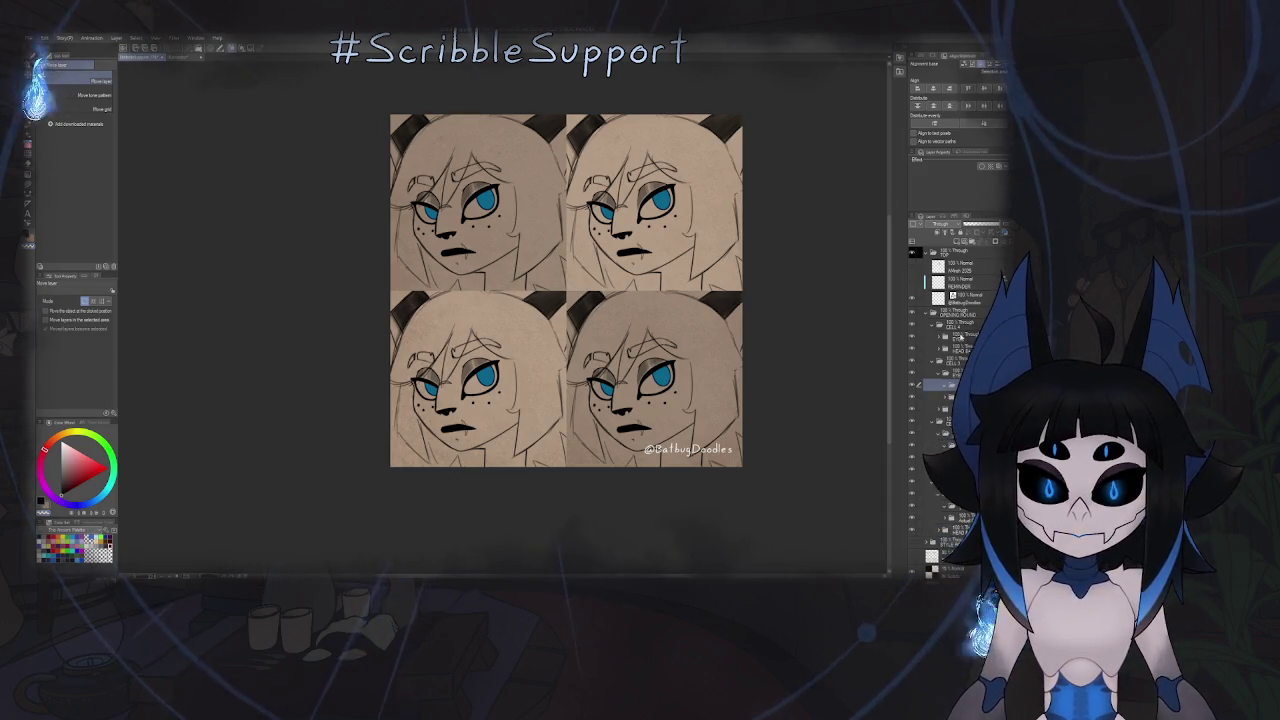
# - Expand the EYES folder, browse its layers, and zoom into the top-left face panel
pyautogui.click(940, 337)
pyautogui.click(960, 348)
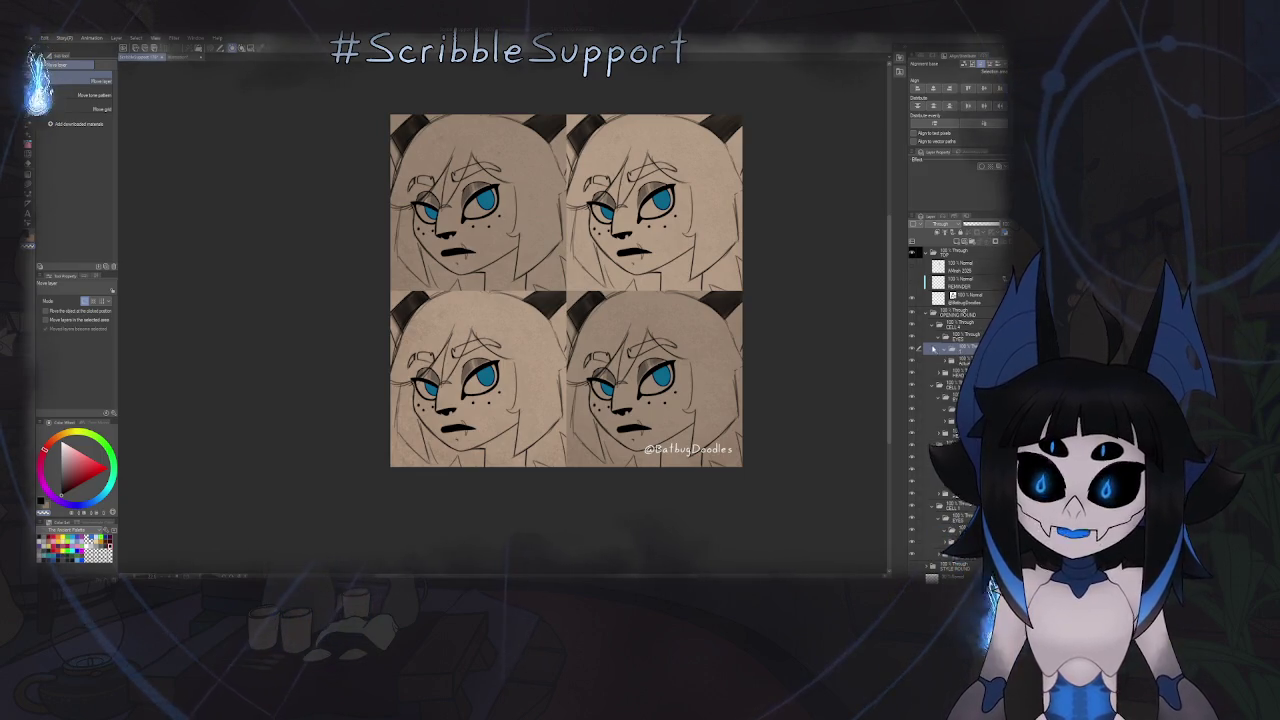
pyautogui.scroll(-3, 950, 350)
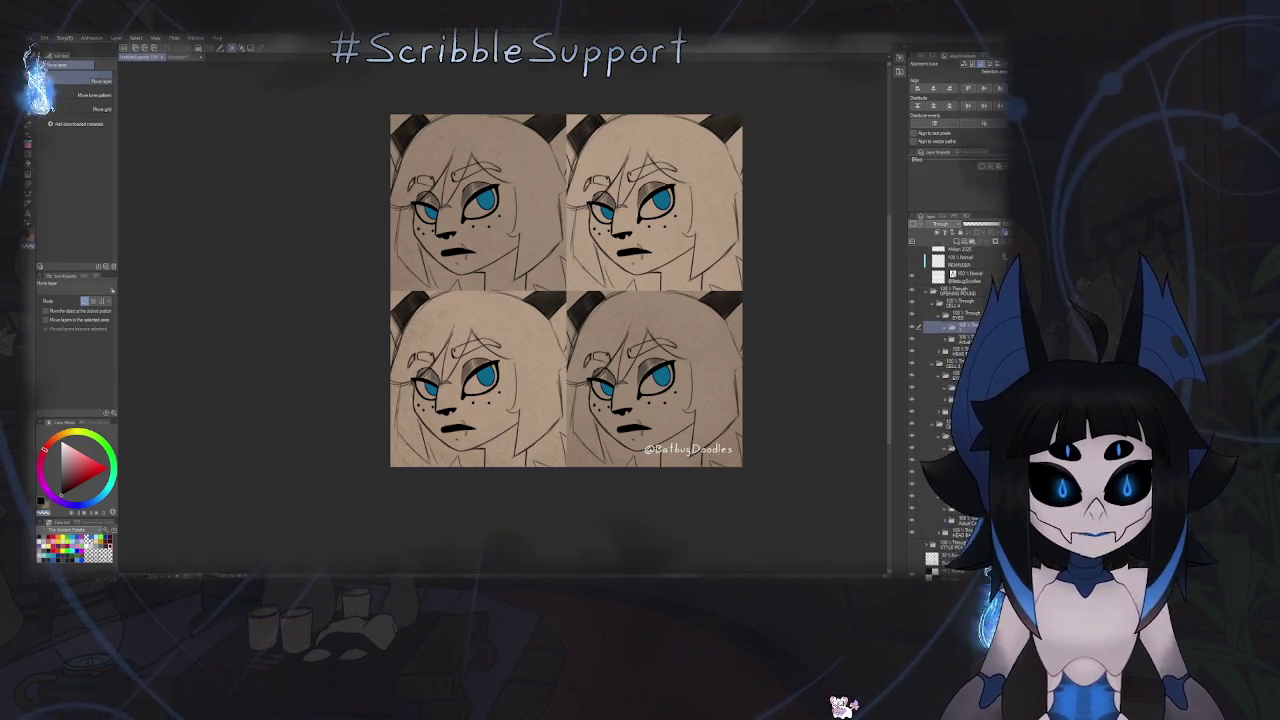
pyautogui.click(945, 493)
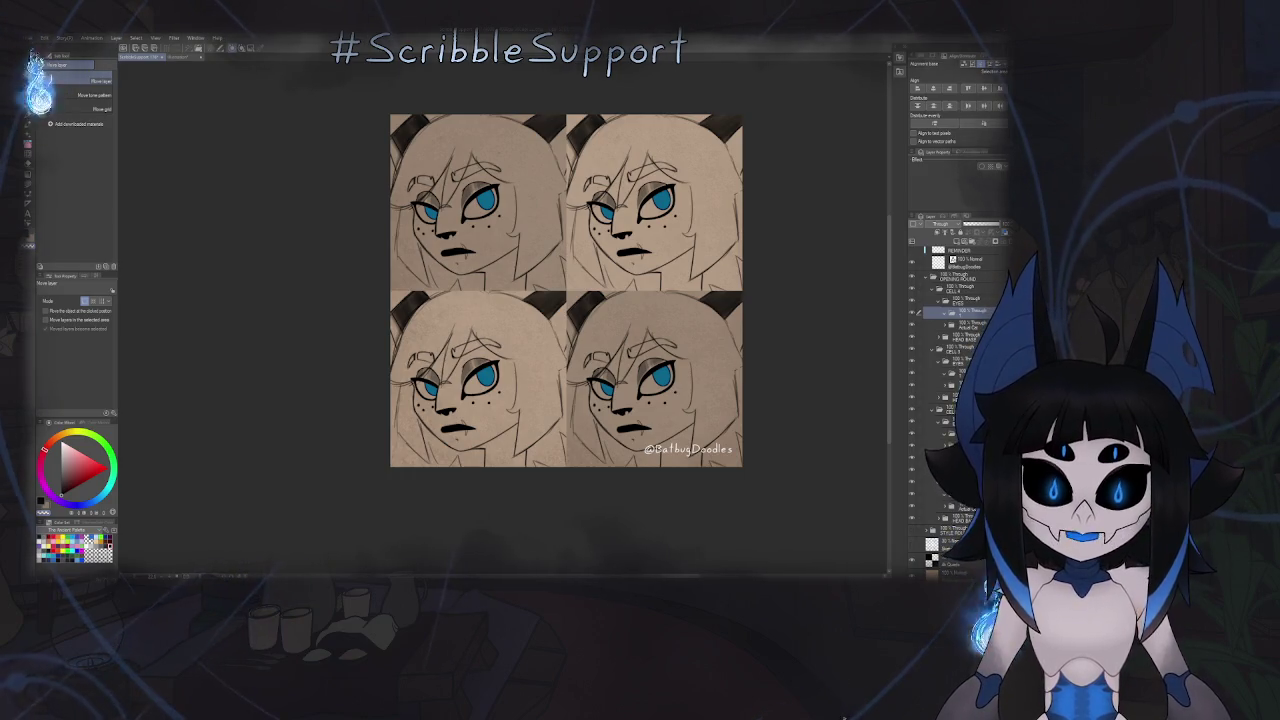
pyautogui.moveTo(530, 194); pyautogui.dragTo(603, 320)
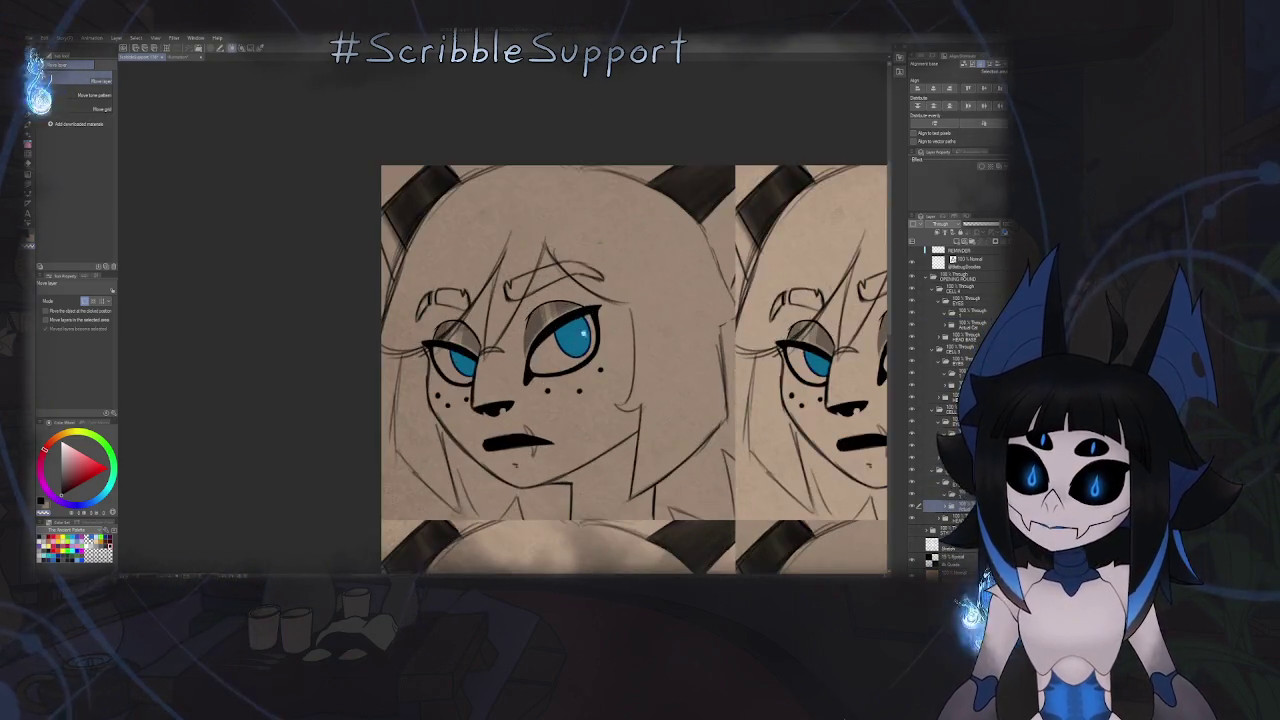
pyautogui.scroll(5, 603, 320)
pyautogui.scroll(2, 564, 171)
pyautogui.scroll(2, 564, 171)
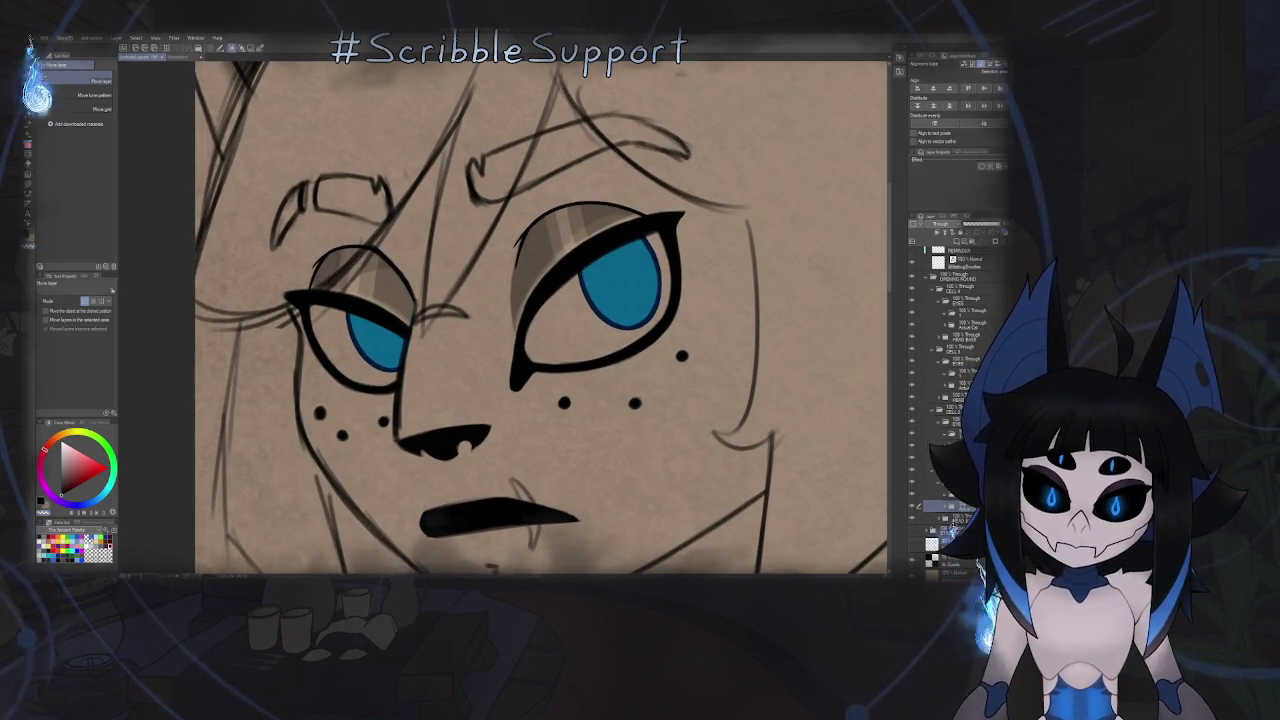
# - Reorder layers in the stack and move the chosen layer into the receiving folder
pyautogui.click(944, 507)
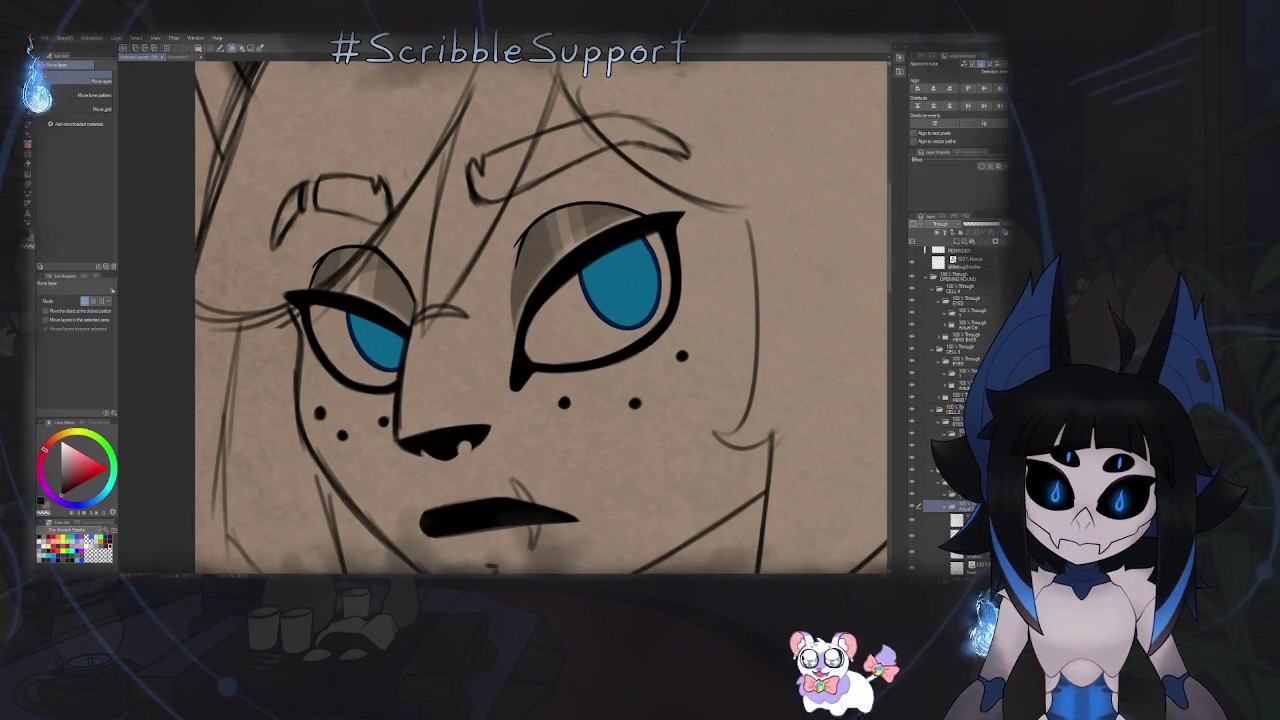
pyautogui.click(957, 520)
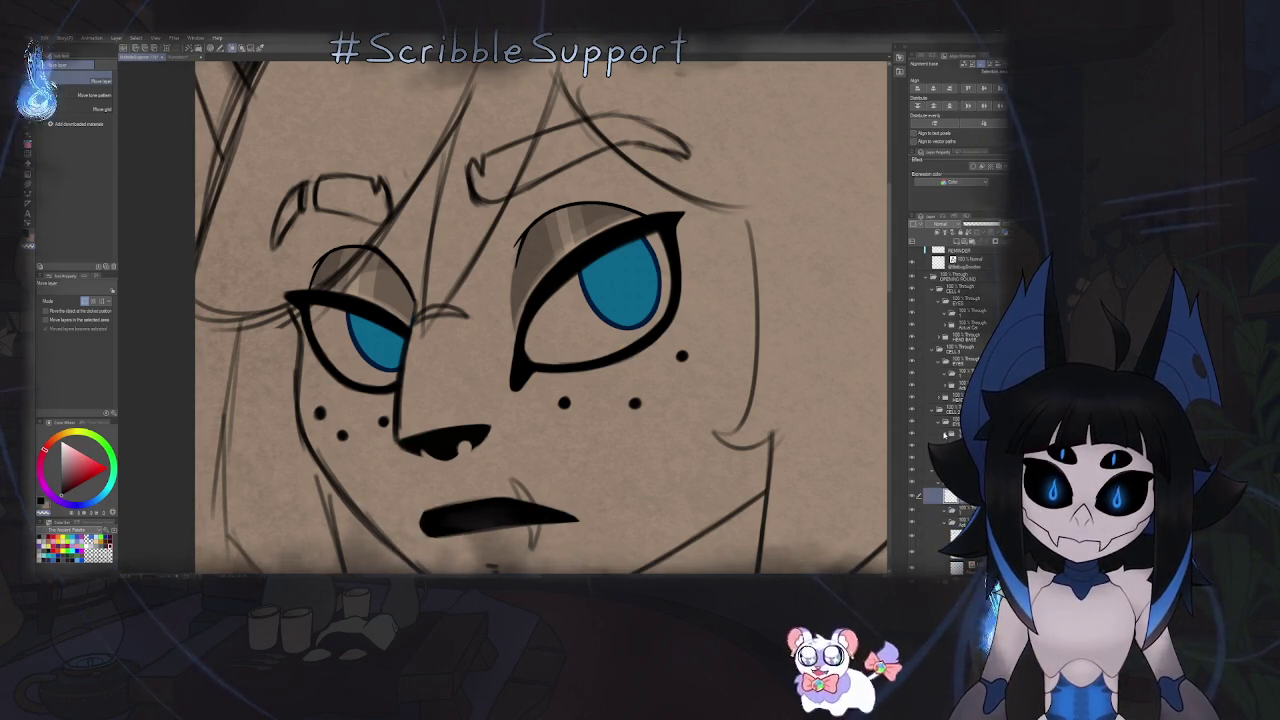
pyautogui.click(955, 428)
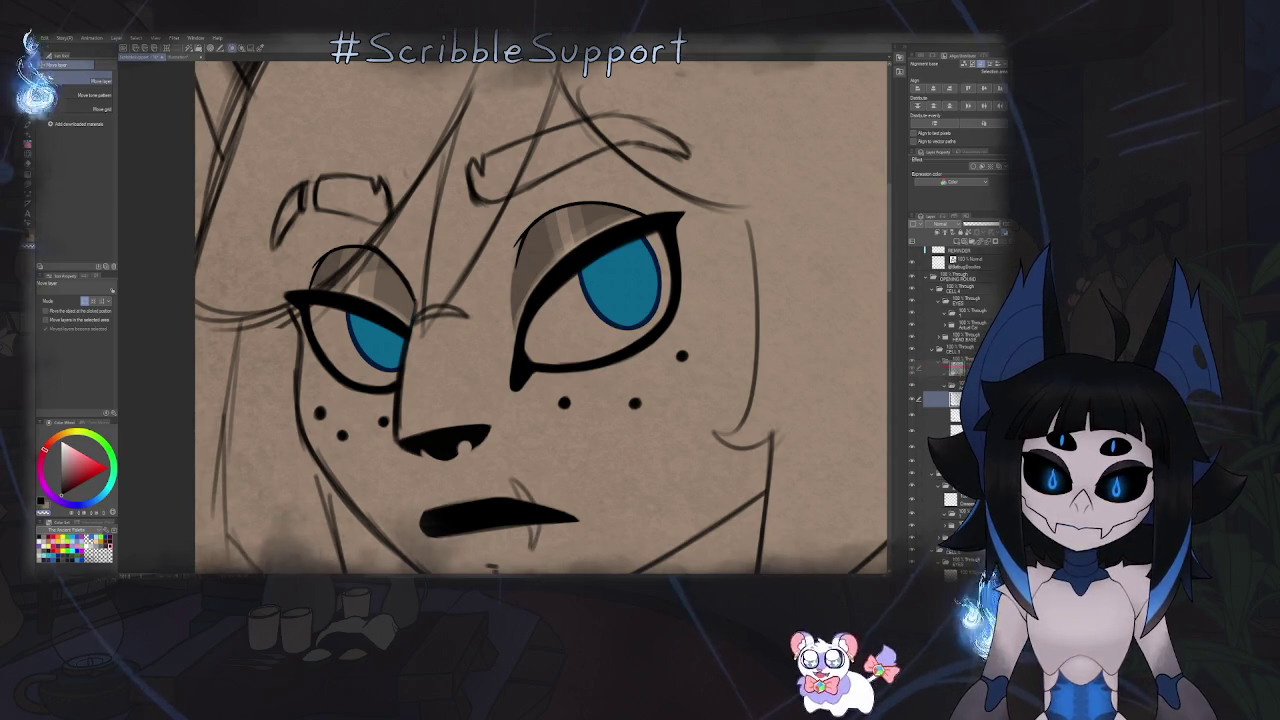
pyautogui.moveTo(955, 398); pyautogui.dragTo(955, 371)
pyautogui.click(944, 402)
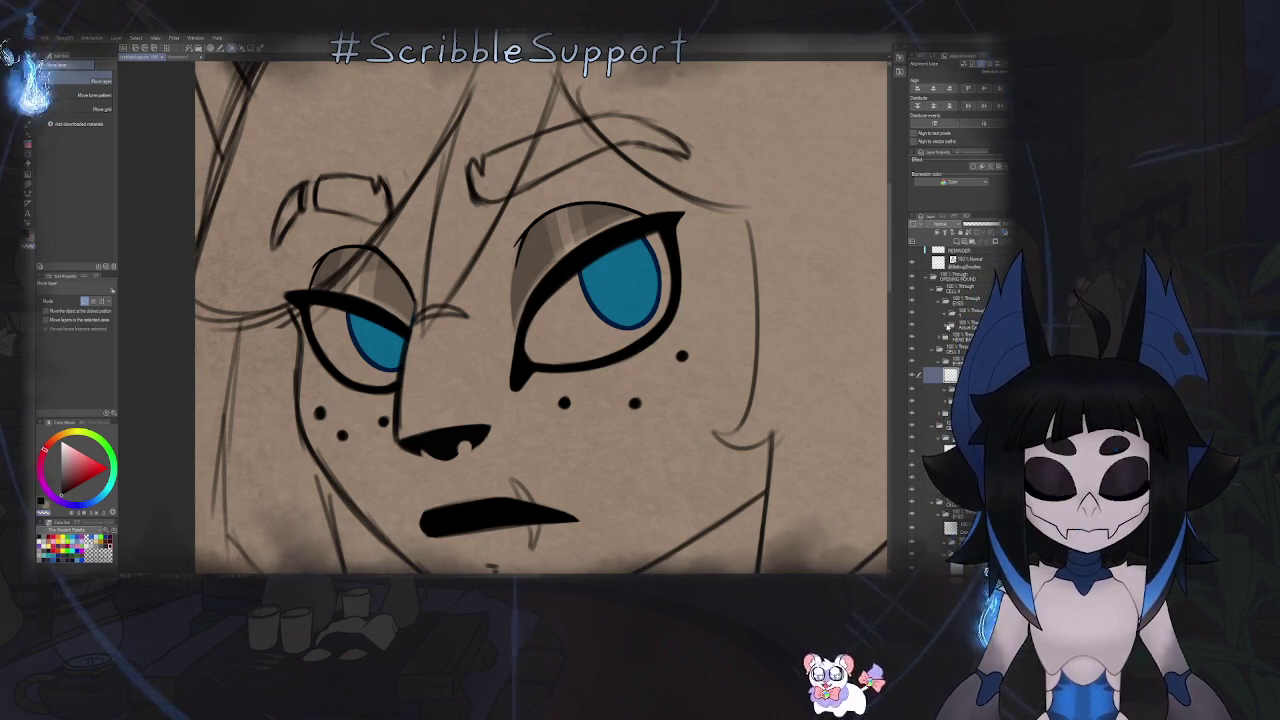
pyautogui.click(943, 328)
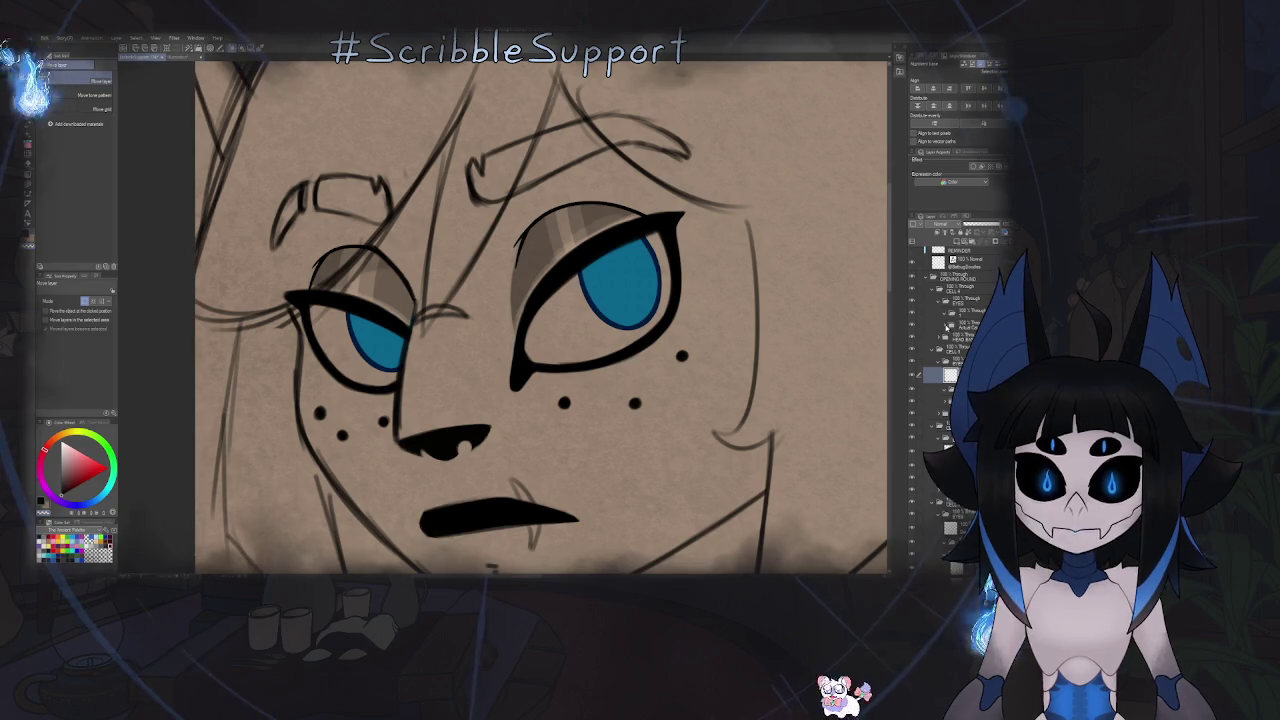
pyautogui.click(946, 328)
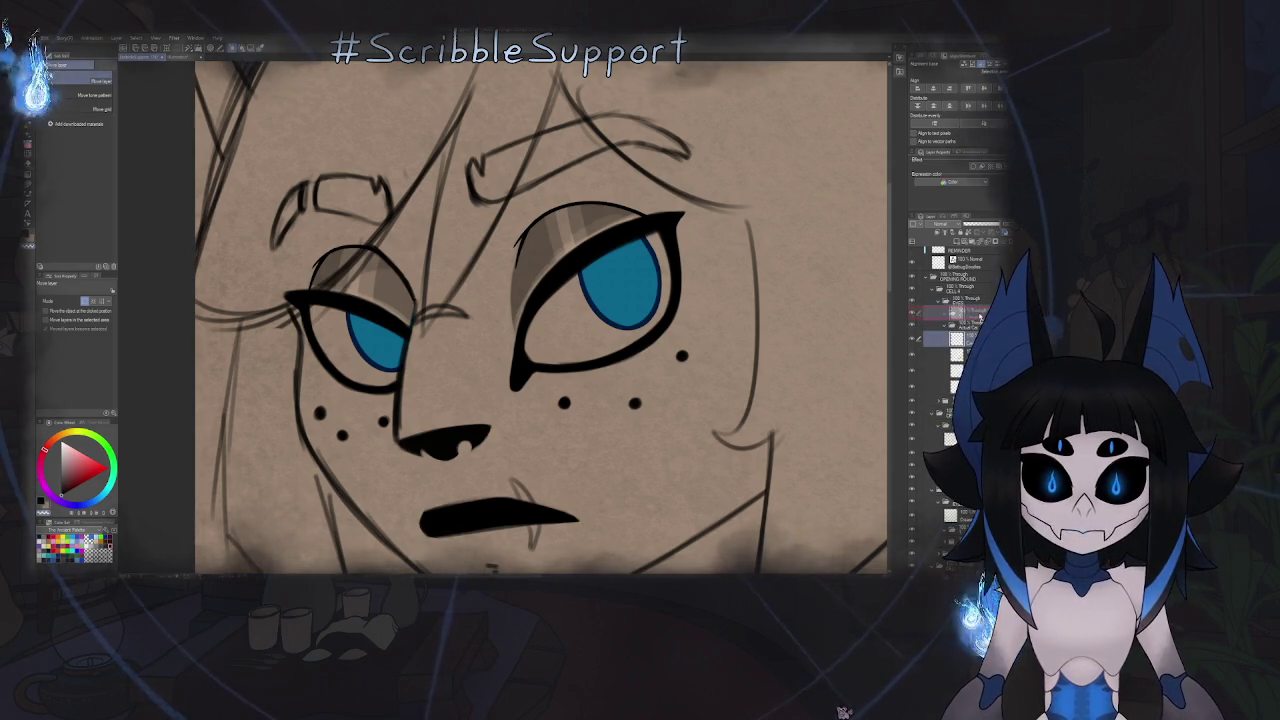
pyautogui.moveTo(980, 316); pyautogui.dragTo(955, 310)
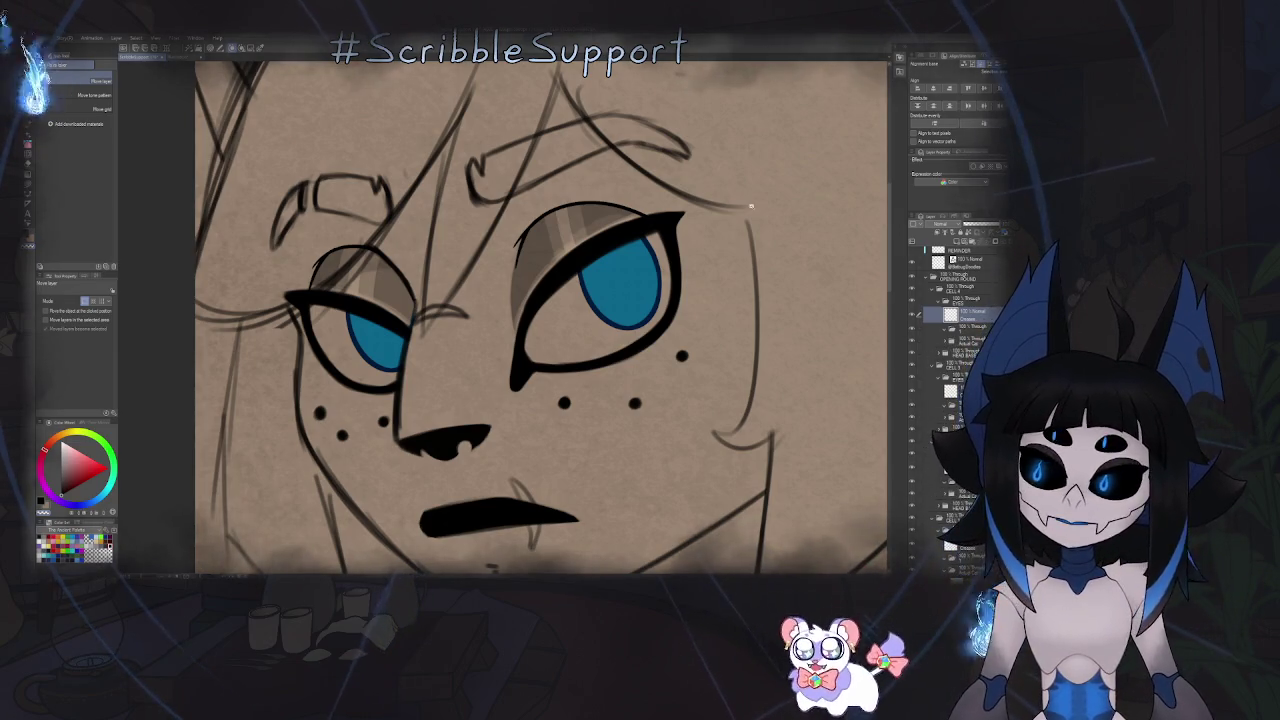
# - Zoom out to show all four faces and save the expression sheet with Ctrl+S
pyautogui.scroll(-5, 763, 56)
pyautogui.scroll(1, 645, 299)
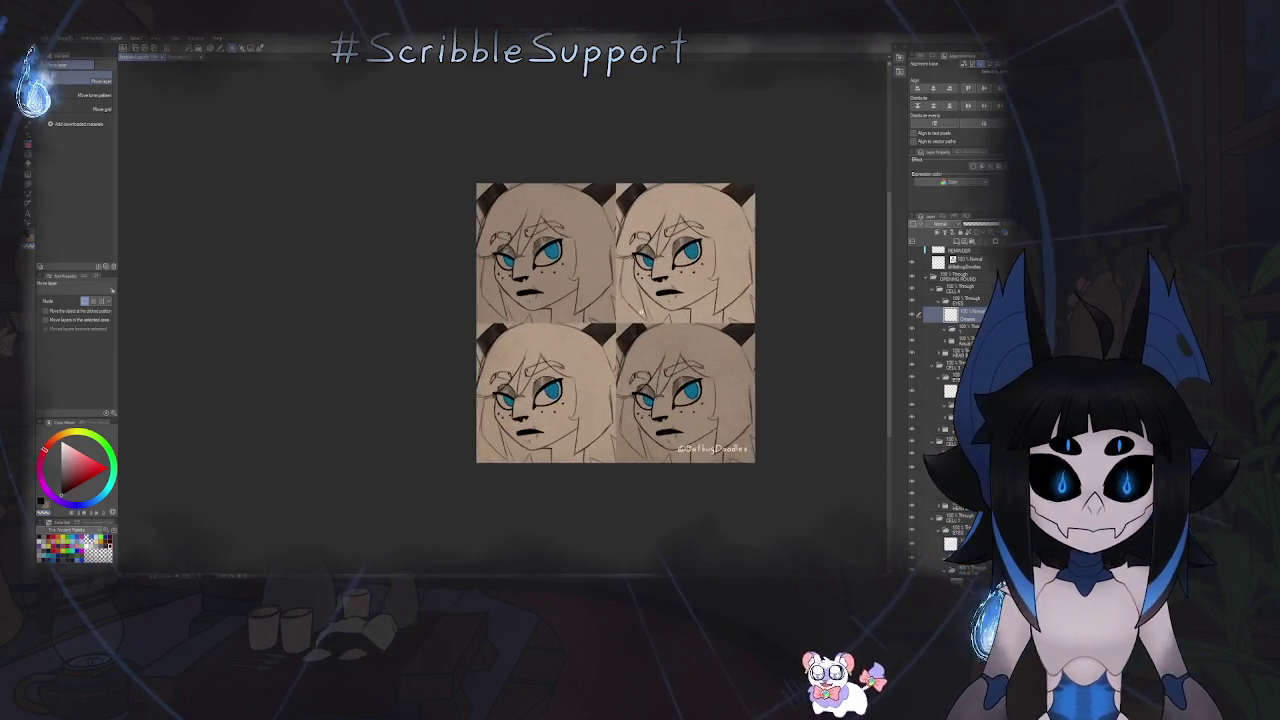
pyautogui.scroll(1, 638, 318)
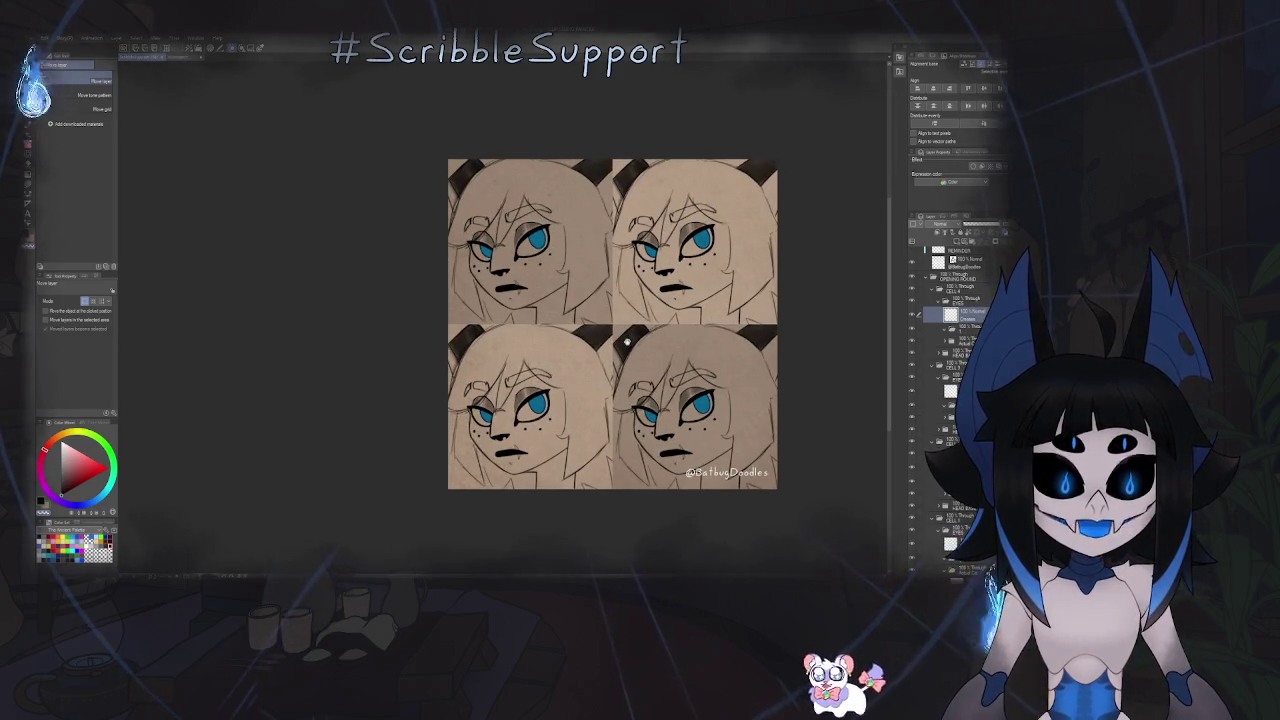
pyautogui.scroll(1, 624, 326)
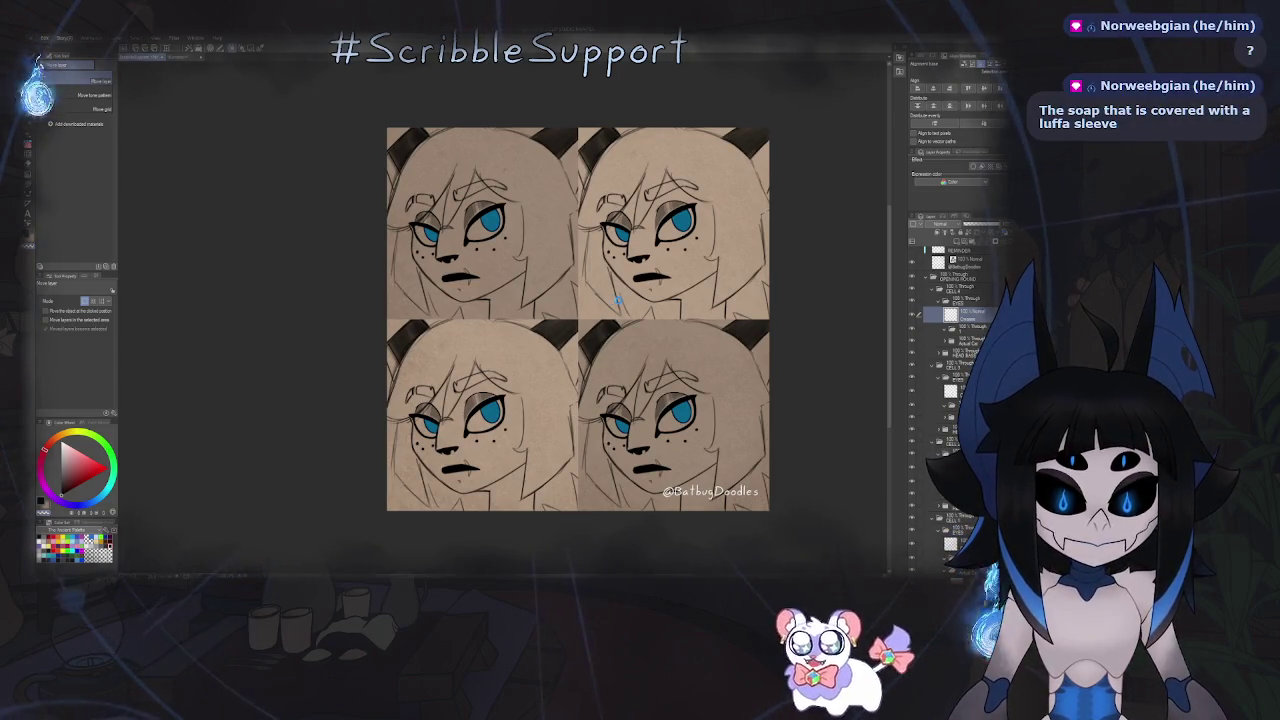
pyautogui.hotkey('ctrl', 's')
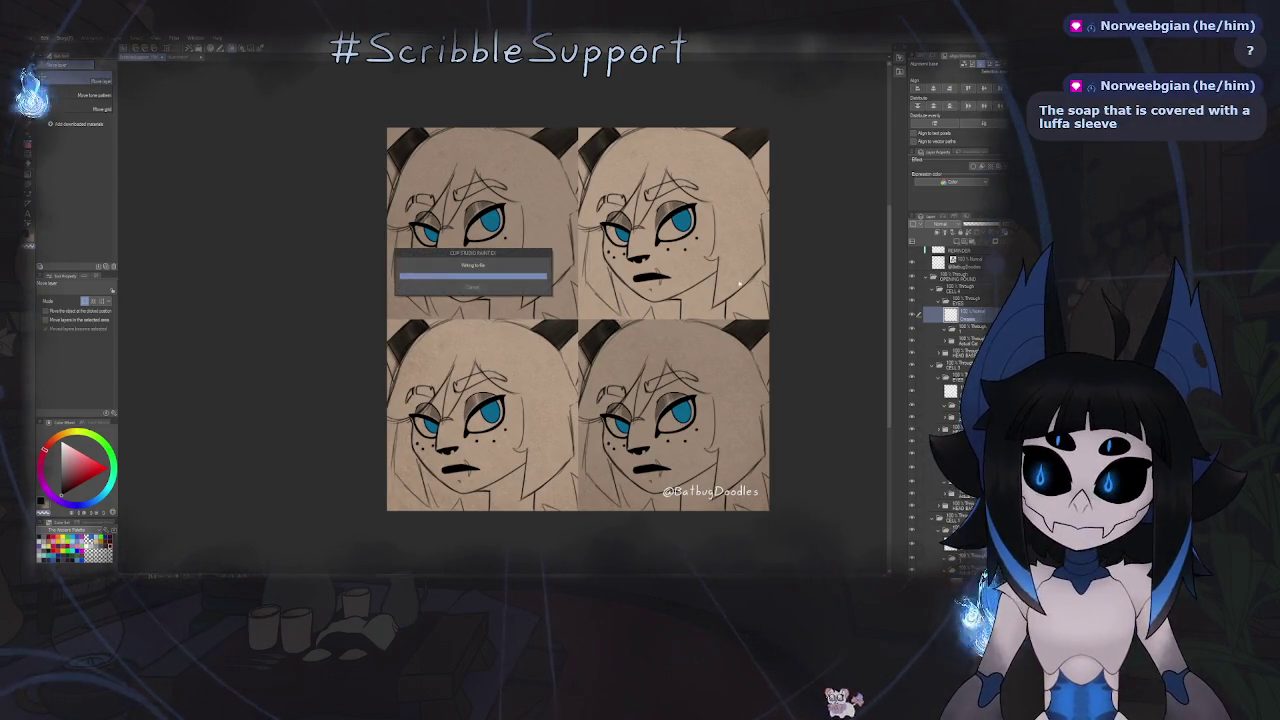
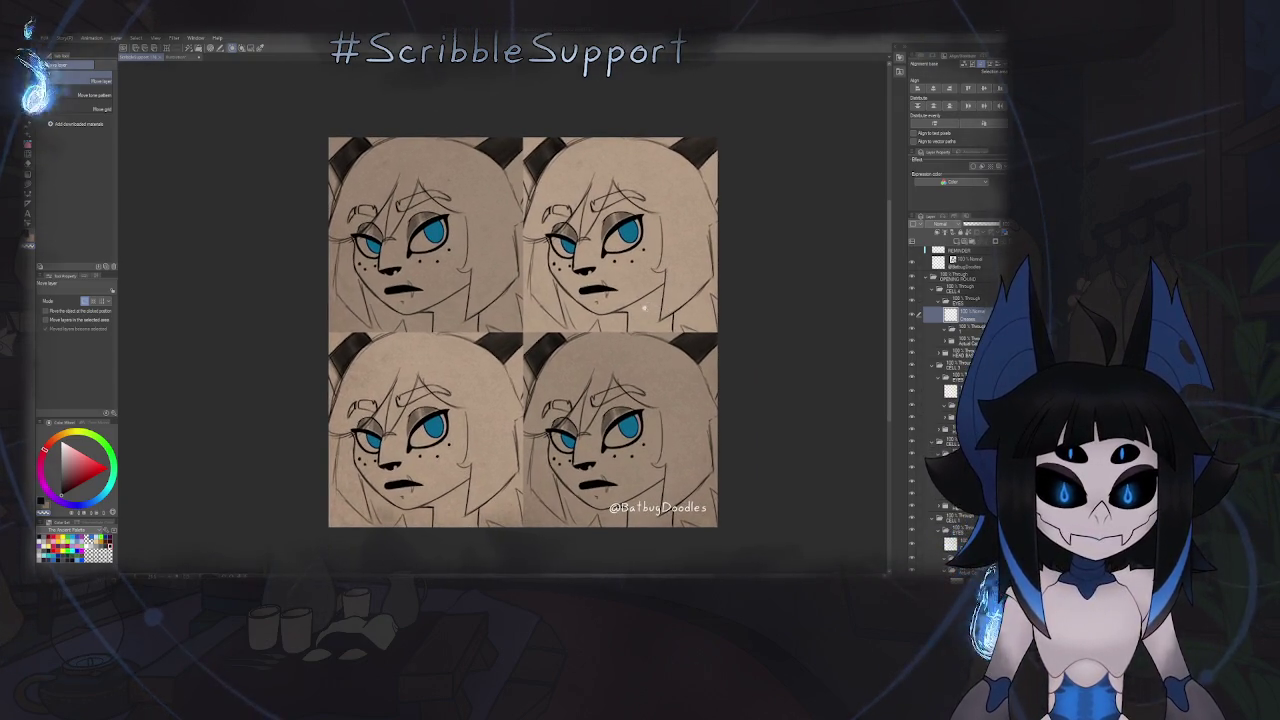
# - Switch to the Pen tool and select a layer inside the expanded EYES folder
pyautogui.moveTo(645, 309); pyautogui.dragTo(615, 307)
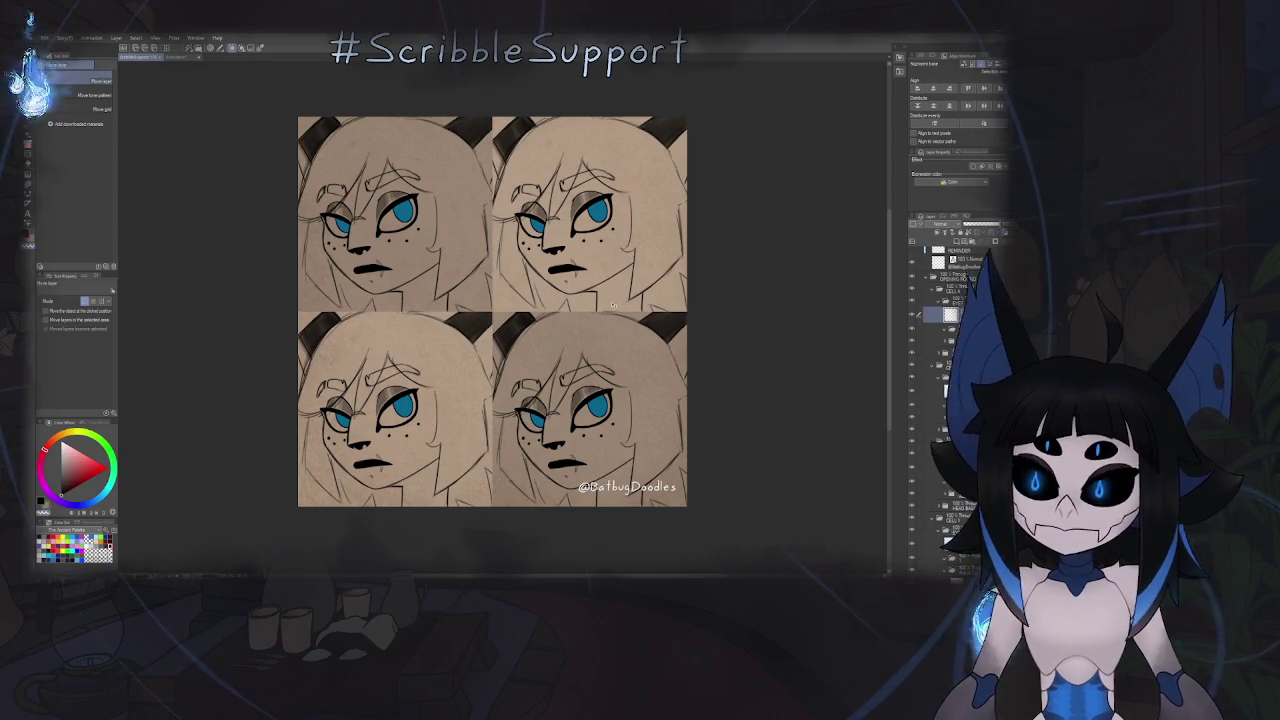
pyautogui.press('p')
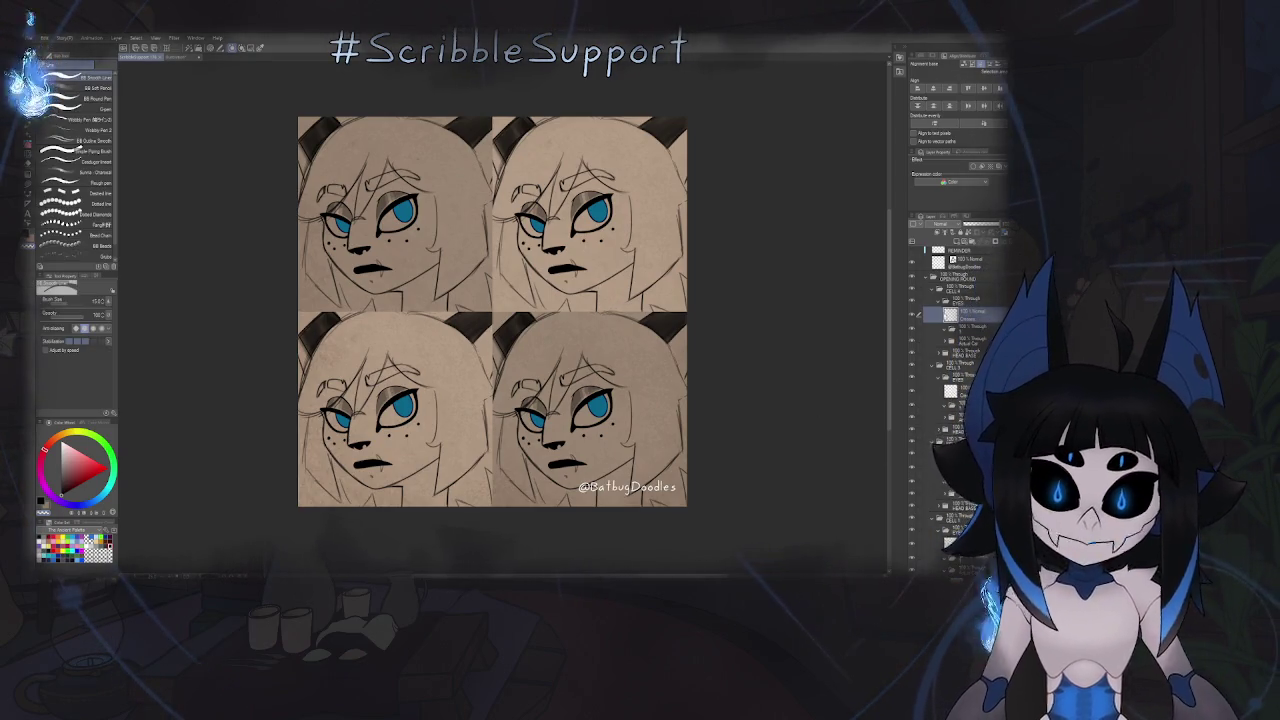
pyautogui.click(938, 329)
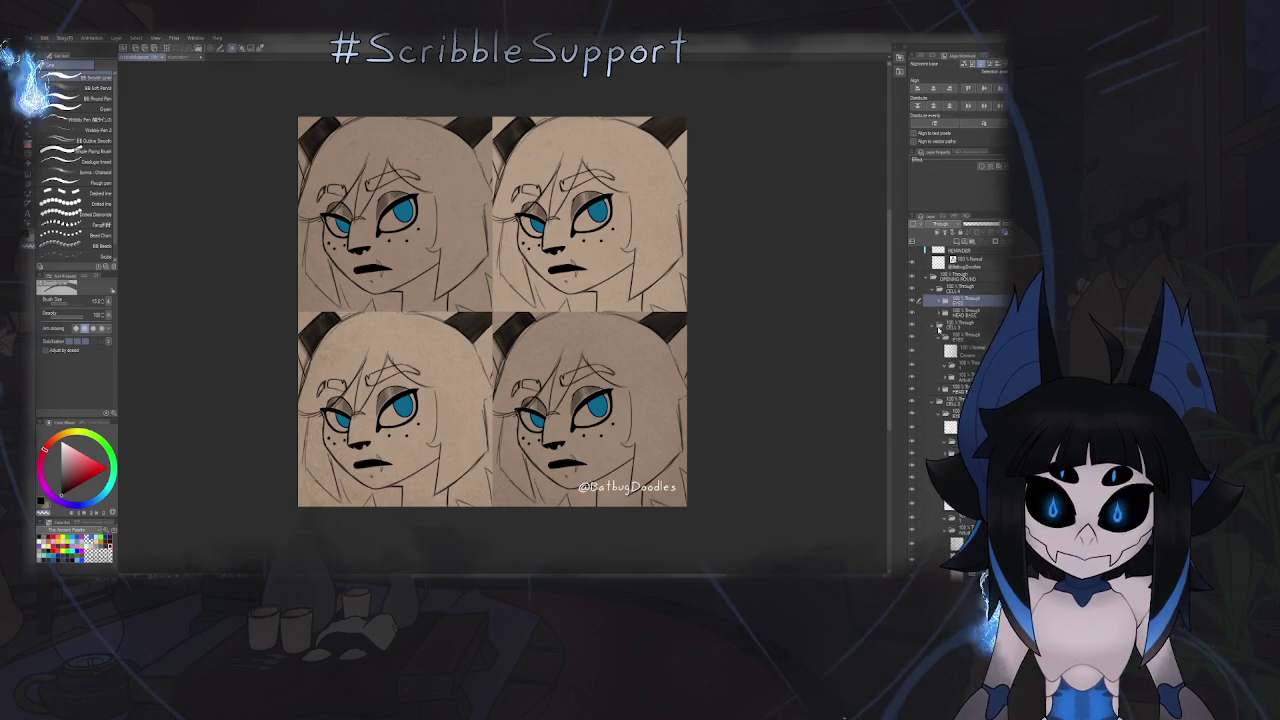
pyautogui.click(938, 299)
pyautogui.click(950, 543)
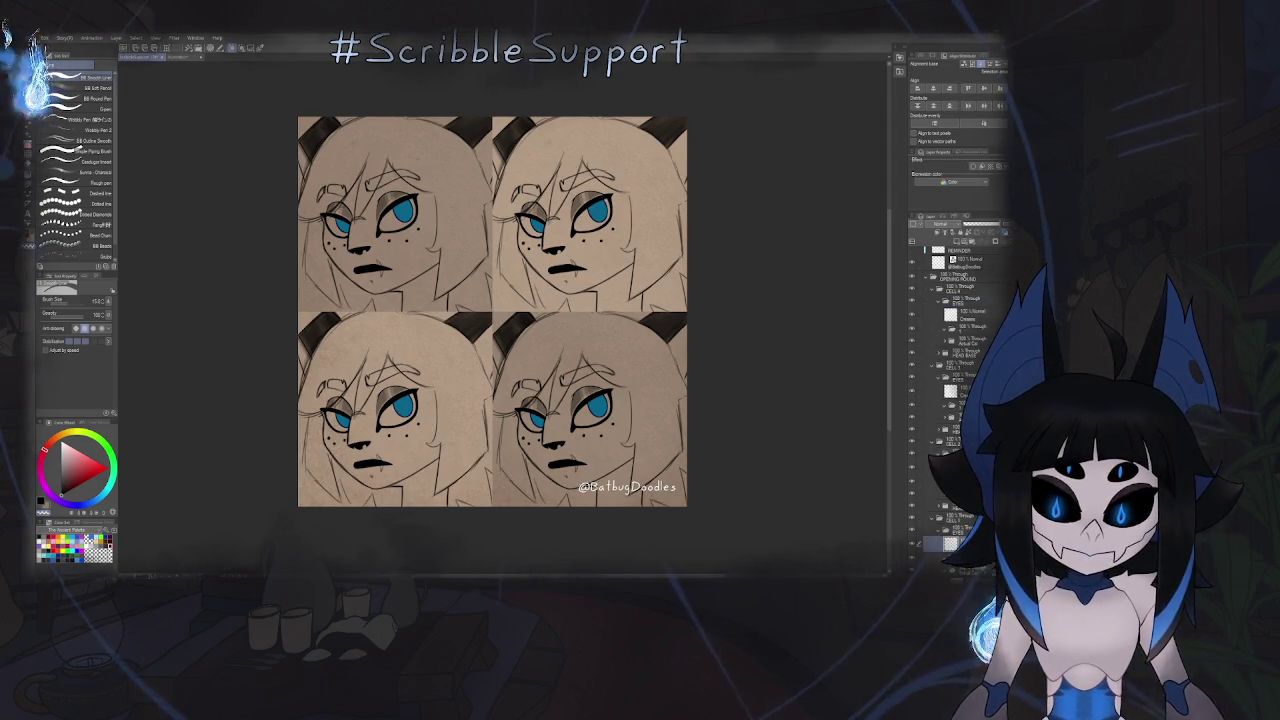
pyautogui.scroll(-3, 955, 400)
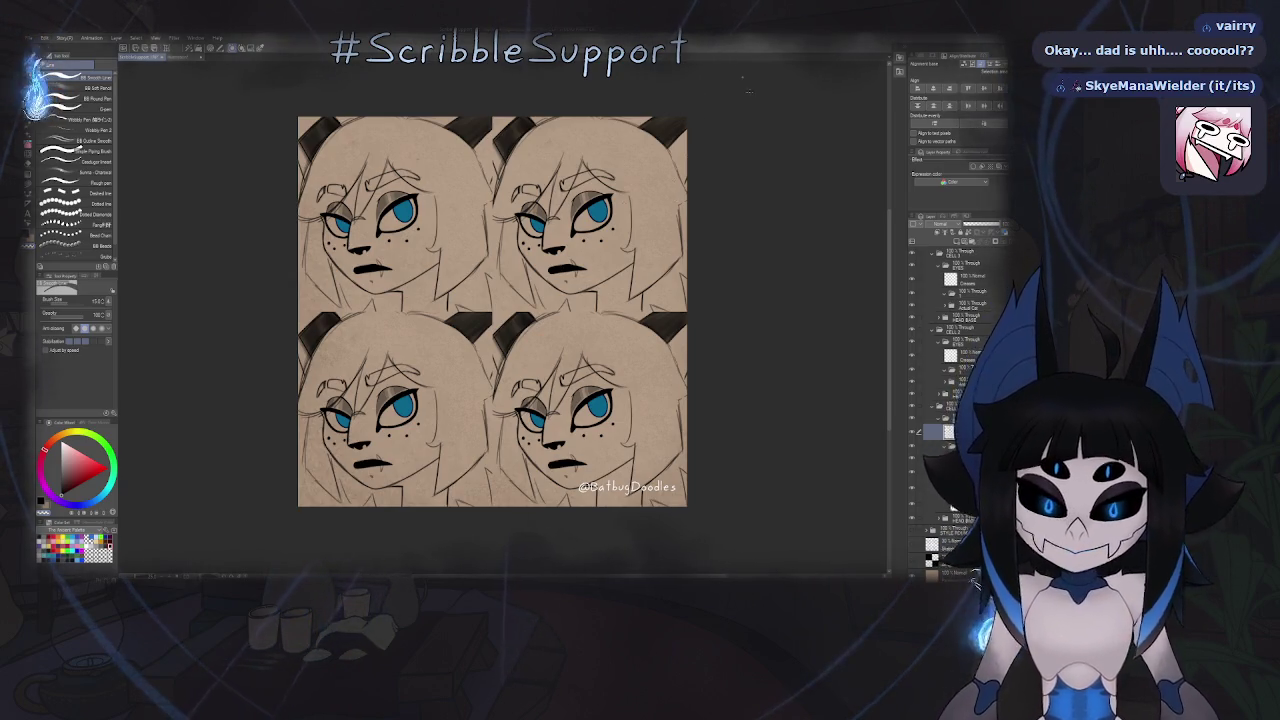
pyautogui.press('g')
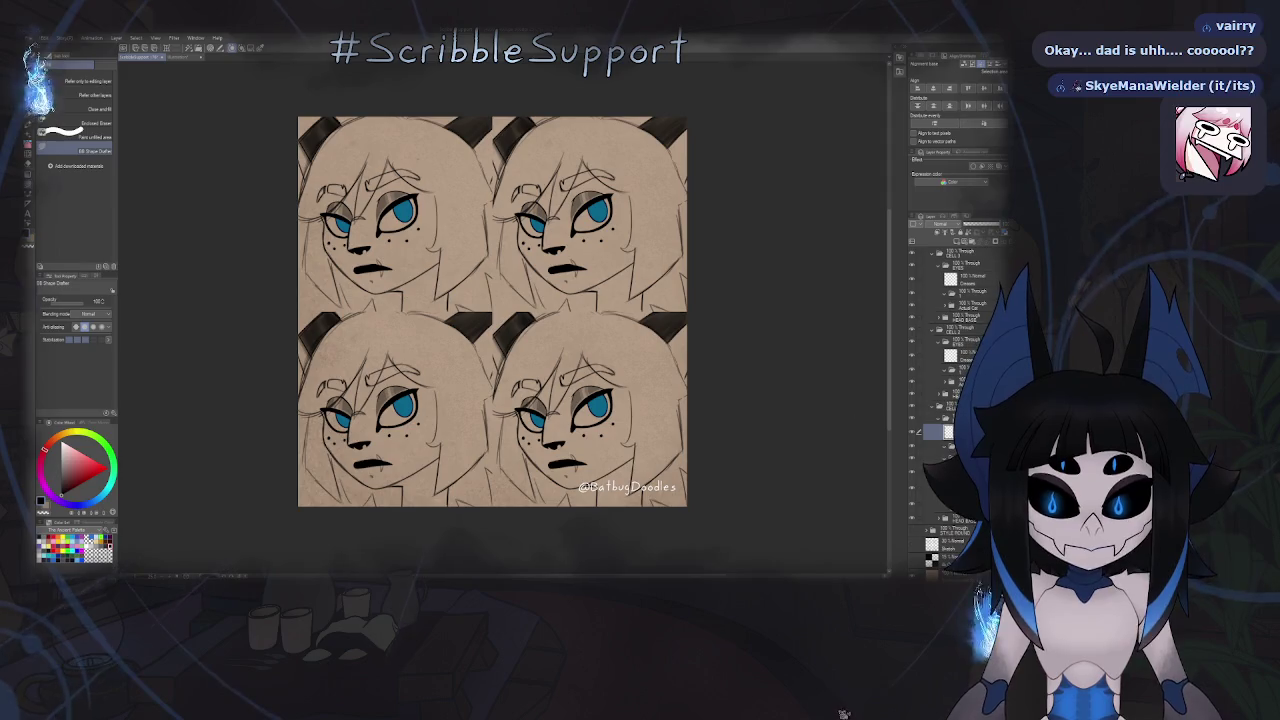
# - Hide the top-left face's lash linework layer and select the layer for redrawing the lashes
pyautogui.scroll(-3, 955, 390)
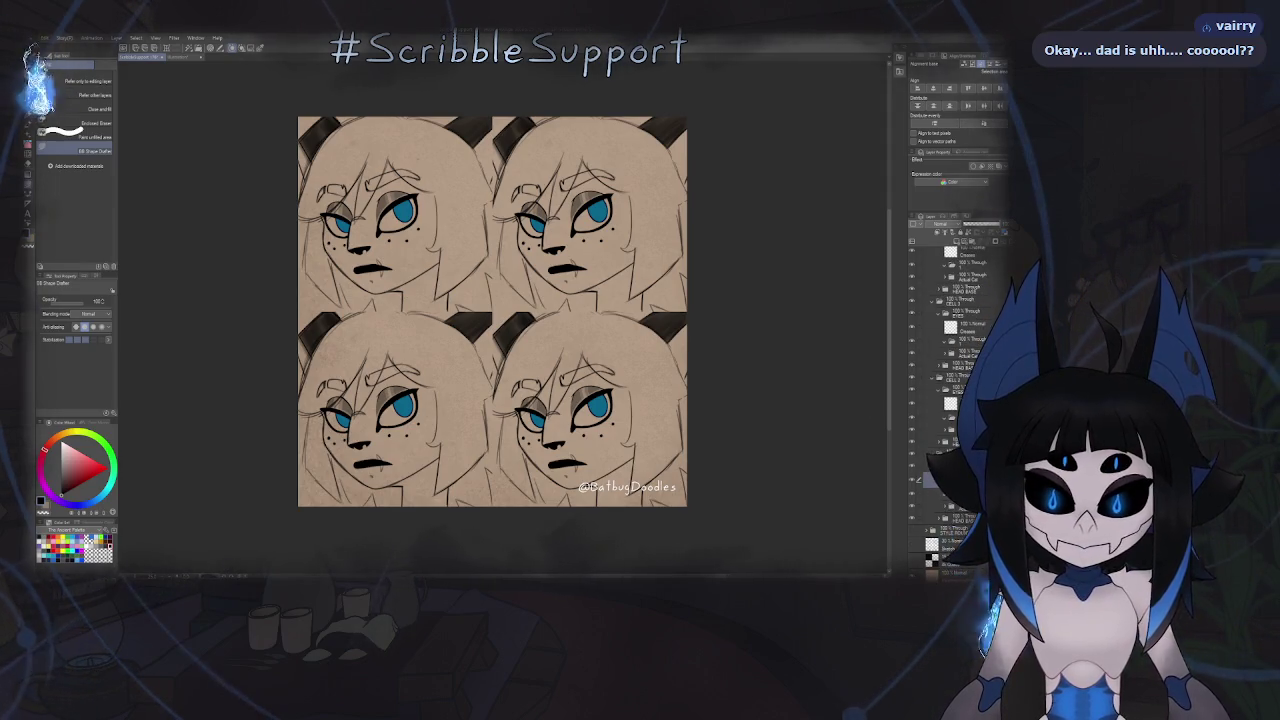
pyautogui.click(950, 493)
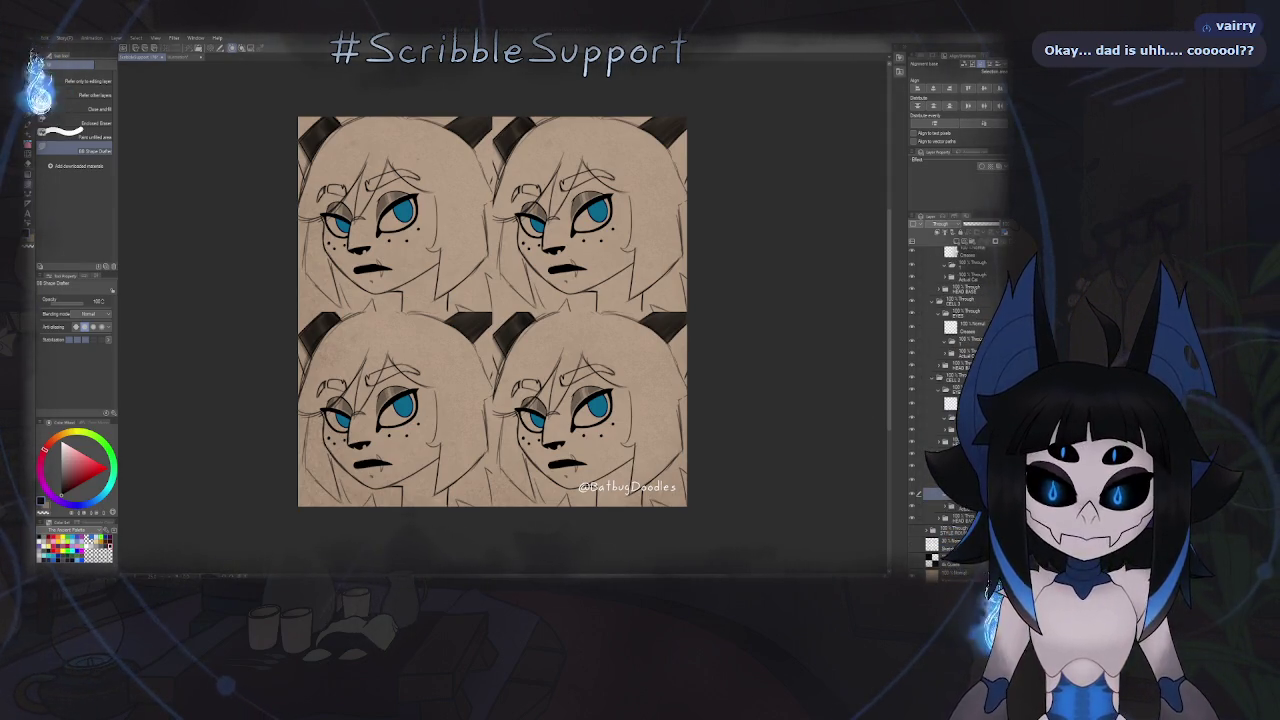
pyautogui.click(955, 508)
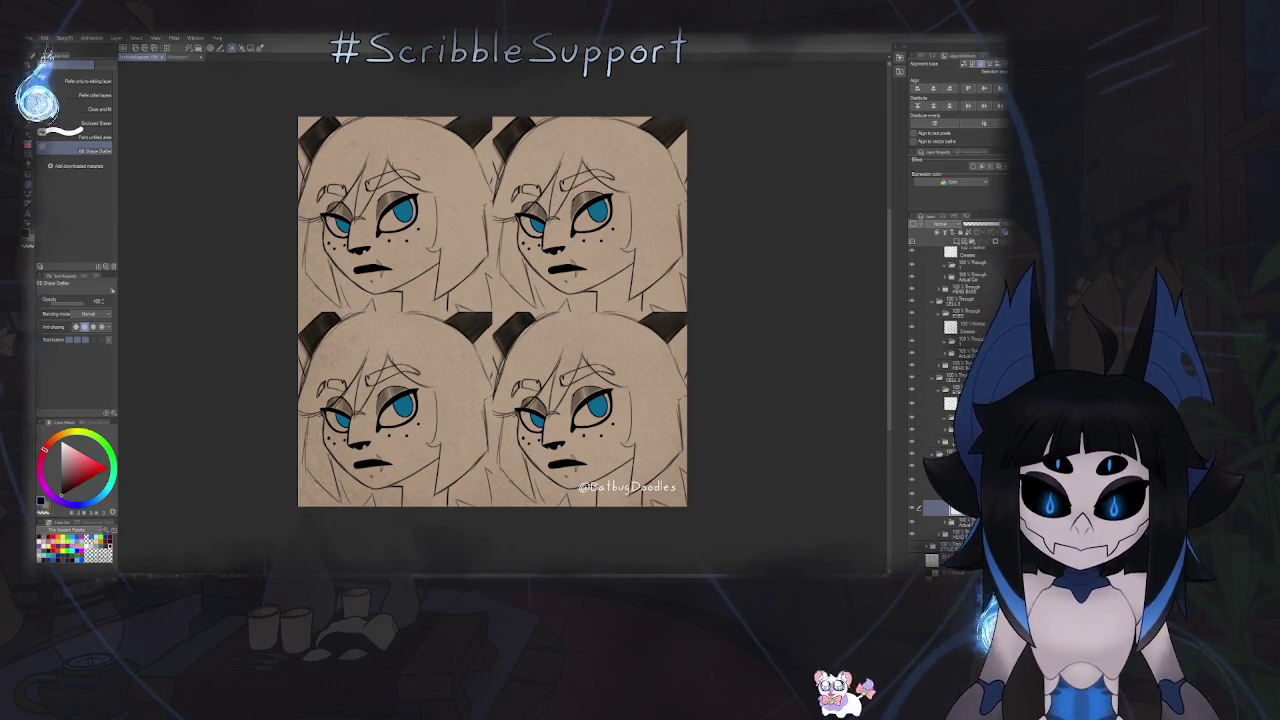
pyautogui.click(955, 520)
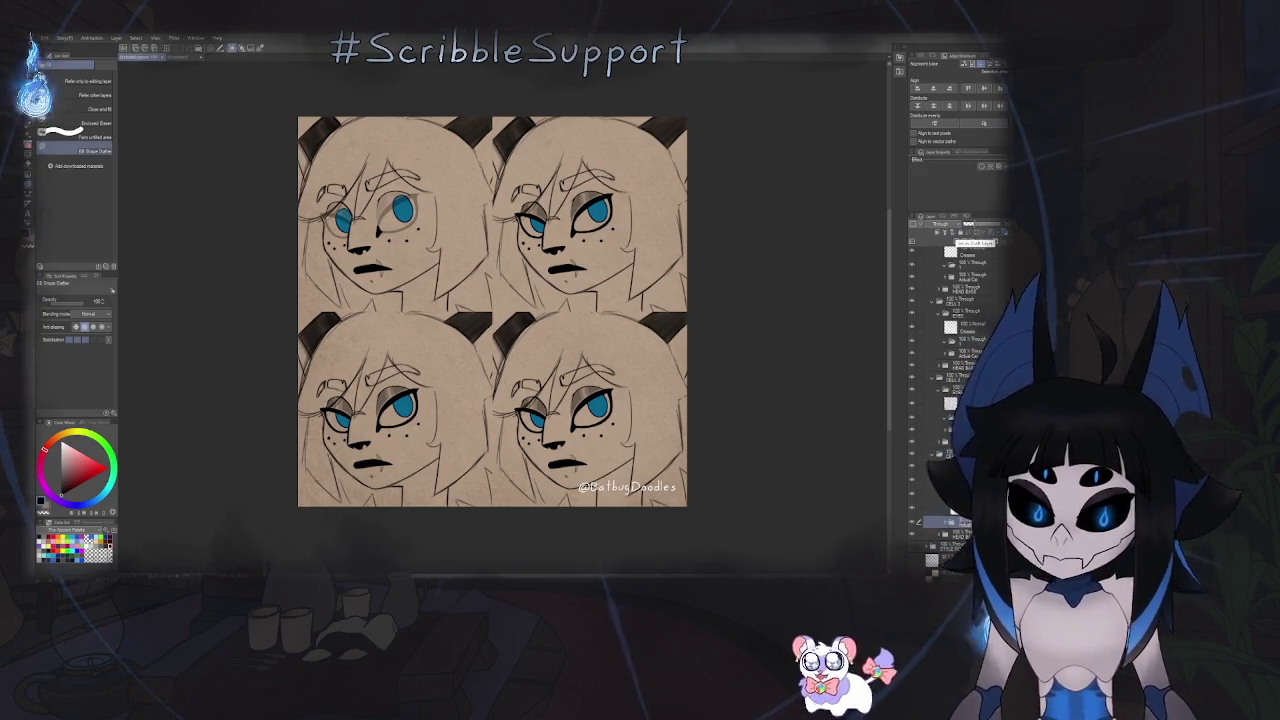
pyautogui.click(955, 508)
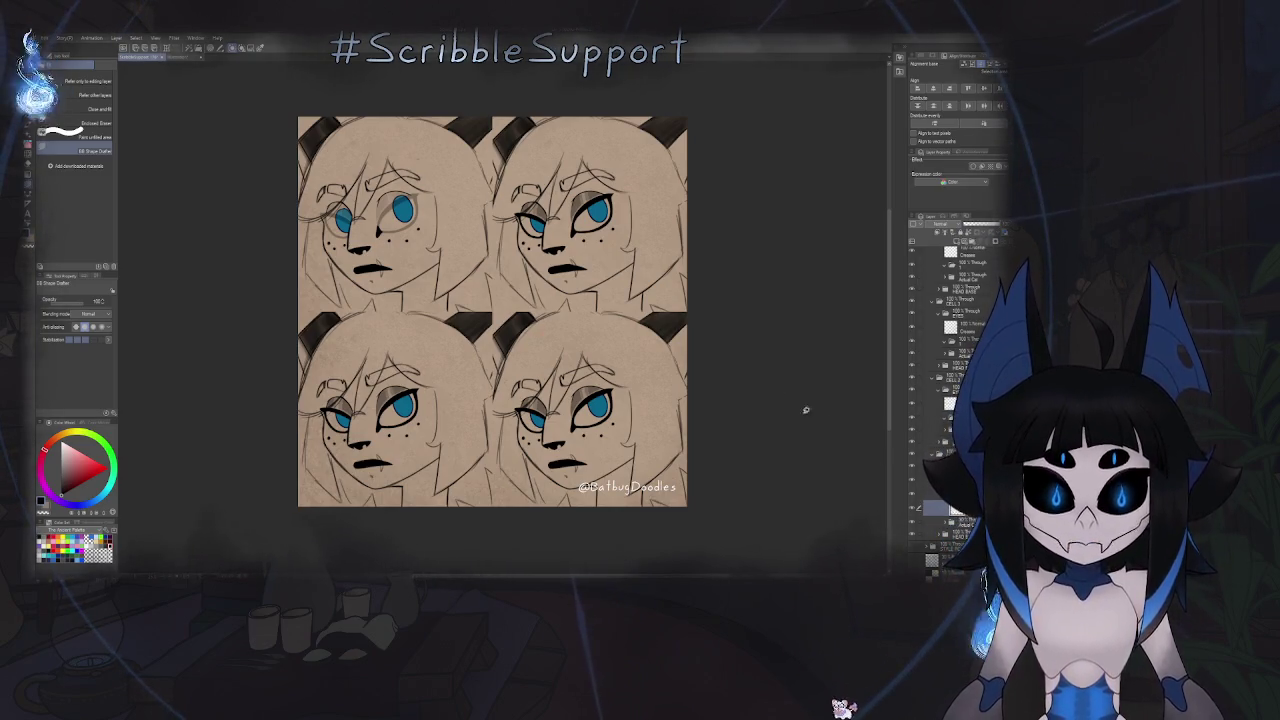
# - Frame the top-left face and ink a thick line from the nose tip up beside the eye
pyautogui.press('b')
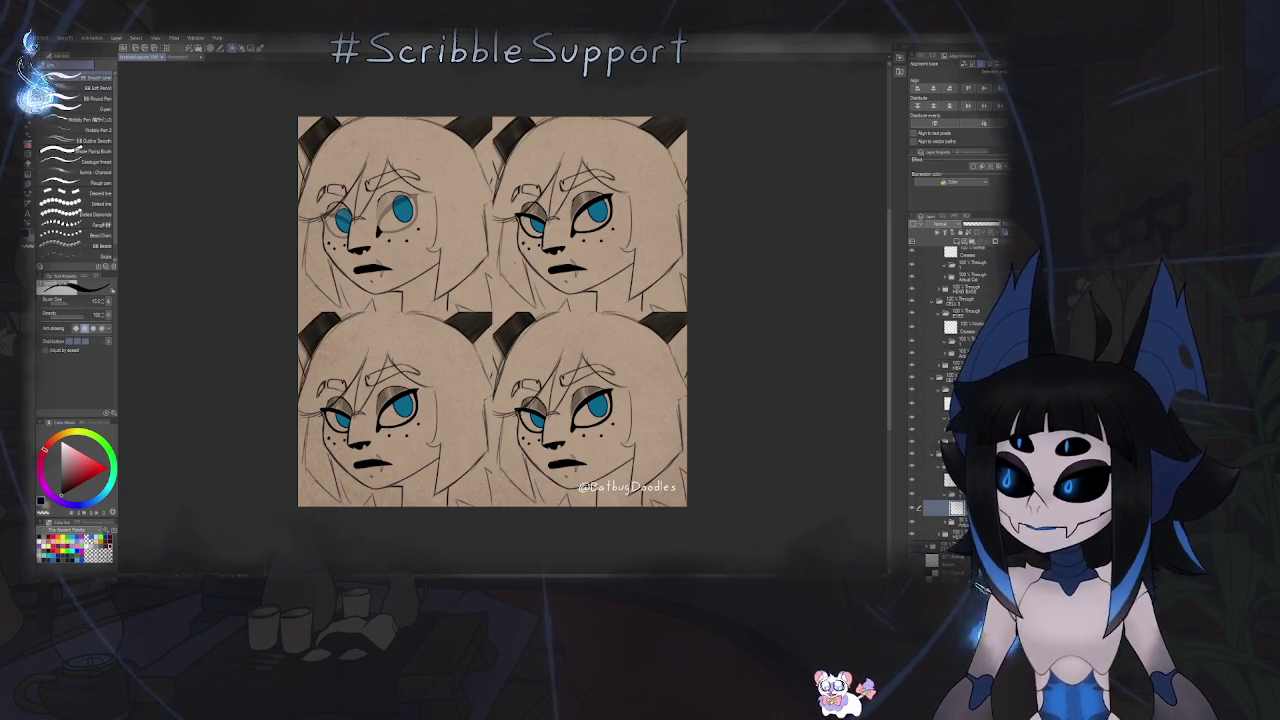
pyautogui.moveTo(406, 219); pyautogui.dragTo(428, 289)
pyautogui.scroll(2, 428, 289)
pyautogui.scroll(3, 428, 289)
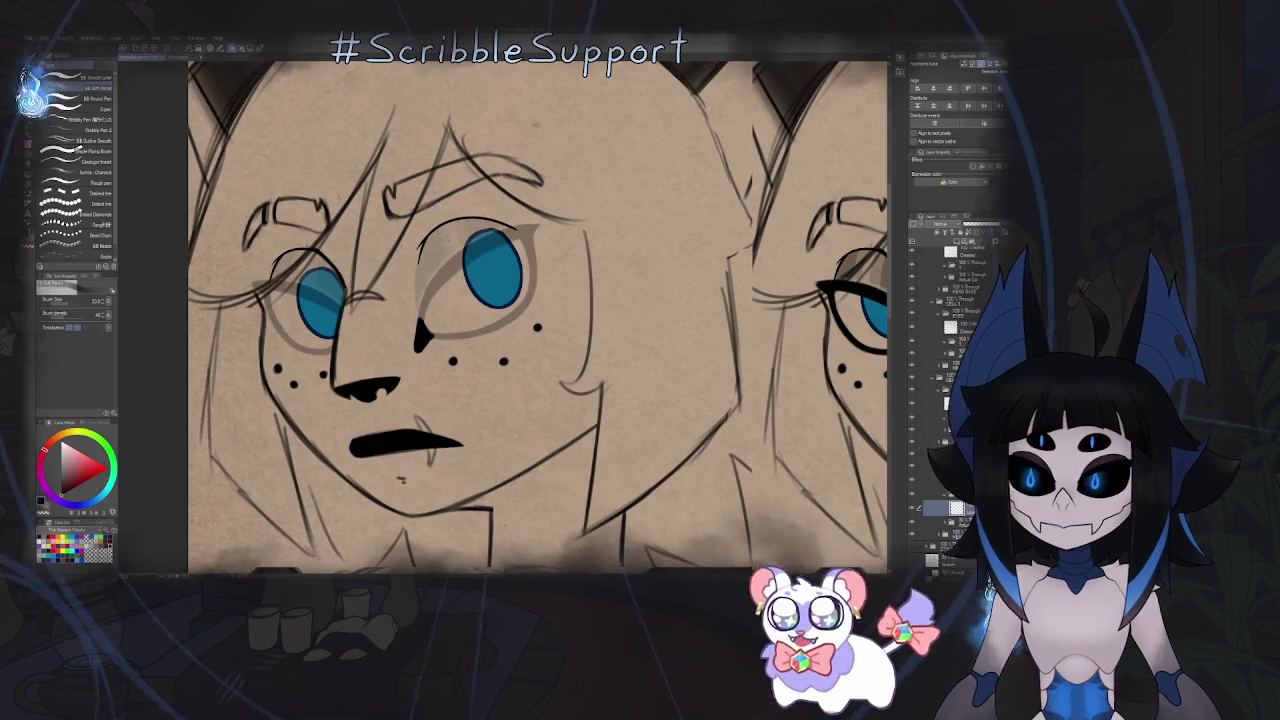
pyautogui.scroll(2, 411, 427)
pyautogui.scroll(3, 411, 427)
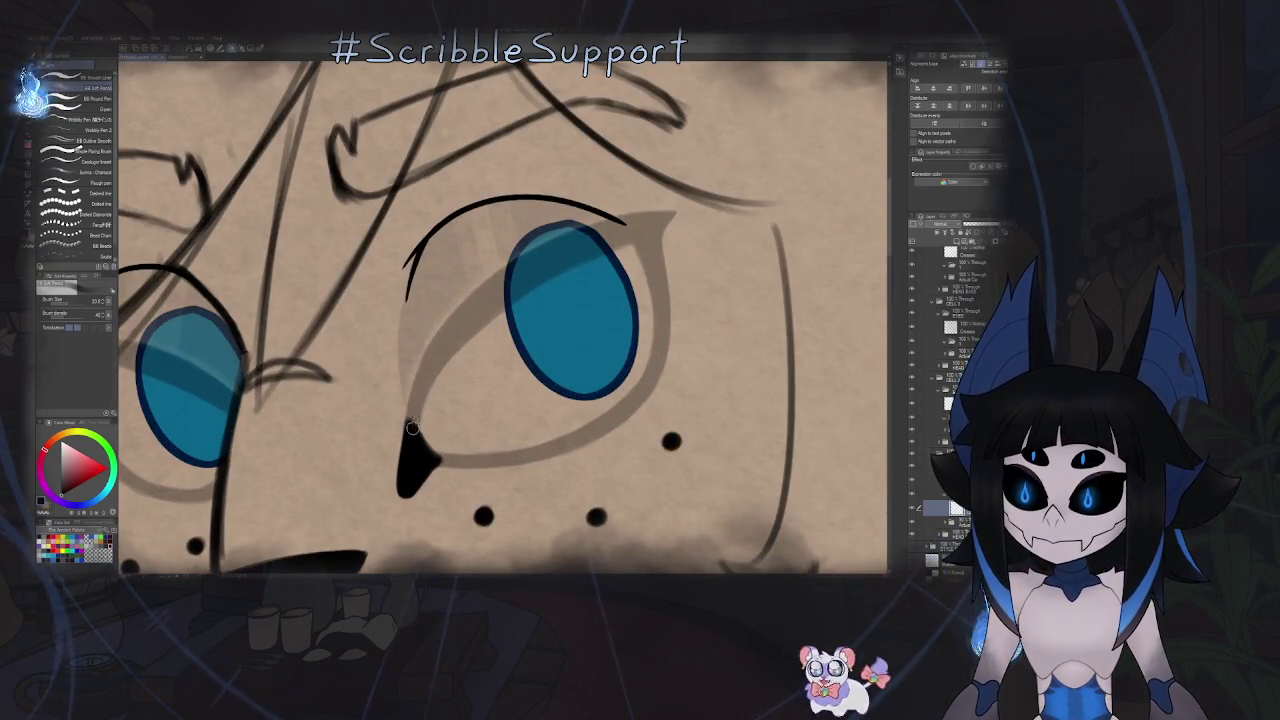
pyautogui.moveTo(408, 422); pyautogui.dragTo(418, 330)
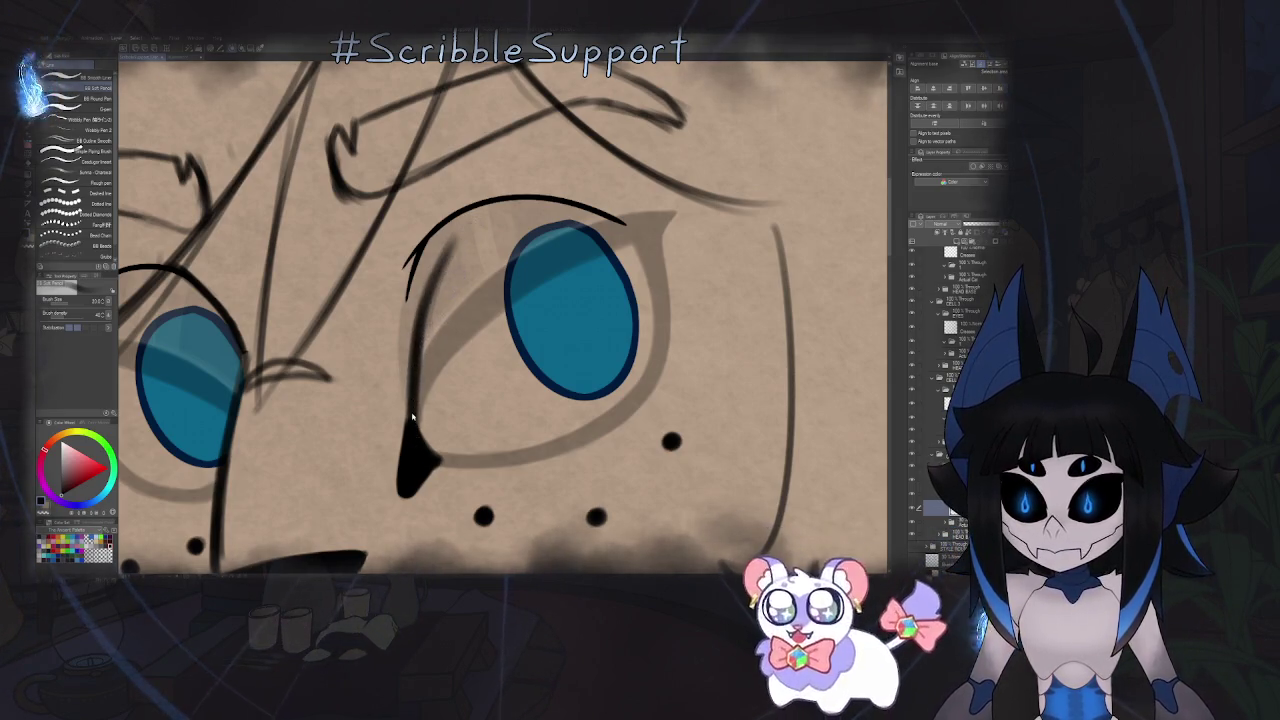
pyautogui.moveTo(411, 418); pyautogui.dragTo(420, 376)
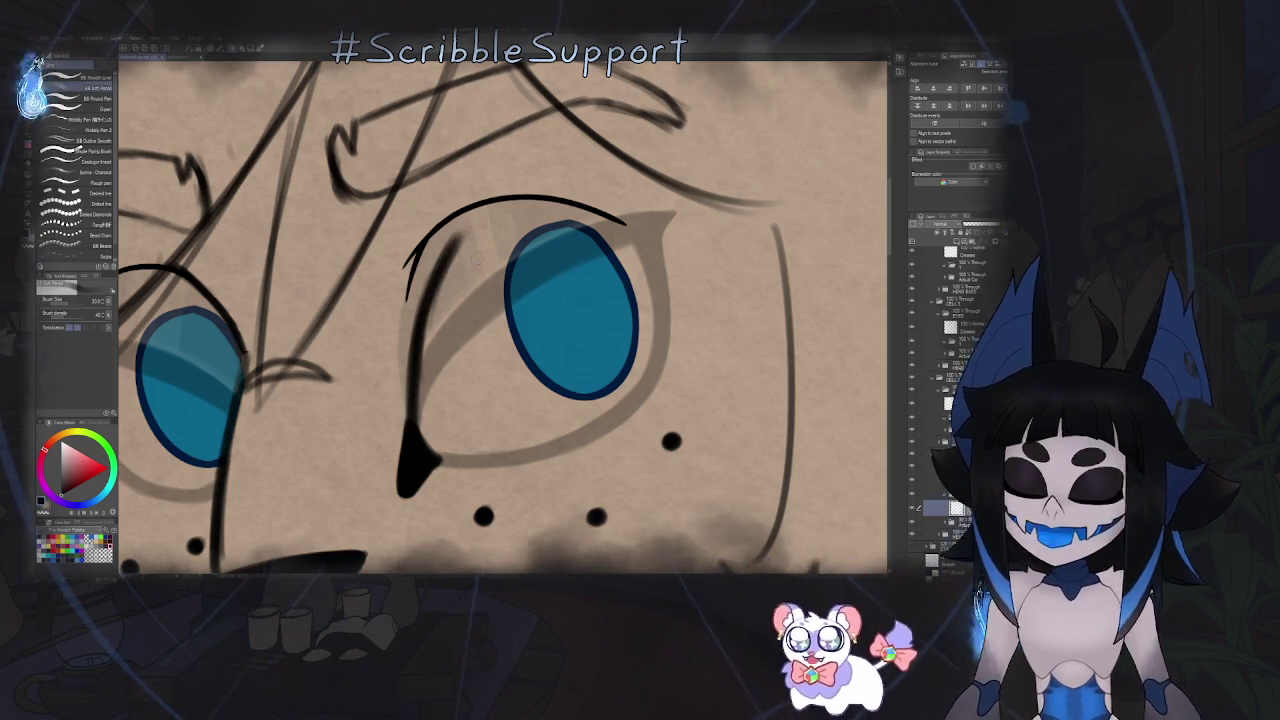
# - Extend the black stroke into a thick lash curve arching over the right eye
pyautogui.moveTo(453, 252); pyautogui.dragTo(419, 321)
pyautogui.scroll(2, 420, 320)
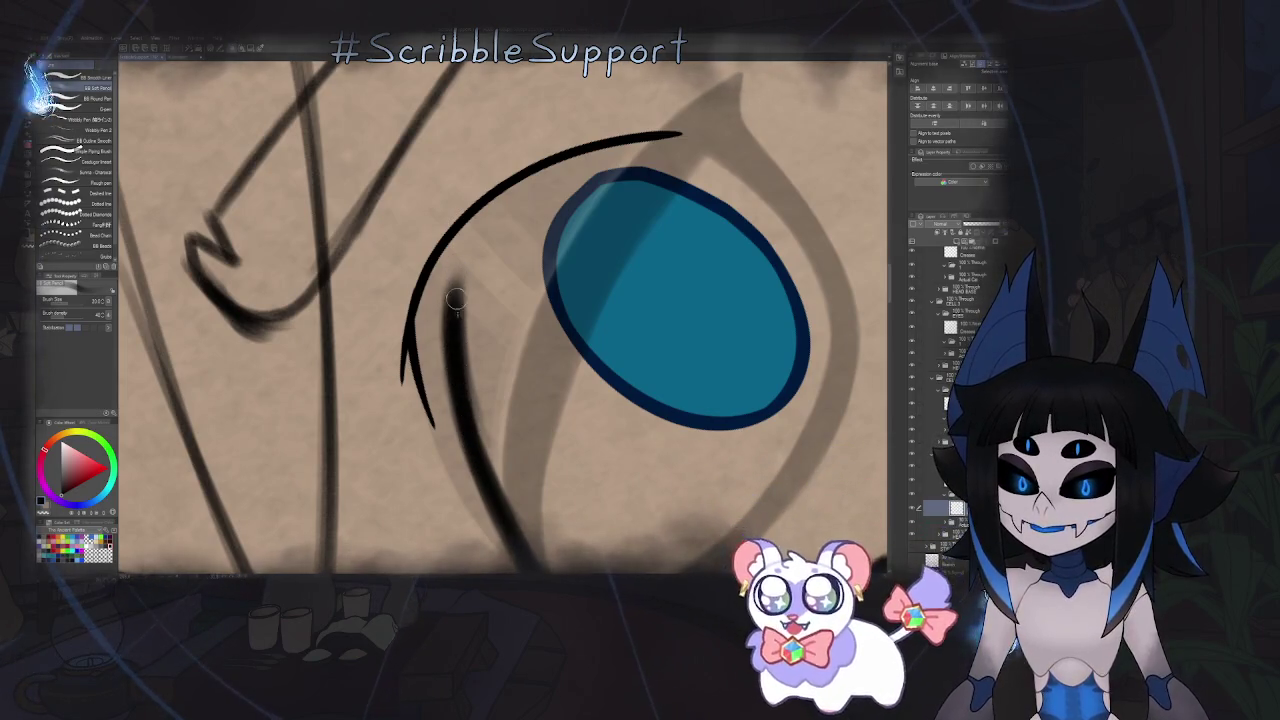
pyautogui.moveTo(451, 312)
pyautogui.mouseDown()
pyautogui.moveTo(458, 236)
pyautogui.moveTo(490, 210)
pyautogui.mouseUp()
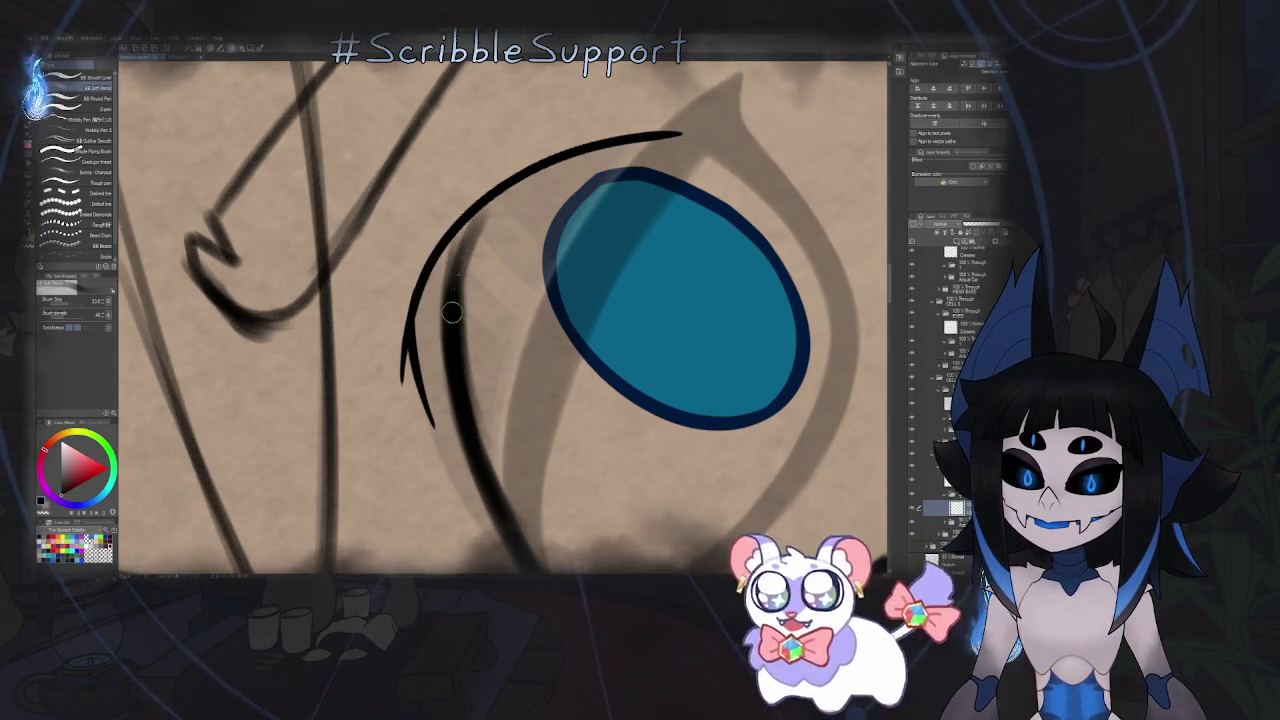
pyautogui.moveTo(452, 278); pyautogui.dragTo(580, 155)
pyautogui.moveTo(470, 245); pyautogui.dragTo(650, 136)
pyautogui.moveTo(525, 200); pyautogui.dragTo(715, 118)
pyautogui.moveTo(620, 148); pyautogui.dragTo(745, 118)
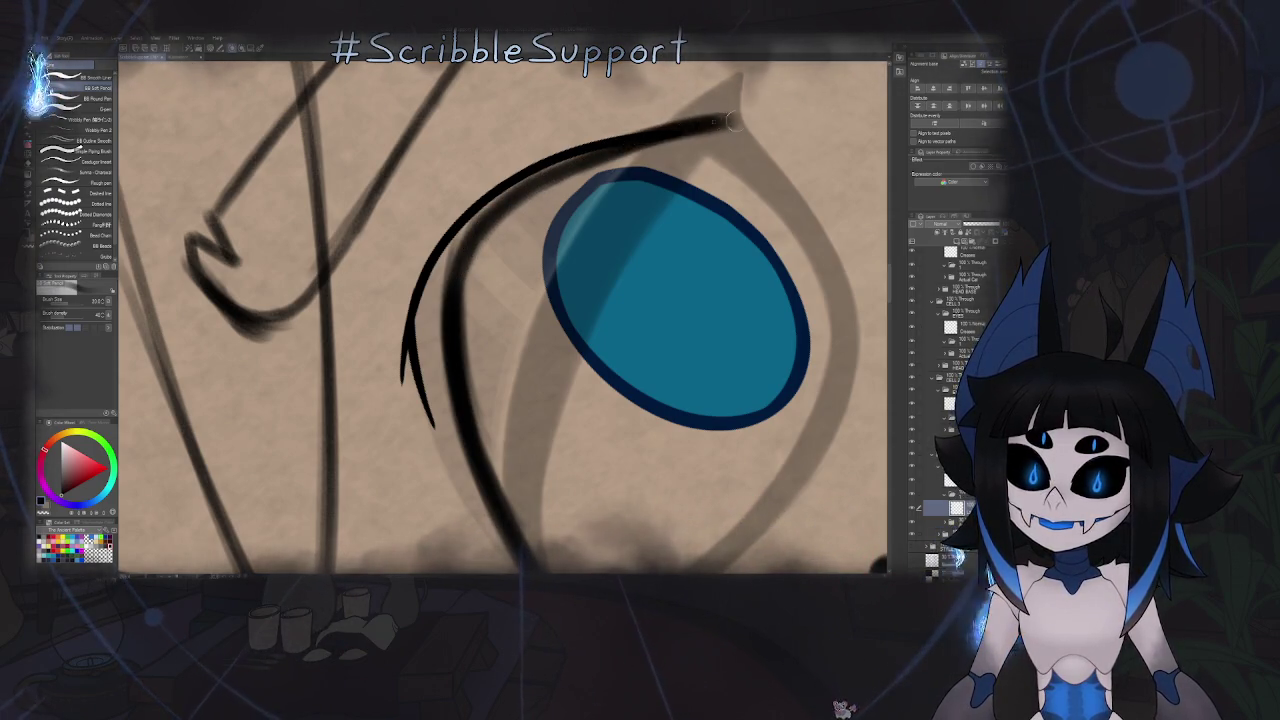
pyautogui.moveTo(488, 232)
pyautogui.mouseDown()
pyautogui.moveTo(600, 152)
pyautogui.moveTo(450, 315)
pyautogui.moveTo(523, 180)
pyautogui.mouseUp()
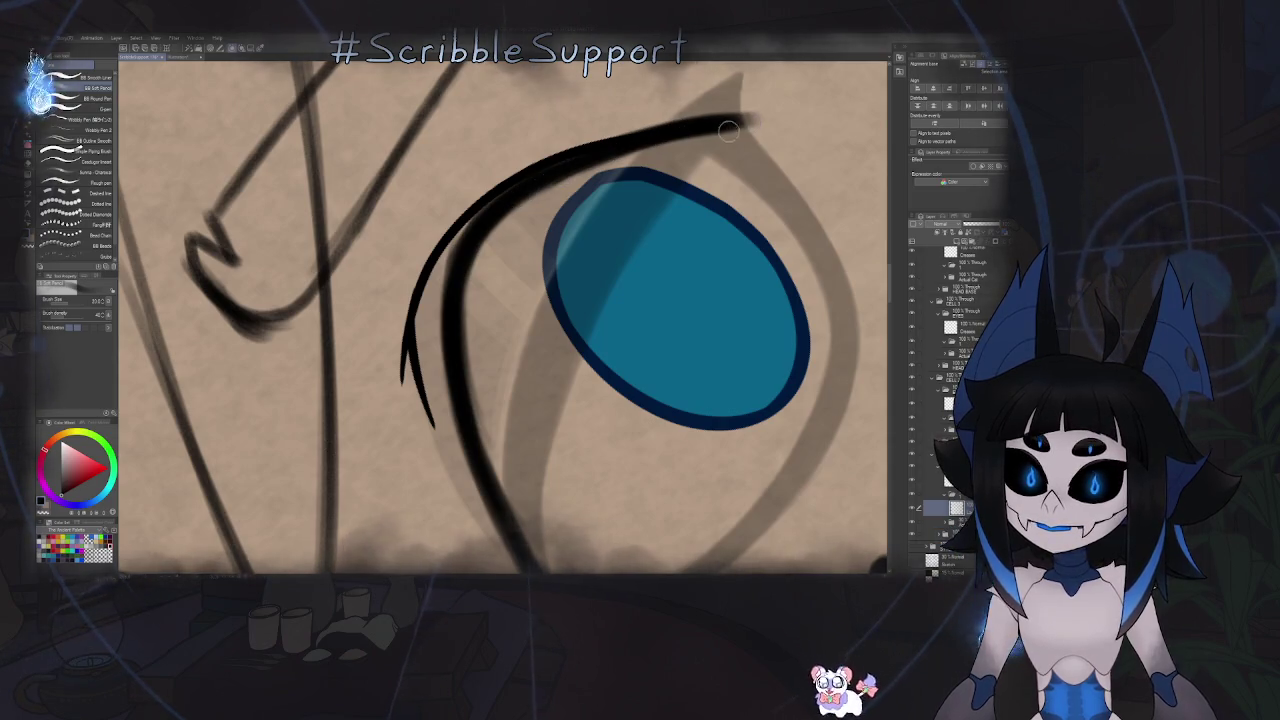
pyautogui.scroll(-3, 634, 143)
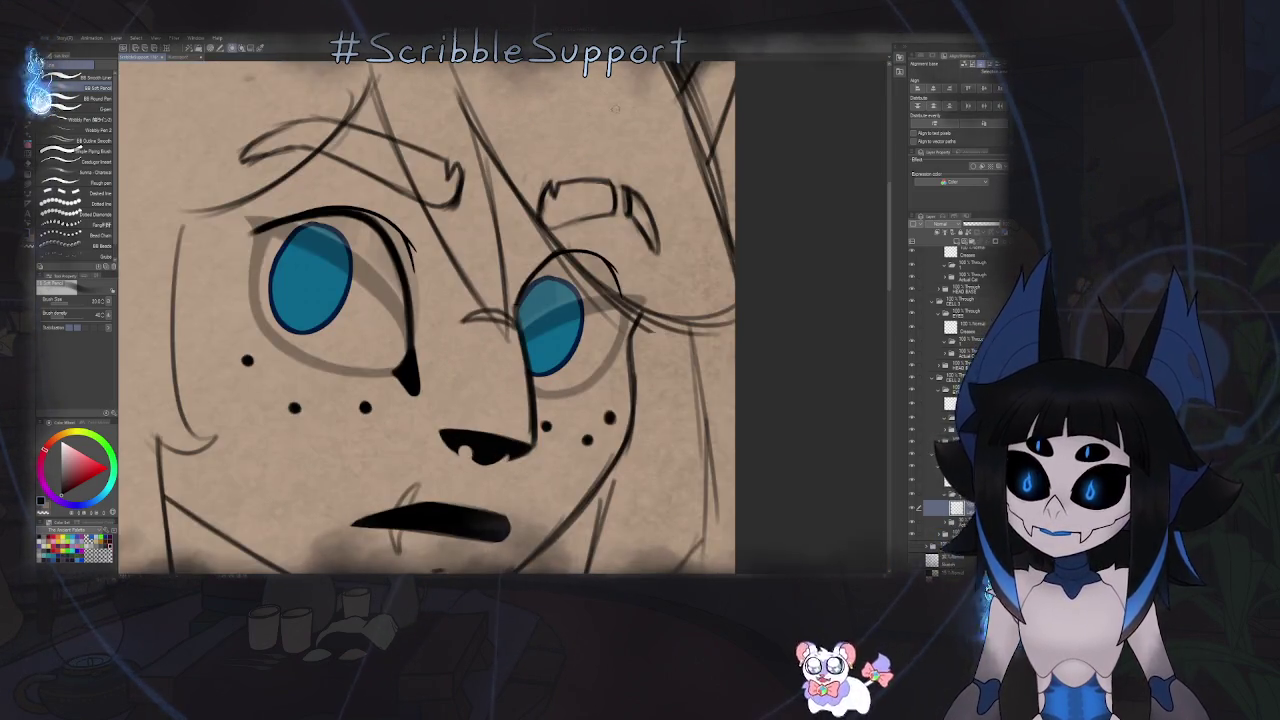
pyautogui.moveTo(689, 256); pyautogui.dragTo(558, 233)
pyautogui.press('h')
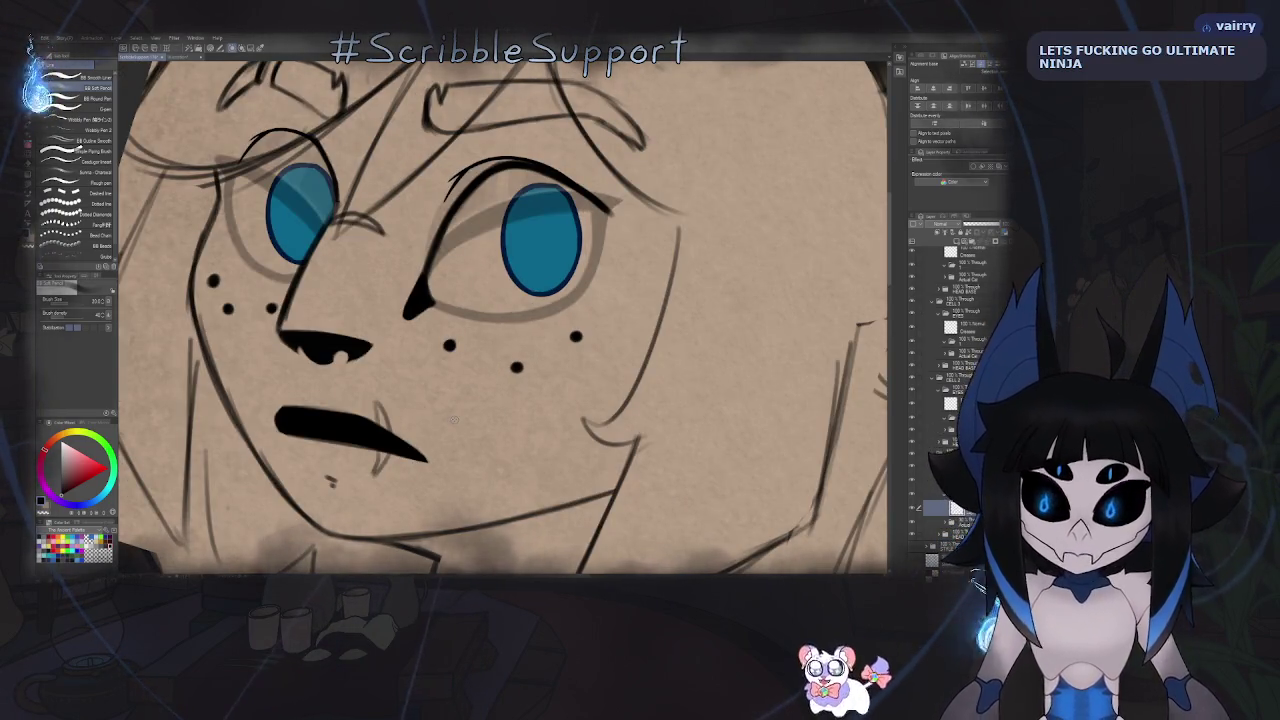
pyautogui.press('h')
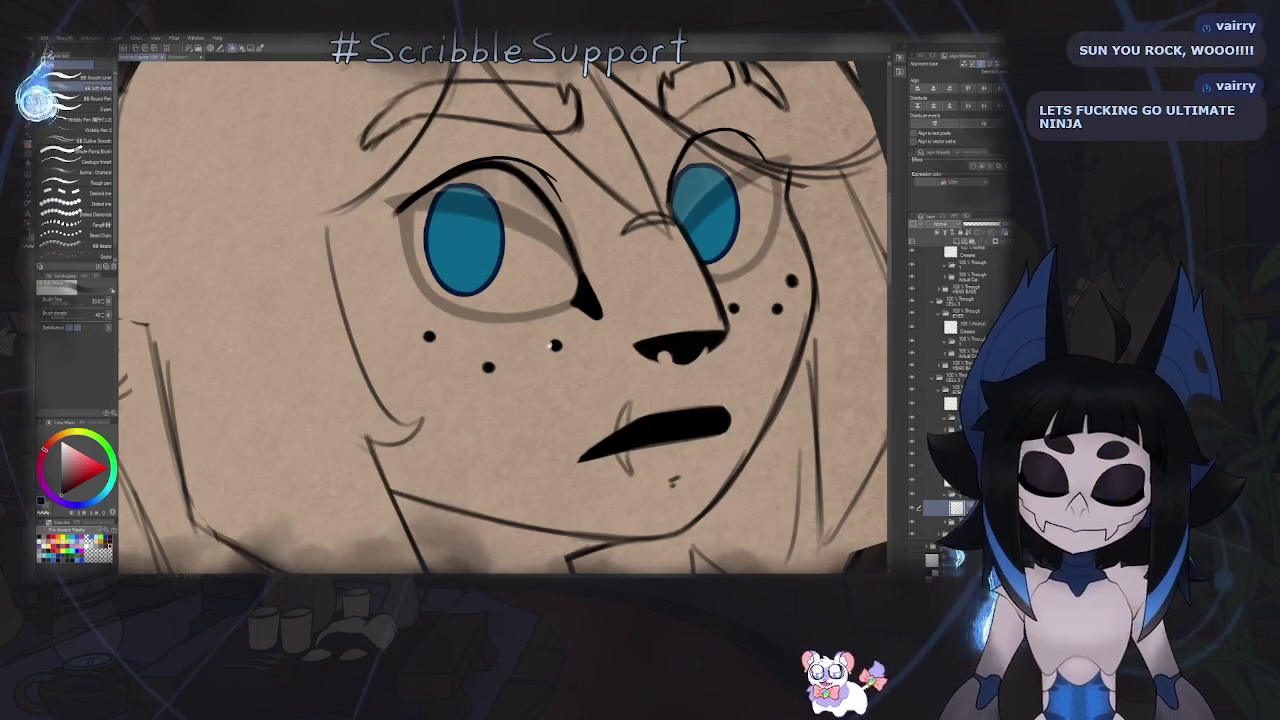
pyautogui.moveTo(673, 480); pyautogui.dragTo(515, 397)
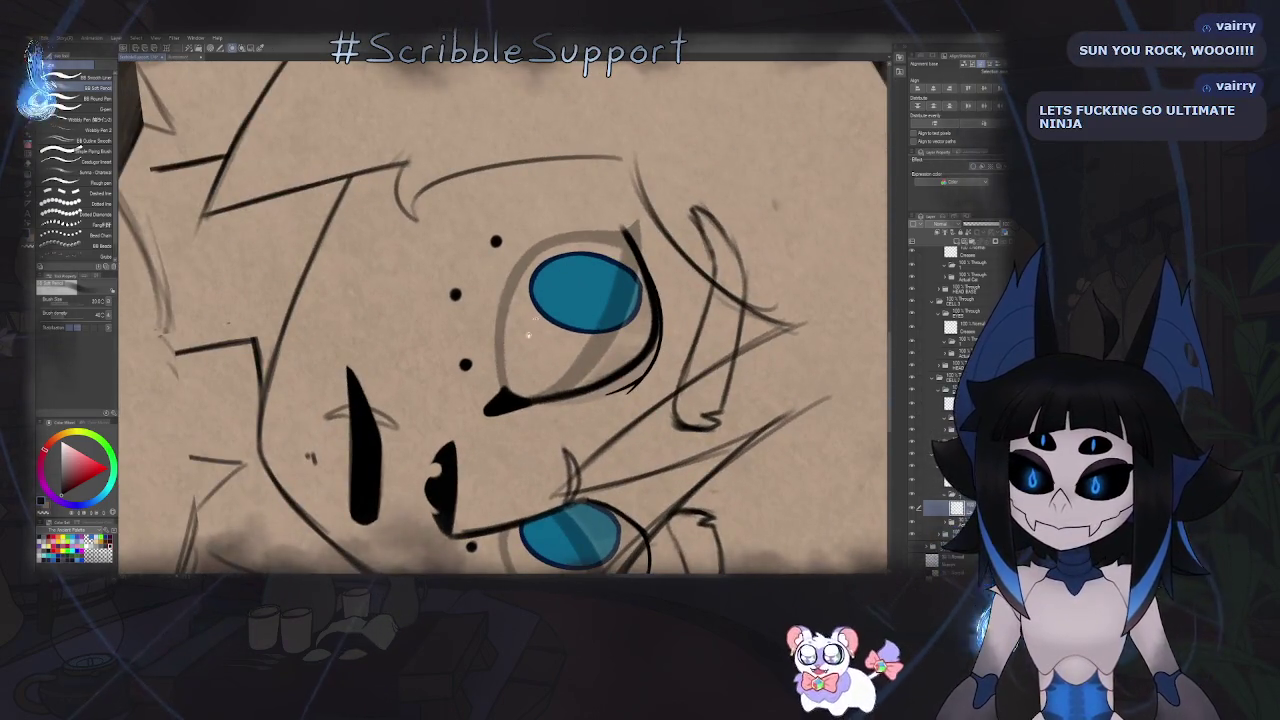
pyautogui.scroll(1, 514, 393)
pyautogui.scroll(1, 686, 258)
pyautogui.moveTo(684, 258); pyautogui.dragTo(442, 155)
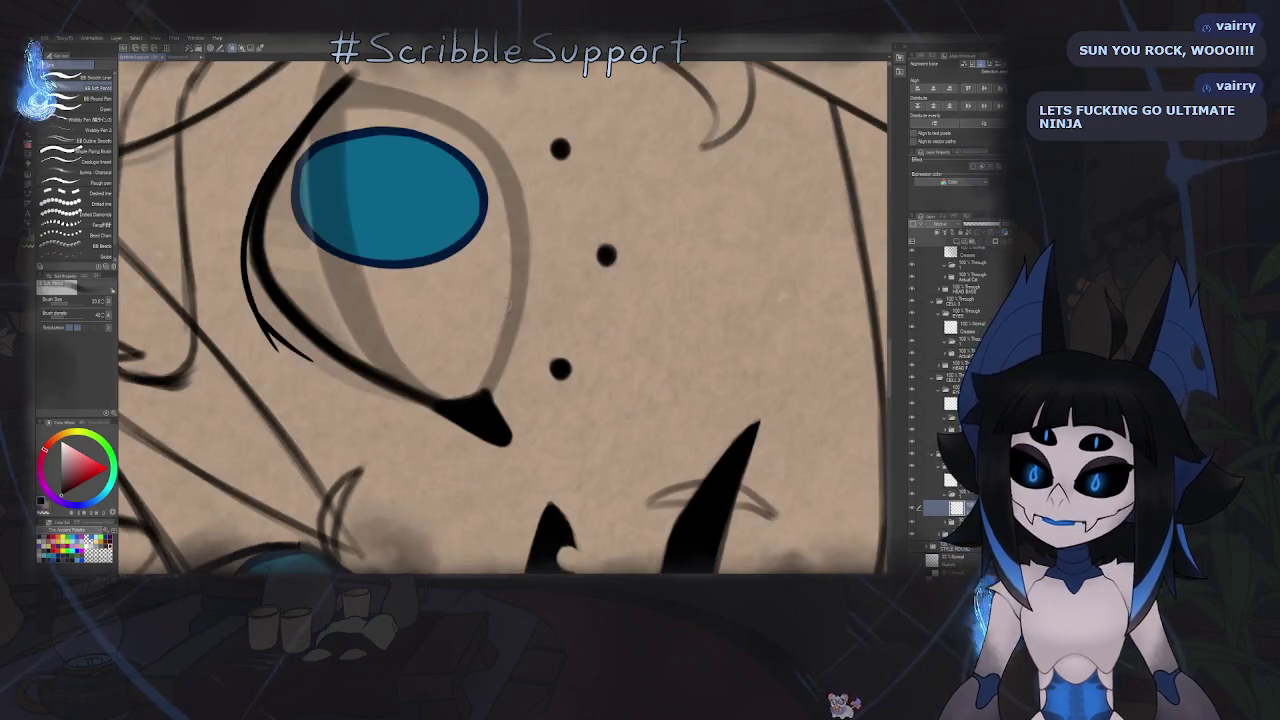
pyautogui.scroll(1, 442, 155)
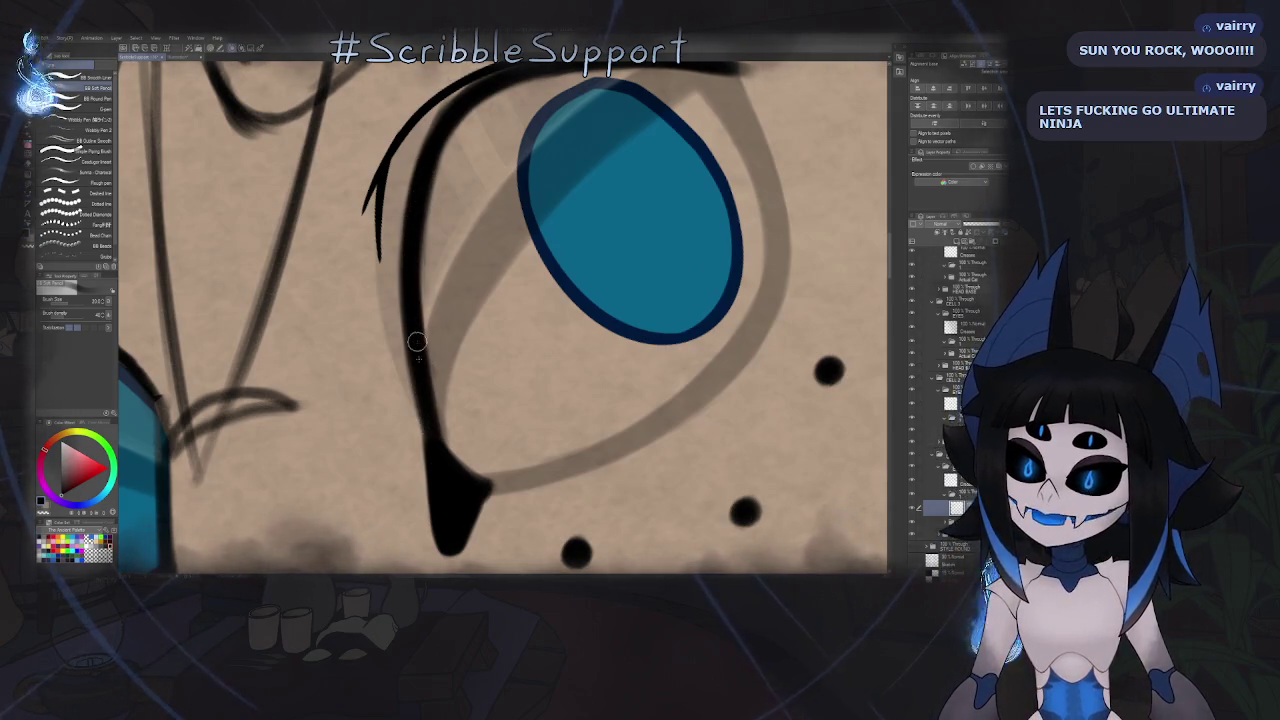
pyautogui.moveTo(428, 428); pyautogui.dragTo(393, 286)
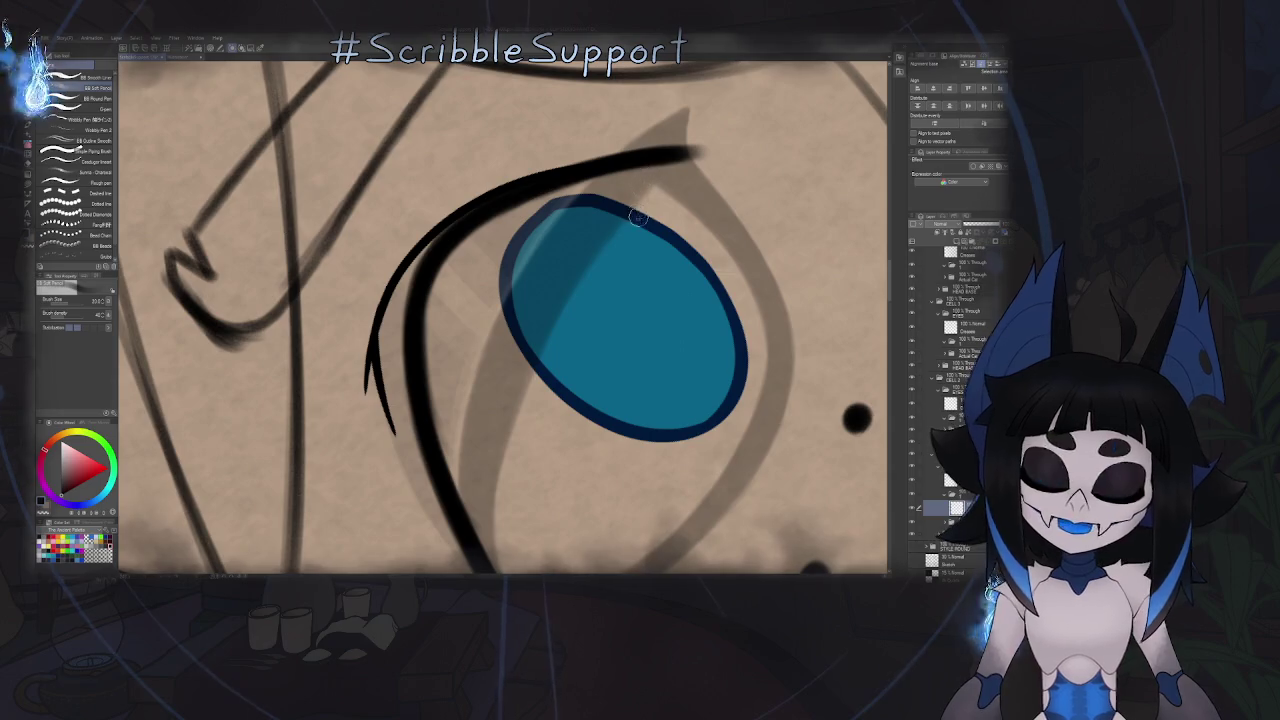
pyautogui.moveTo(637, 217); pyautogui.dragTo(617, 317)
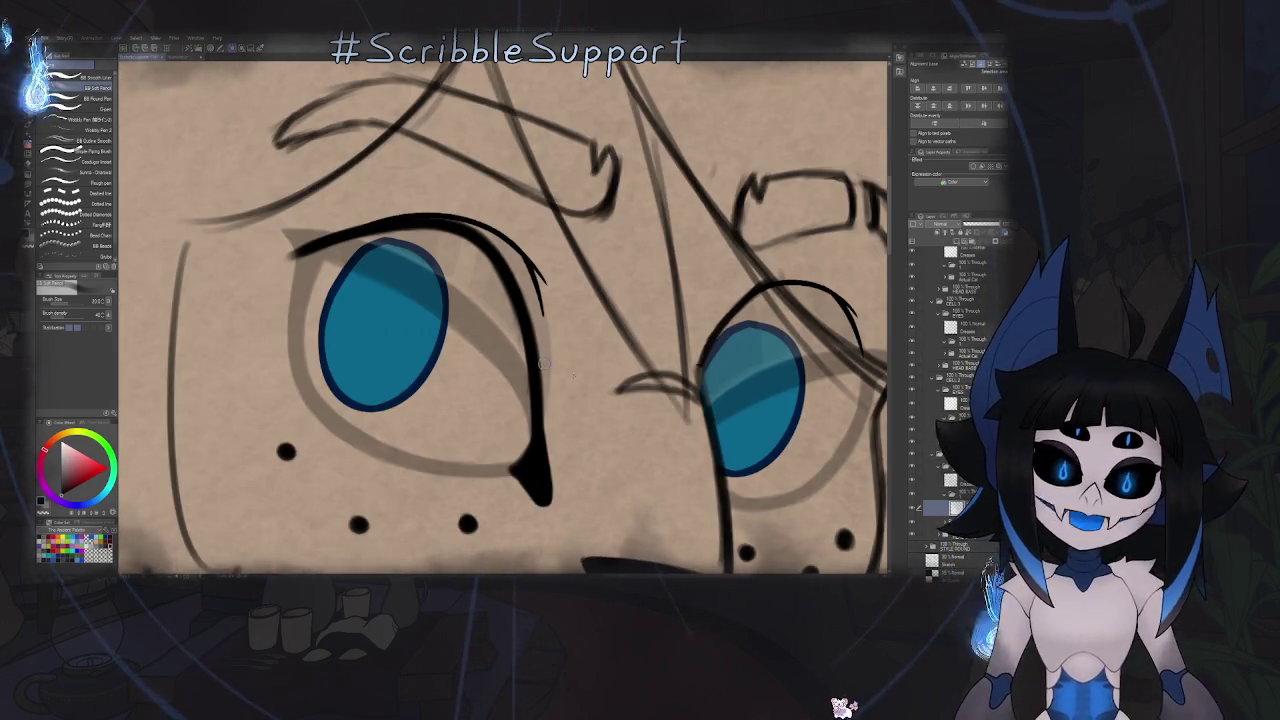
pyautogui.press('h')
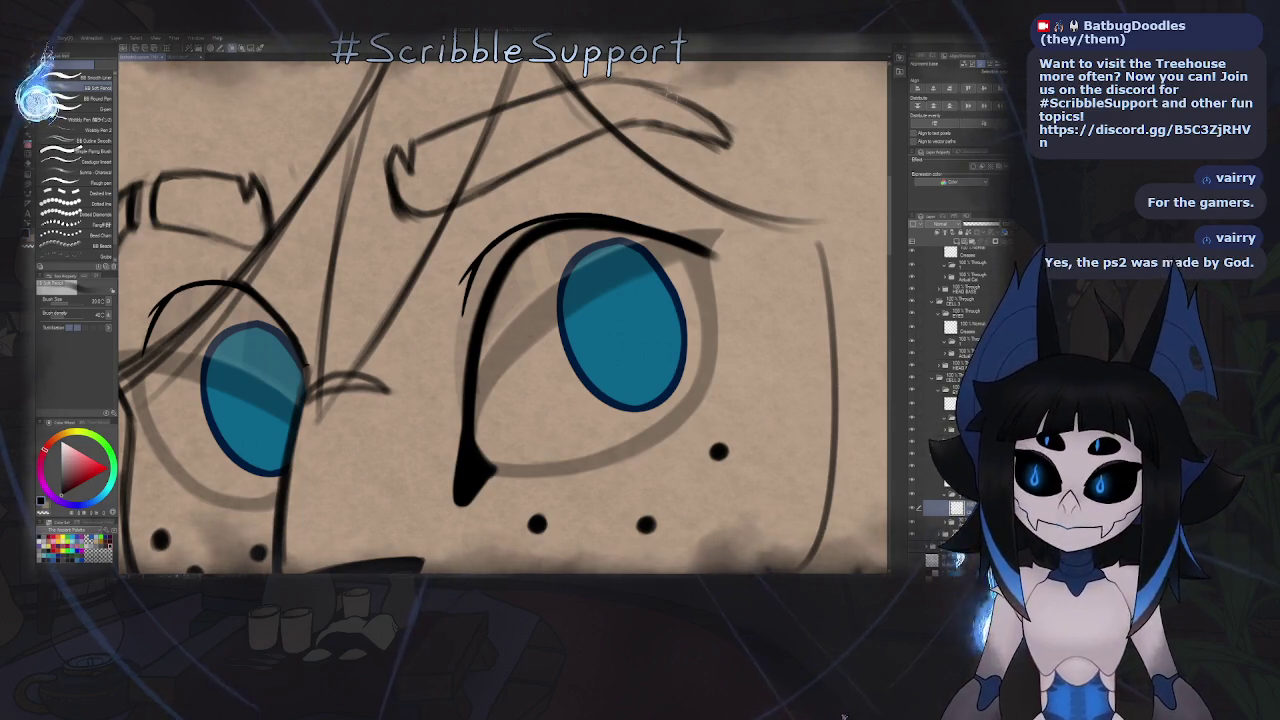
pyautogui.moveTo(620, 325)
pyautogui.mouseDown()
pyautogui.moveTo(486, 471)
pyautogui.moveTo(575, 450)
pyautogui.mouseUp()
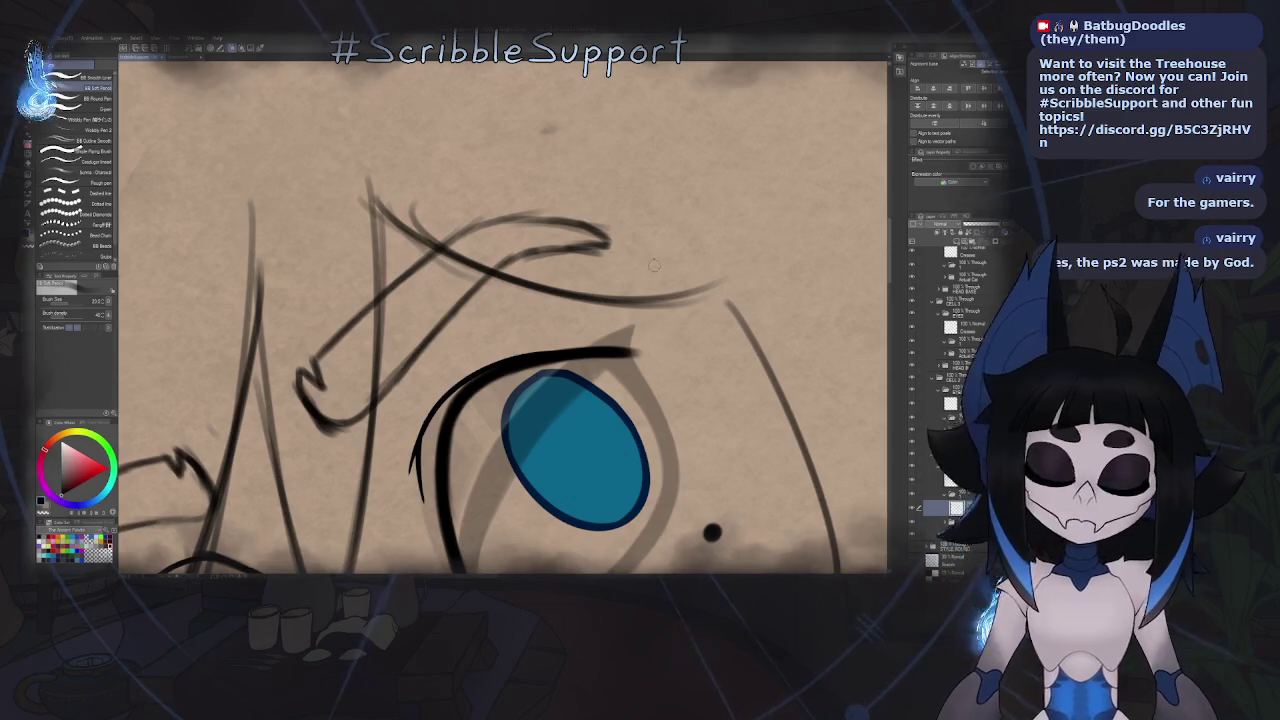
pyautogui.press('^')
pyautogui.press('h')
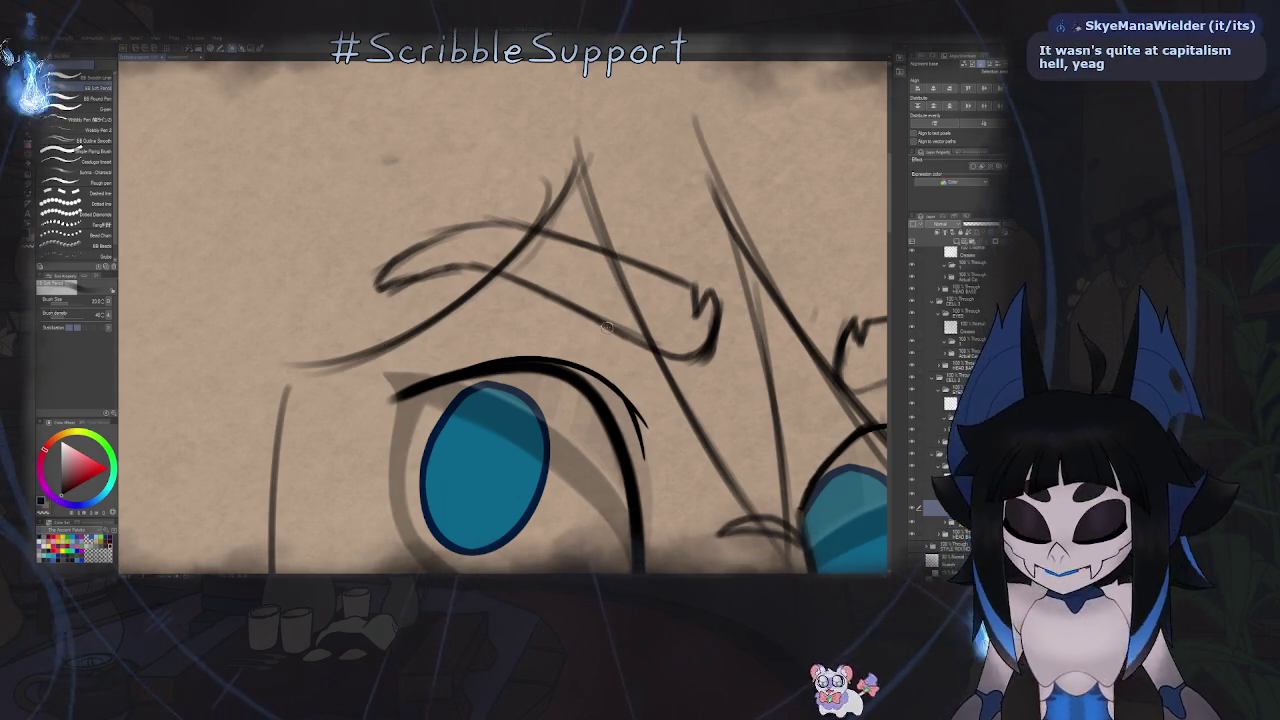
pyautogui.press('h')
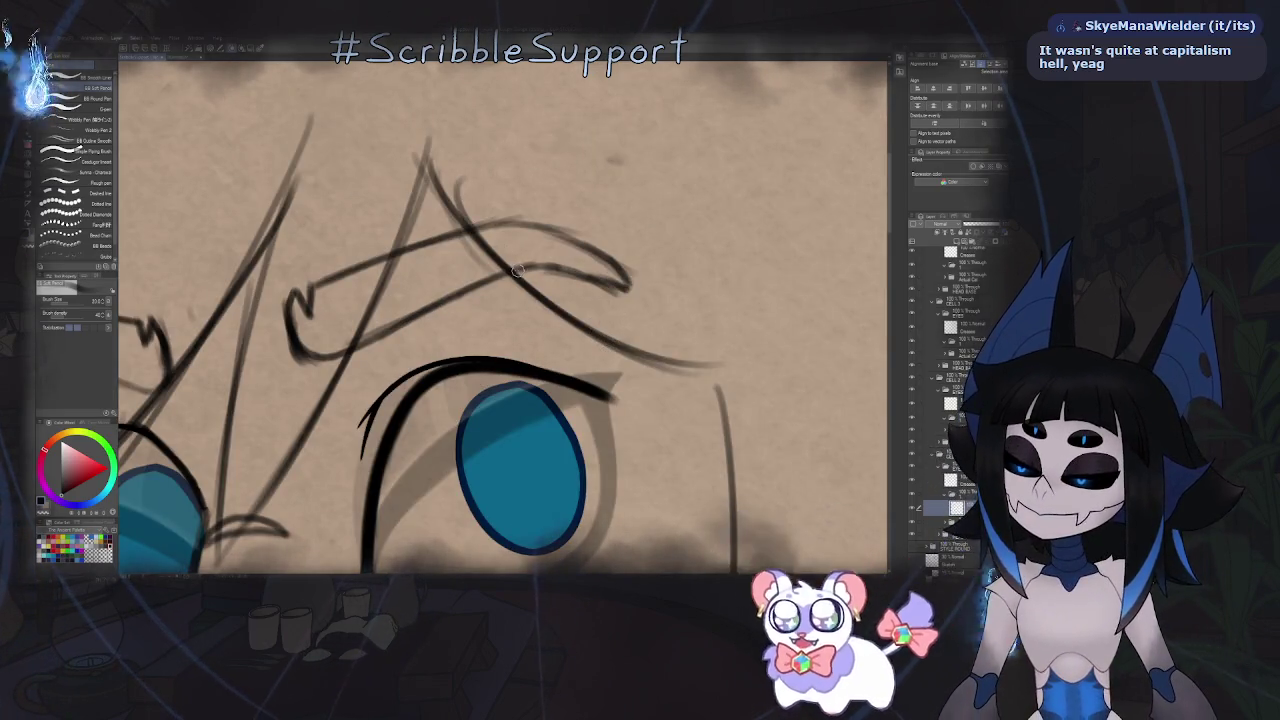
pyautogui.press('h')
pyautogui.press('h')
pyautogui.scroll(-5, 558, 236)
pyautogui.scroll(2, 570, 245)
pyautogui.scroll(2, 578, 253)
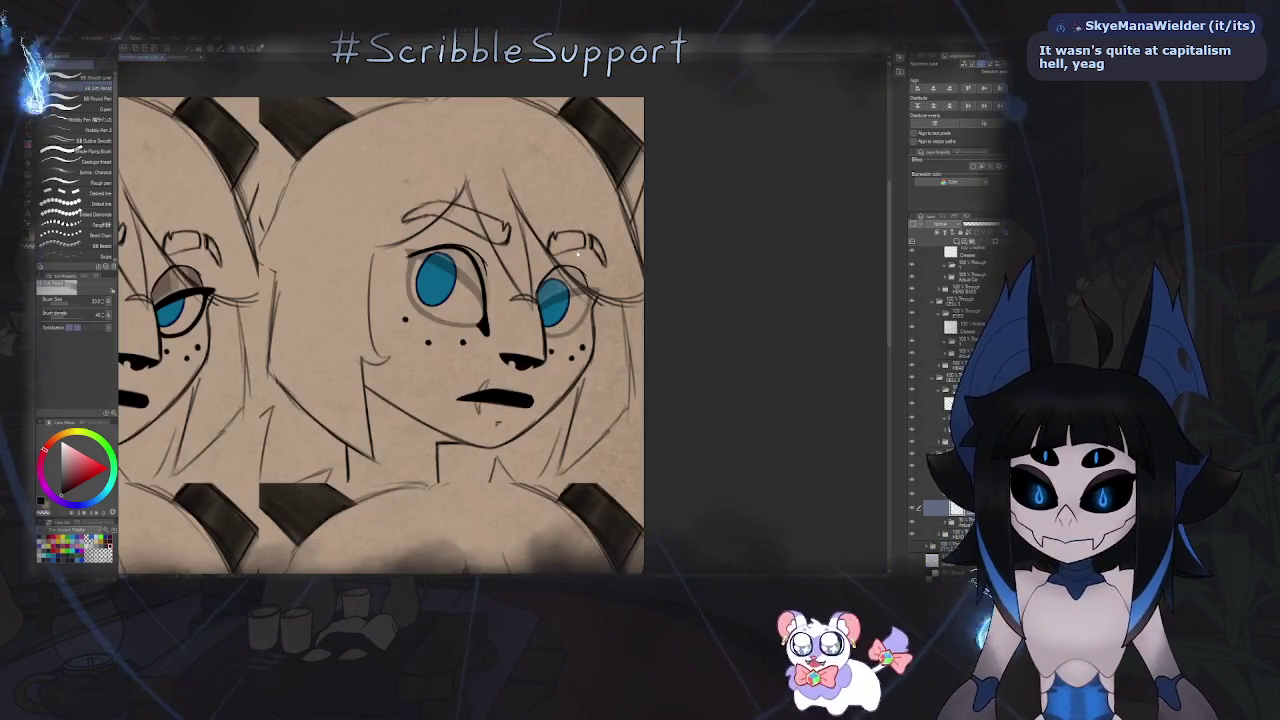
# - Extend the eyelid line down from the eye's outer corner
pyautogui.scroll(-3, 380, 335)
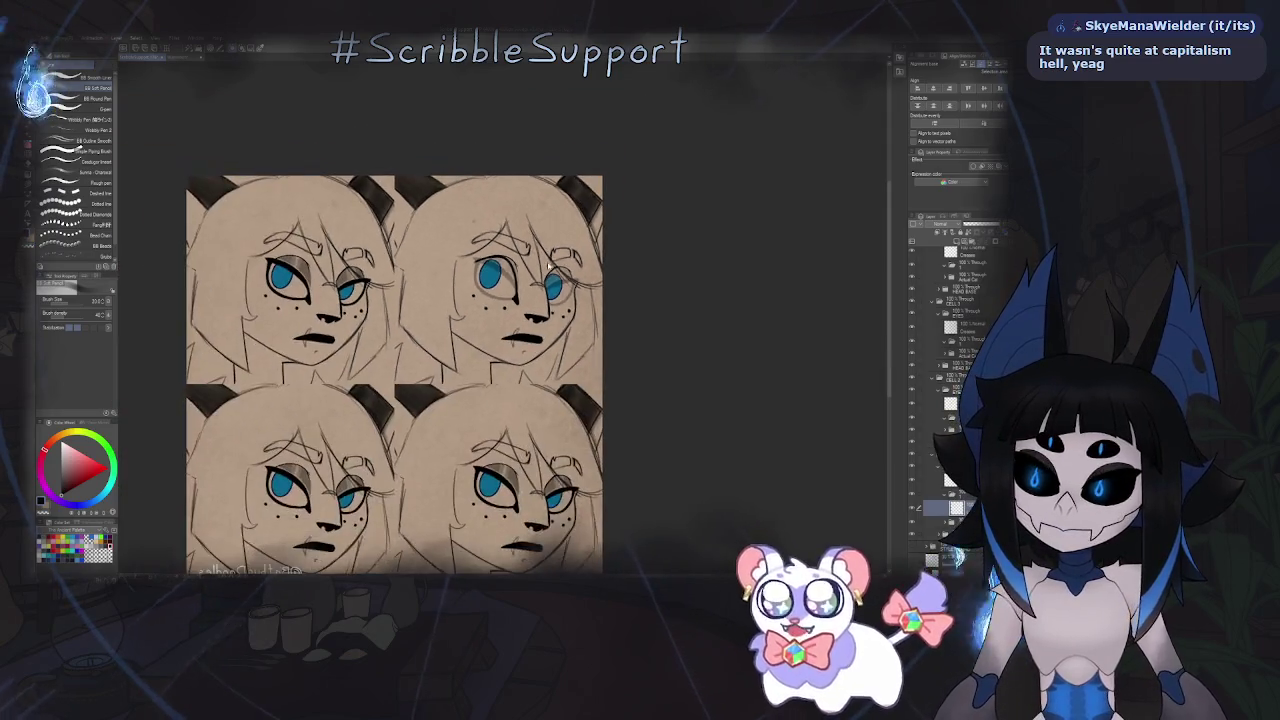
pyautogui.moveTo(400, 380); pyautogui.dragTo(617, 379)
pyautogui.scroll(4, 517, 262)
pyautogui.scroll(2, 577, 262)
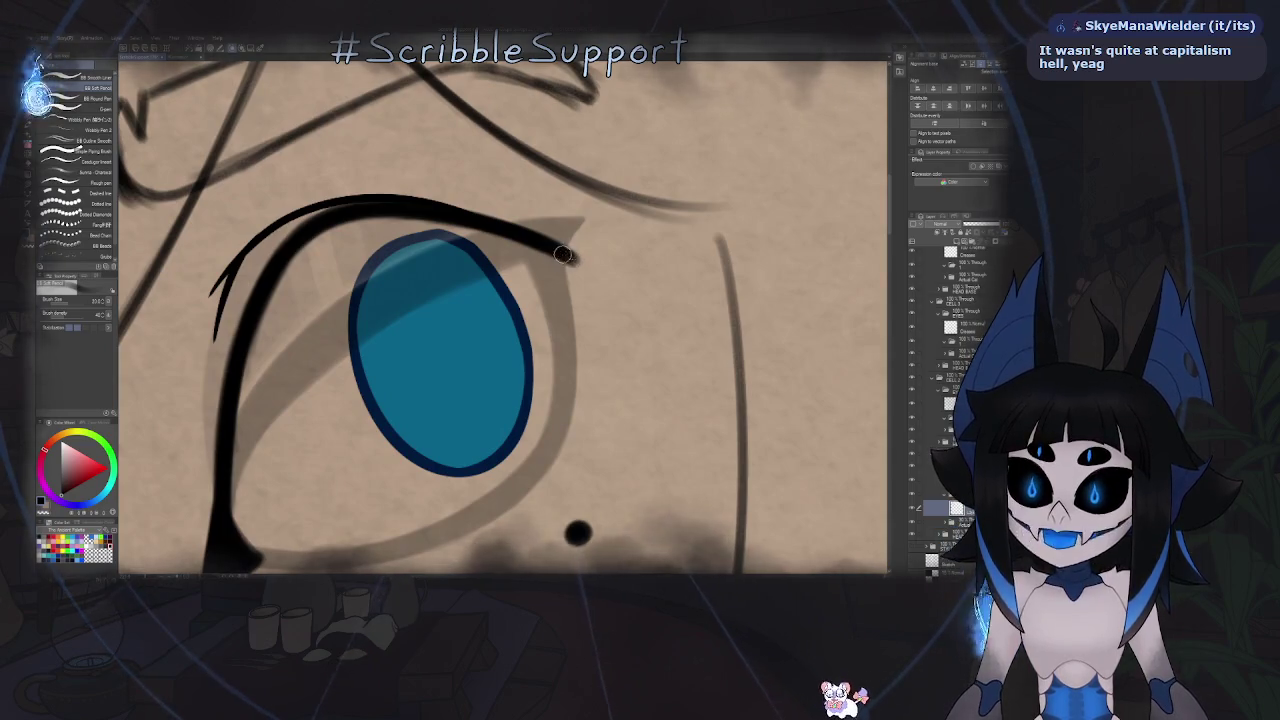
pyautogui.moveTo(570, 255); pyautogui.dragTo(565, 338)
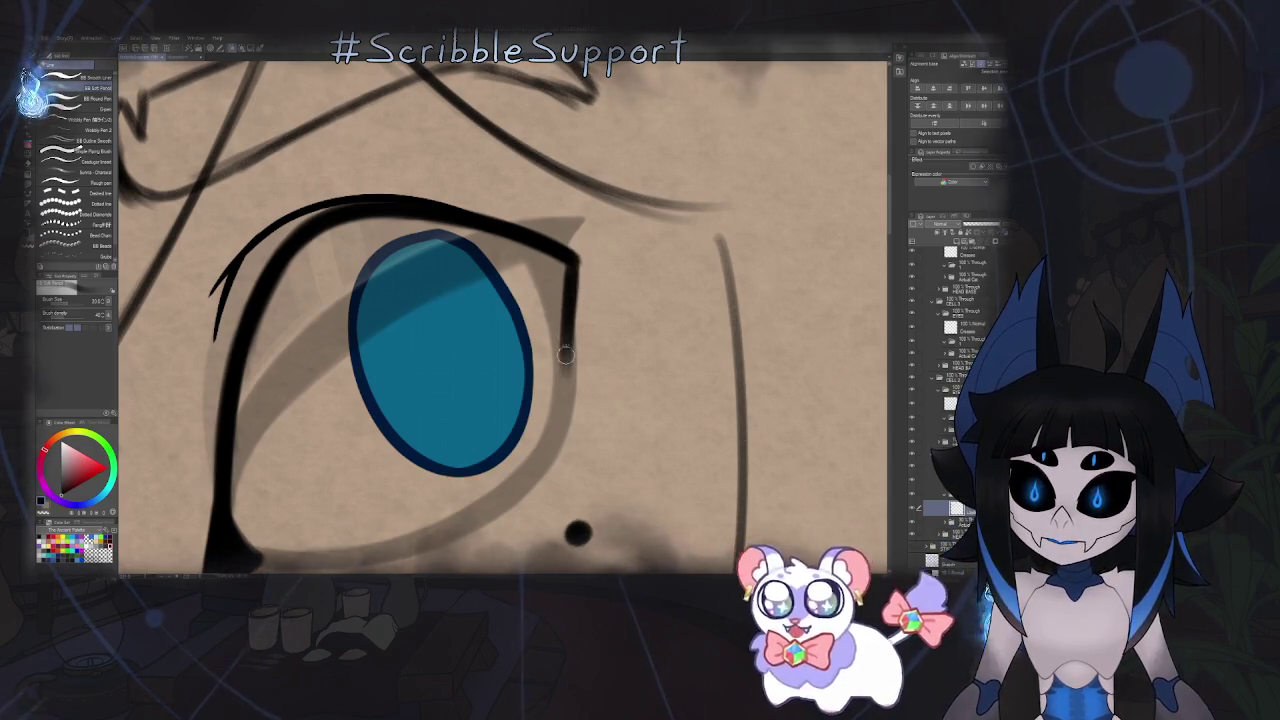
pyautogui.moveTo(566, 305); pyautogui.dragTo(555, 440)
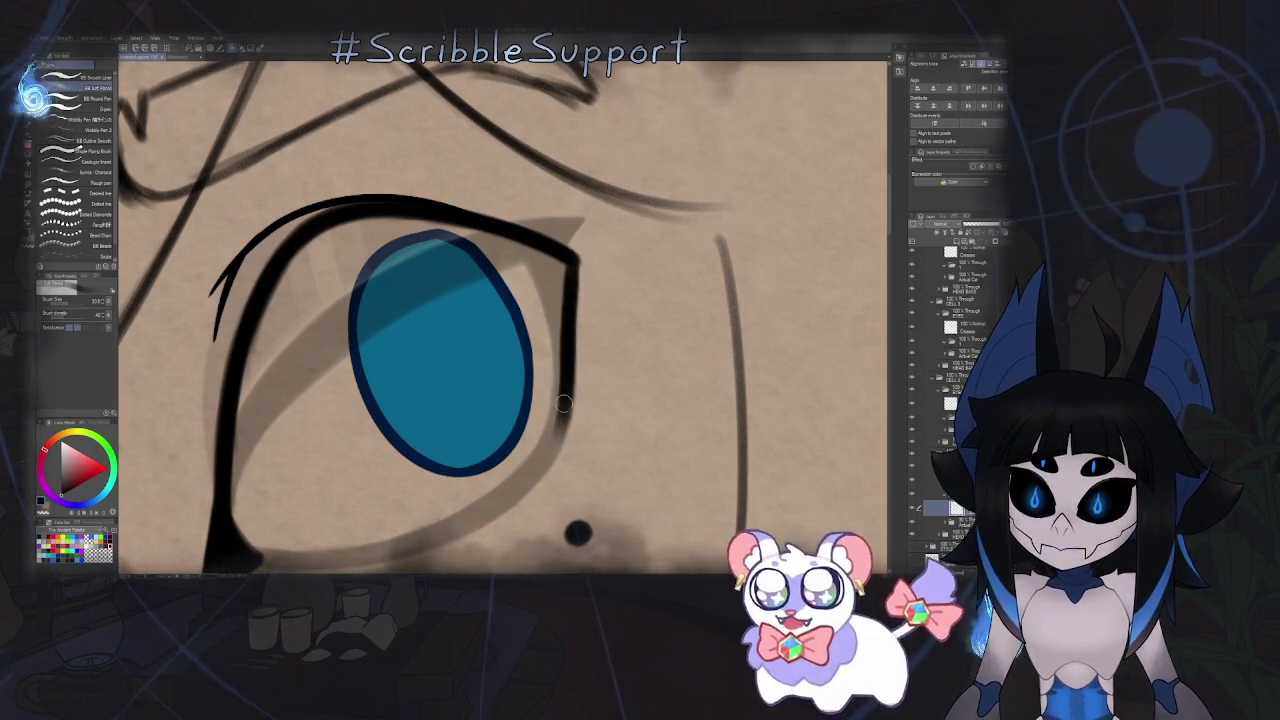
# - Darken and thicken the left eyelid line down to the lower corner, undoing one bad stroke
pyautogui.press('h')
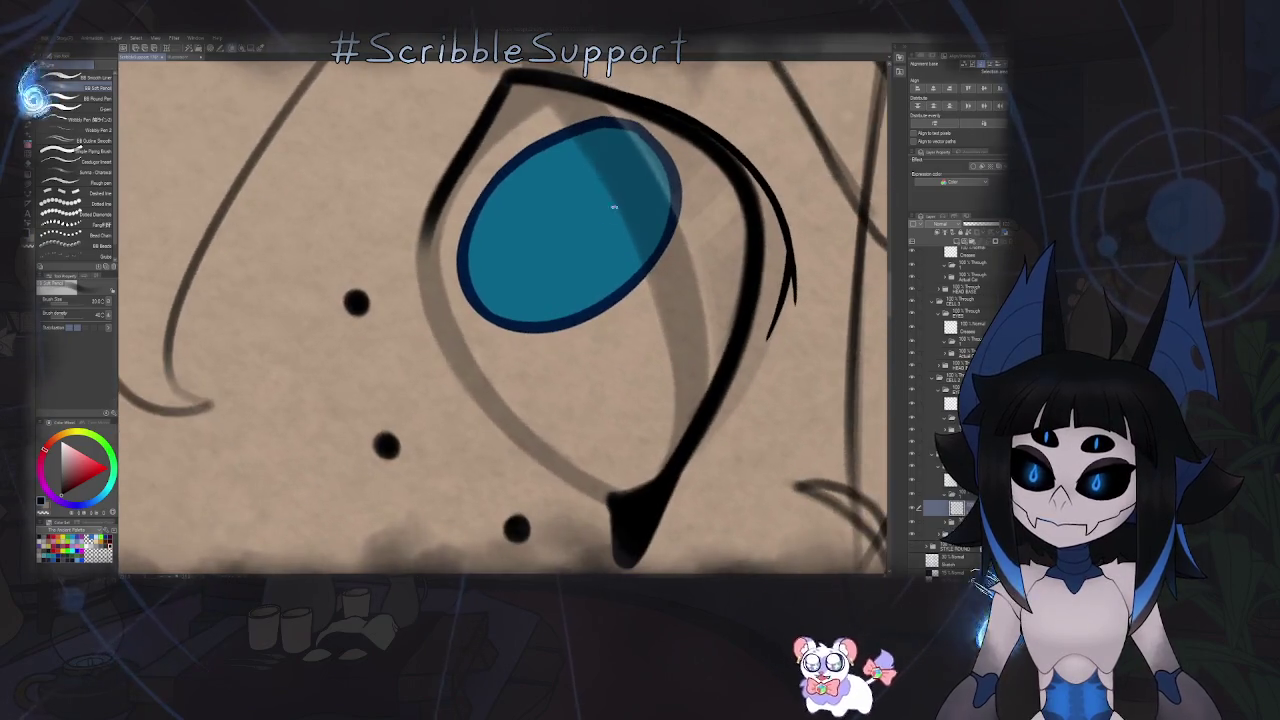
pyautogui.moveTo(420, 278); pyautogui.dragTo(440, 197)
pyautogui.moveTo(420, 320); pyautogui.dragTo(440, 250)
pyautogui.moveTo(425, 355); pyautogui.dragTo(450, 212)
pyautogui.moveTo(450, 140)
pyautogui.mouseDown()
pyautogui.moveTo(478, 308)
pyautogui.moveTo(486, 165)
pyautogui.mouseUp()
pyautogui.moveTo(464, 345)
pyautogui.mouseDown()
pyautogui.moveTo(476, 197)
pyautogui.moveTo(510, 410)
pyautogui.mouseUp()
pyautogui.hotkey('ctrl', 'z')
pyautogui.moveTo(472, 304); pyautogui.dragTo(530, 436)
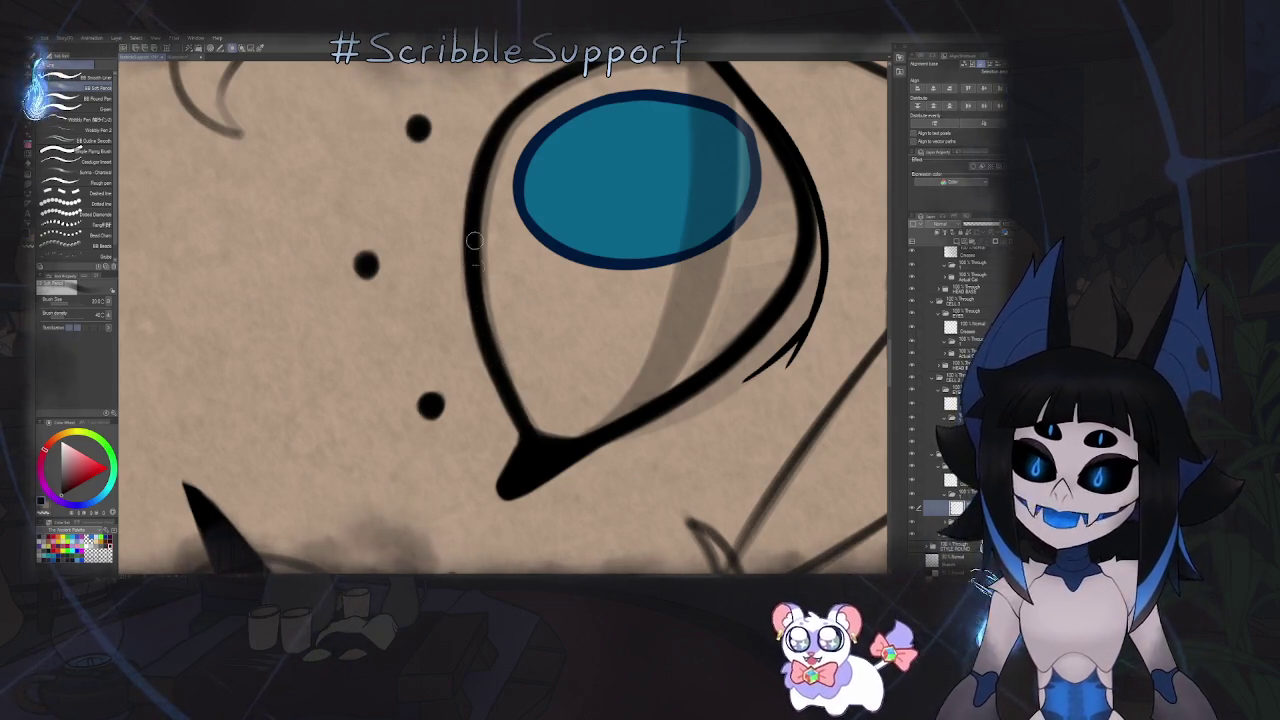
# - Zoom in close on the eye and darken the upper eye outline
pyautogui.scroll(-3, 491, 168)
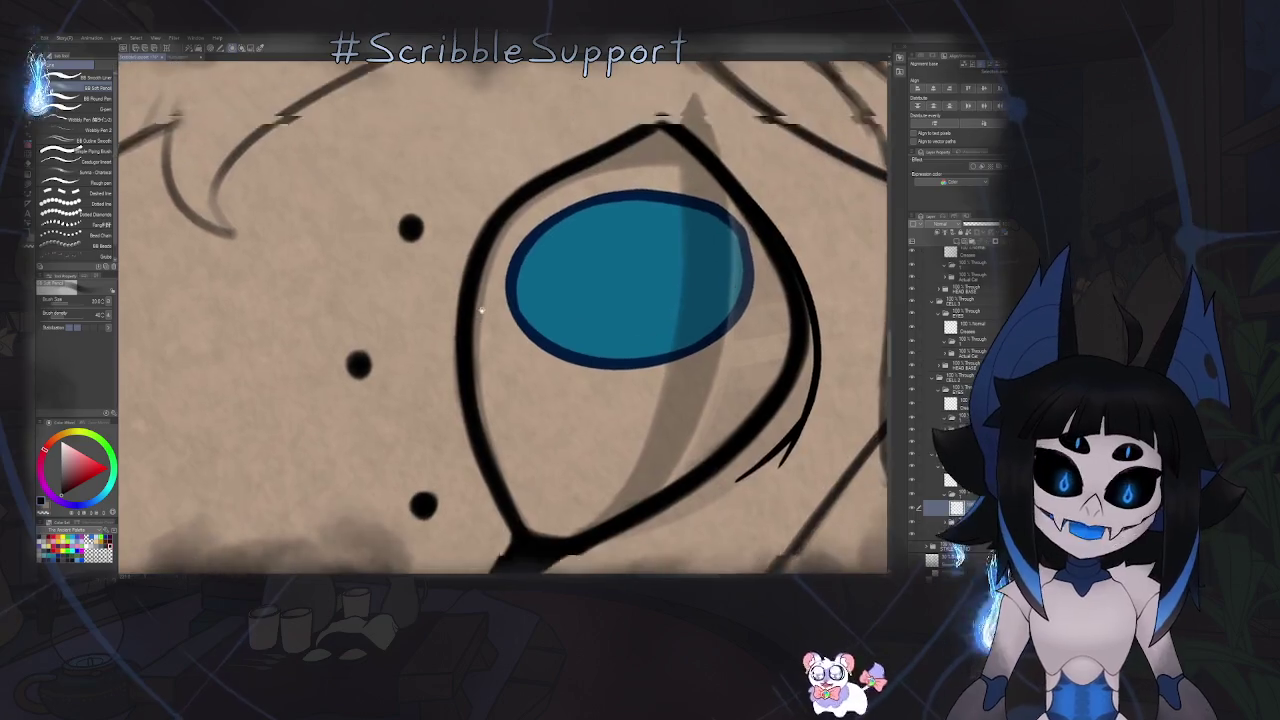
pyautogui.moveTo(491, 168); pyautogui.dragTo(515, 410)
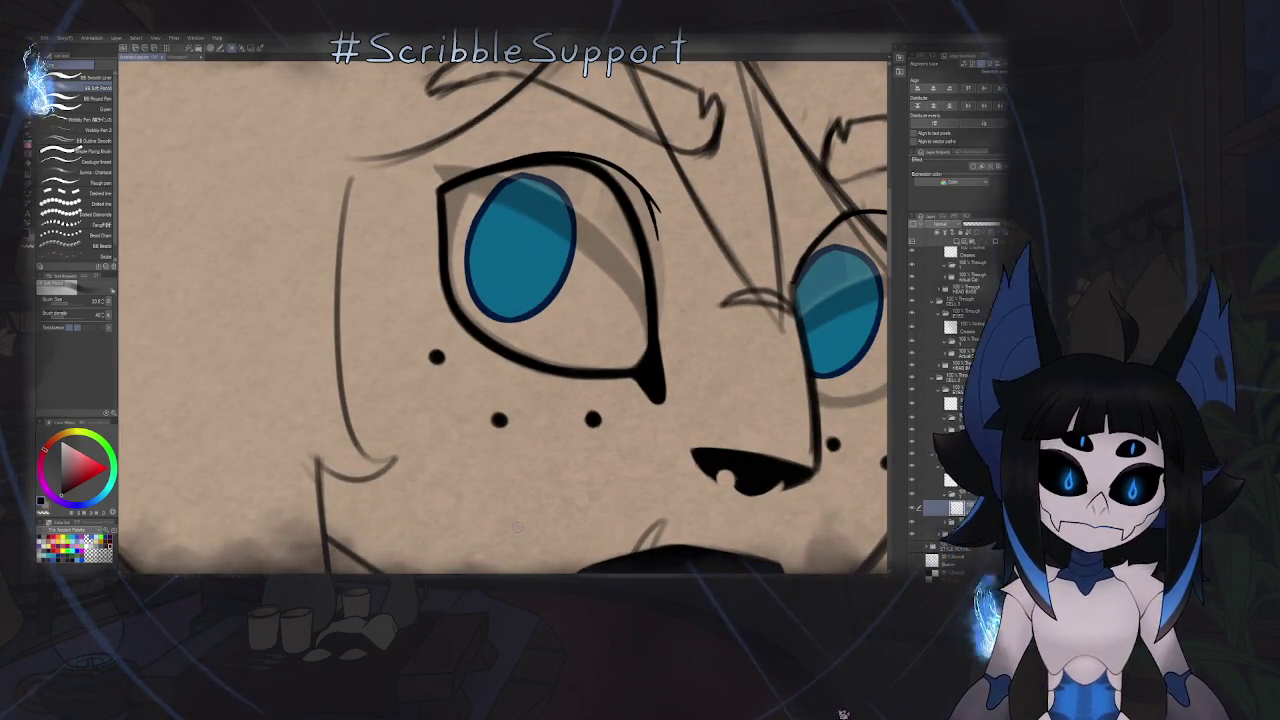
pyautogui.scroll(-2, 600, 424)
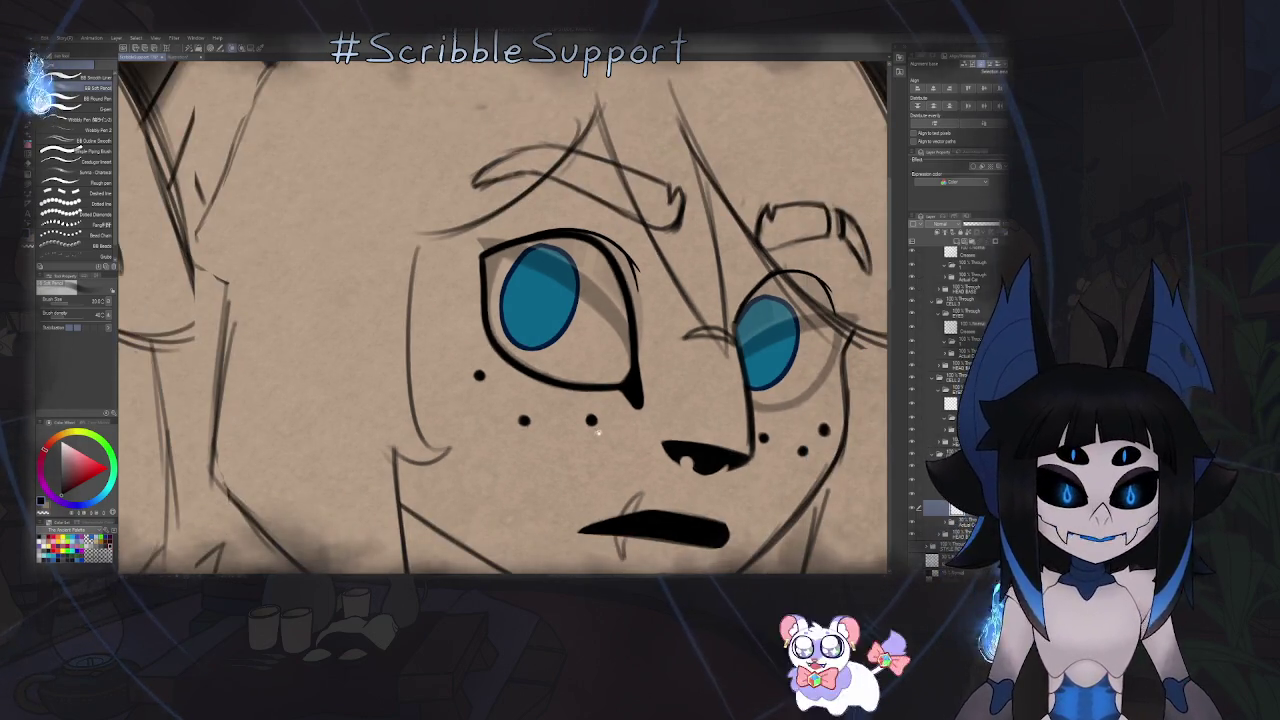
pyautogui.moveTo(608, 425); pyautogui.dragTo(140, 440)
pyautogui.scroll(2, 600, 400)
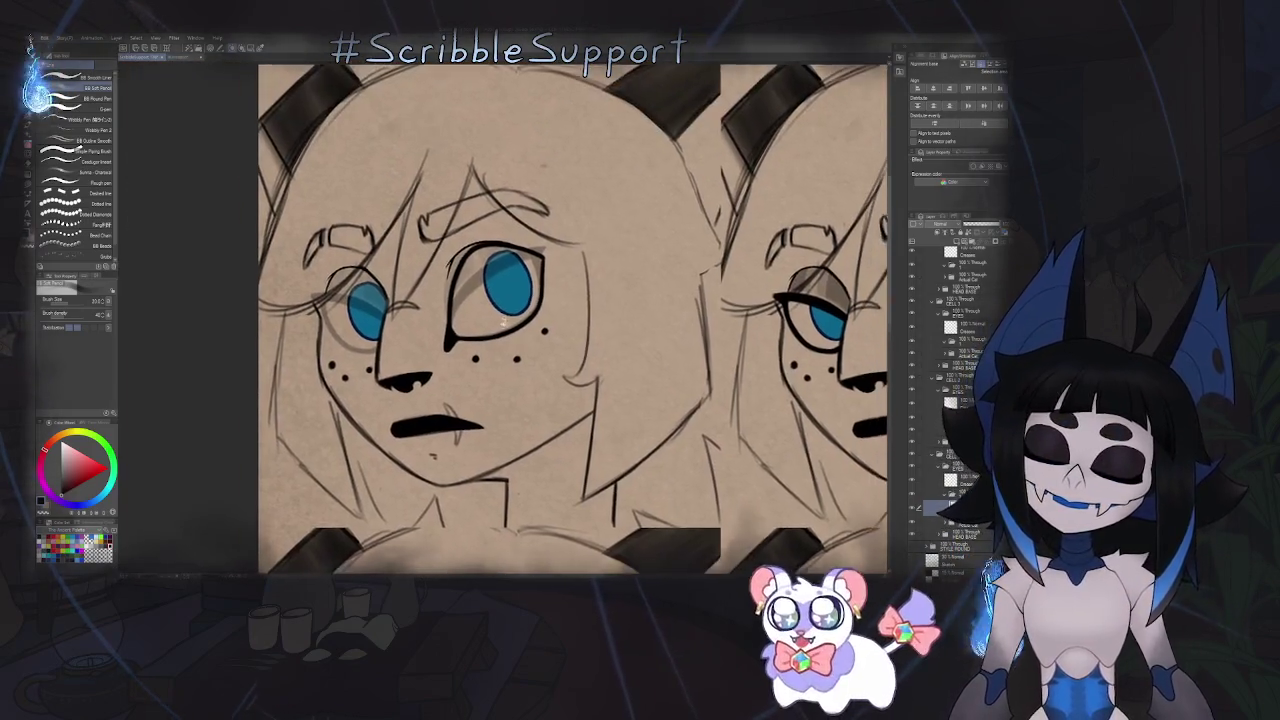
pyautogui.scroll(2, 570, 318)
pyautogui.scroll(1, 570, 318)
pyautogui.scroll(1, 570, 318)
pyautogui.scroll(1, 570, 318)
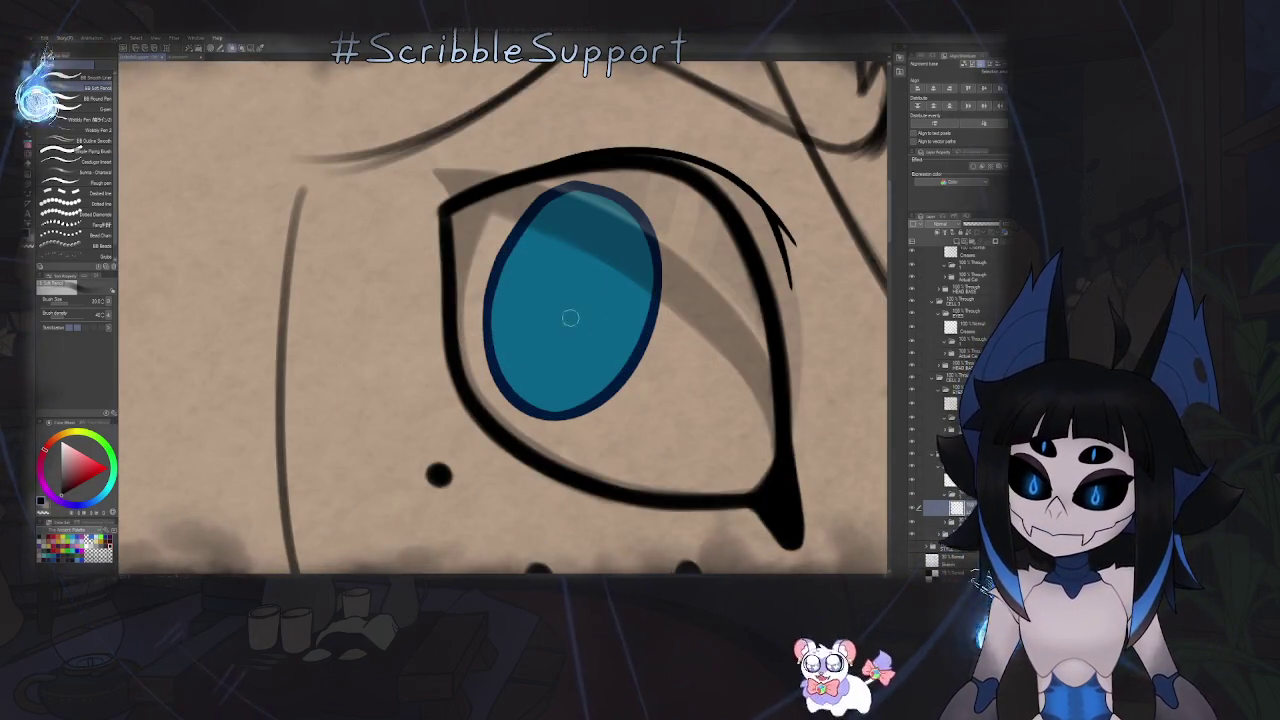
pyautogui.moveTo(644, 400); pyautogui.dragTo(479, 185)
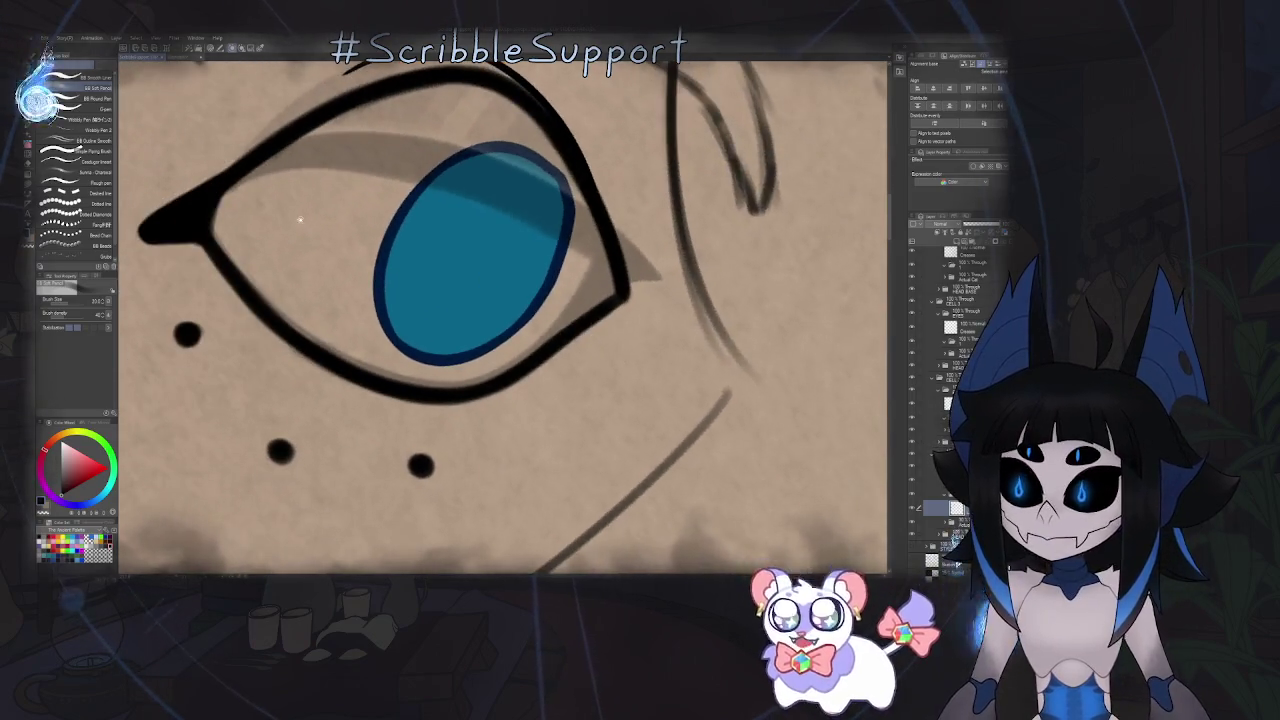
pyautogui.scroll(1, 479, 185)
pyautogui.scroll(1, 400, 195)
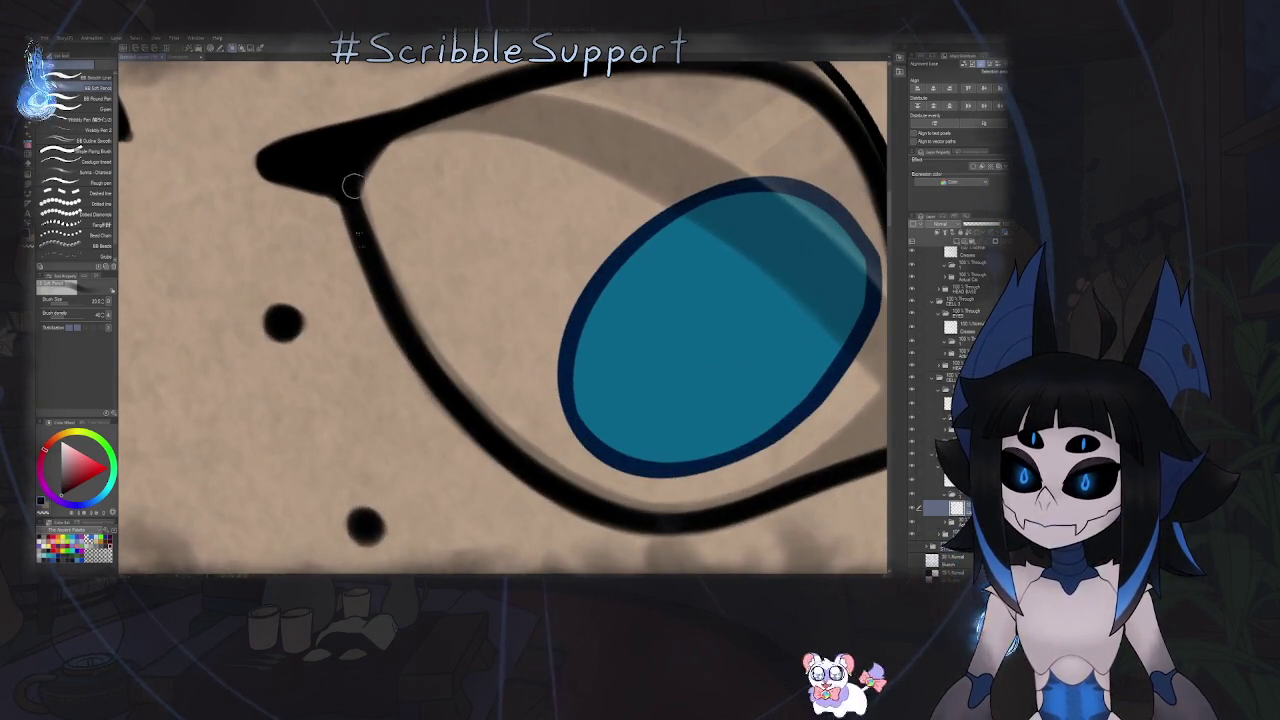
pyautogui.moveTo(395, 300)
pyautogui.mouseDown()
pyautogui.moveTo(359, 204)
pyautogui.moveTo(485, 243)
pyautogui.mouseUp()
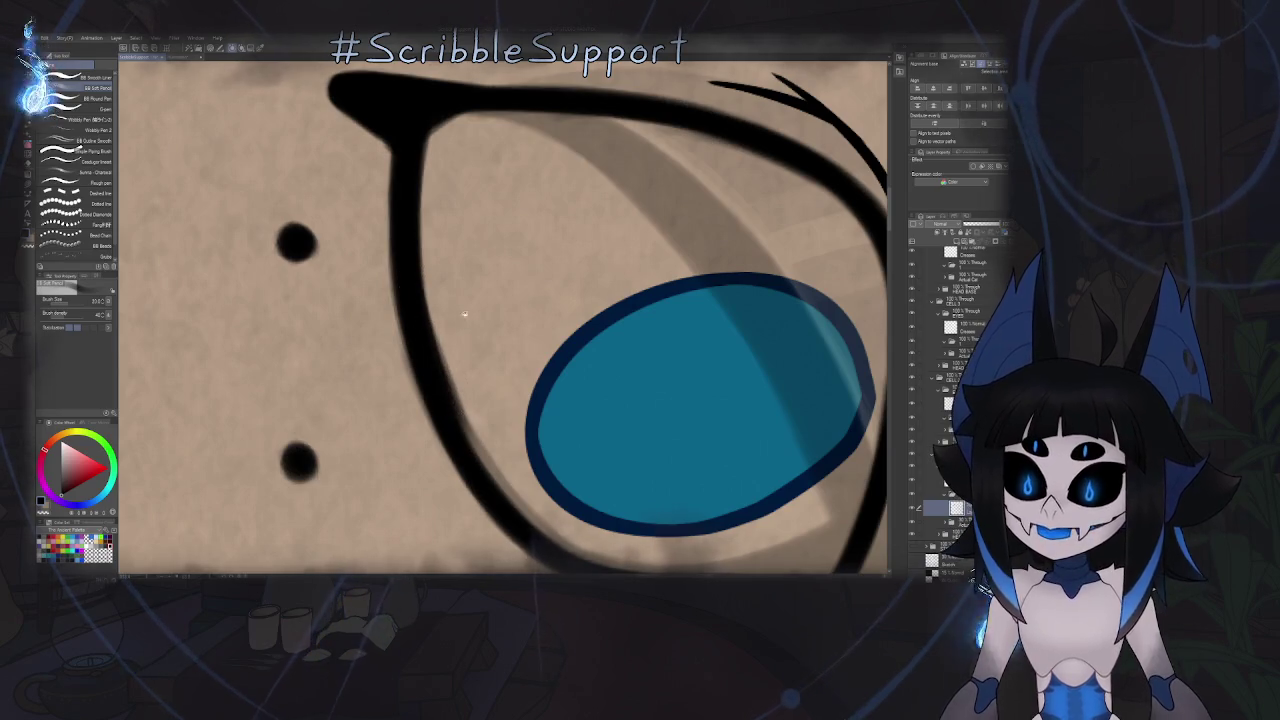
# - Go over the eye's right and left black outline to darken and thicken it
pyautogui.moveTo(464, 314)
pyautogui.mouseDown()
pyautogui.moveTo(417, 249)
pyautogui.moveTo(436, 366)
pyautogui.mouseUp()
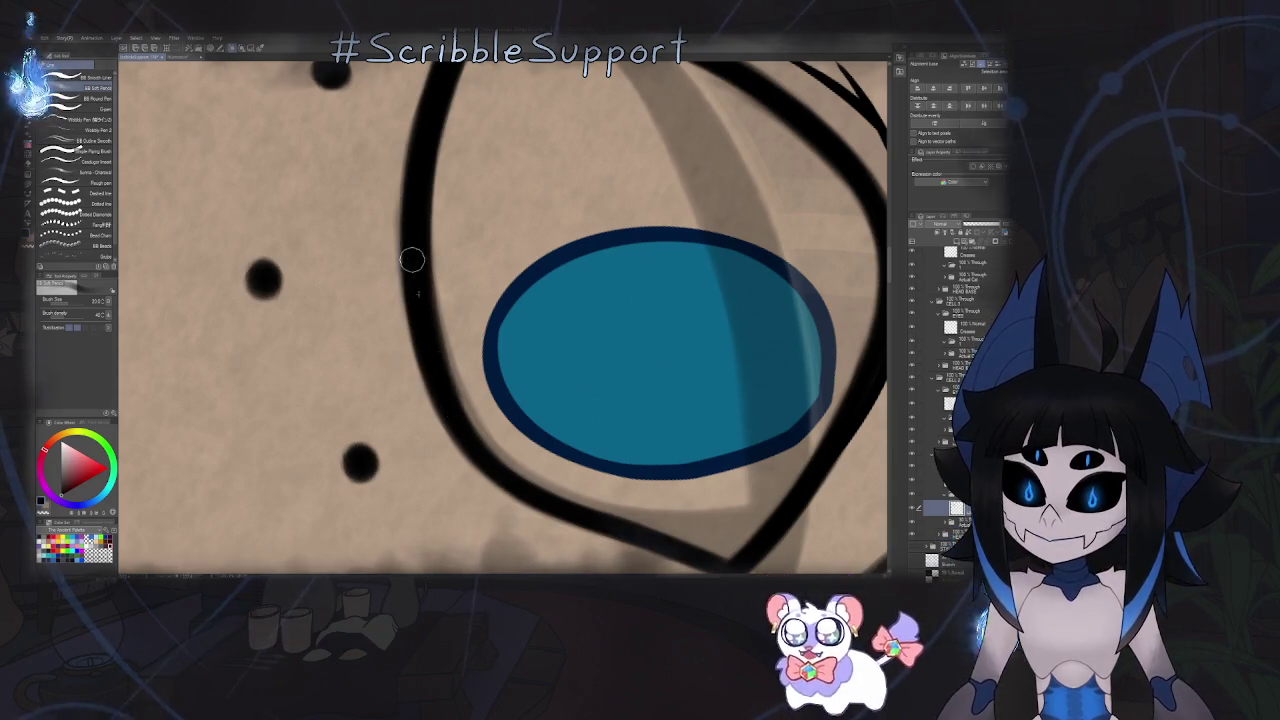
pyautogui.moveTo(417, 214)
pyautogui.mouseDown()
pyautogui.moveTo(474, 428)
pyautogui.moveTo(596, 294)
pyautogui.moveTo(618, 196)
pyautogui.mouseUp()
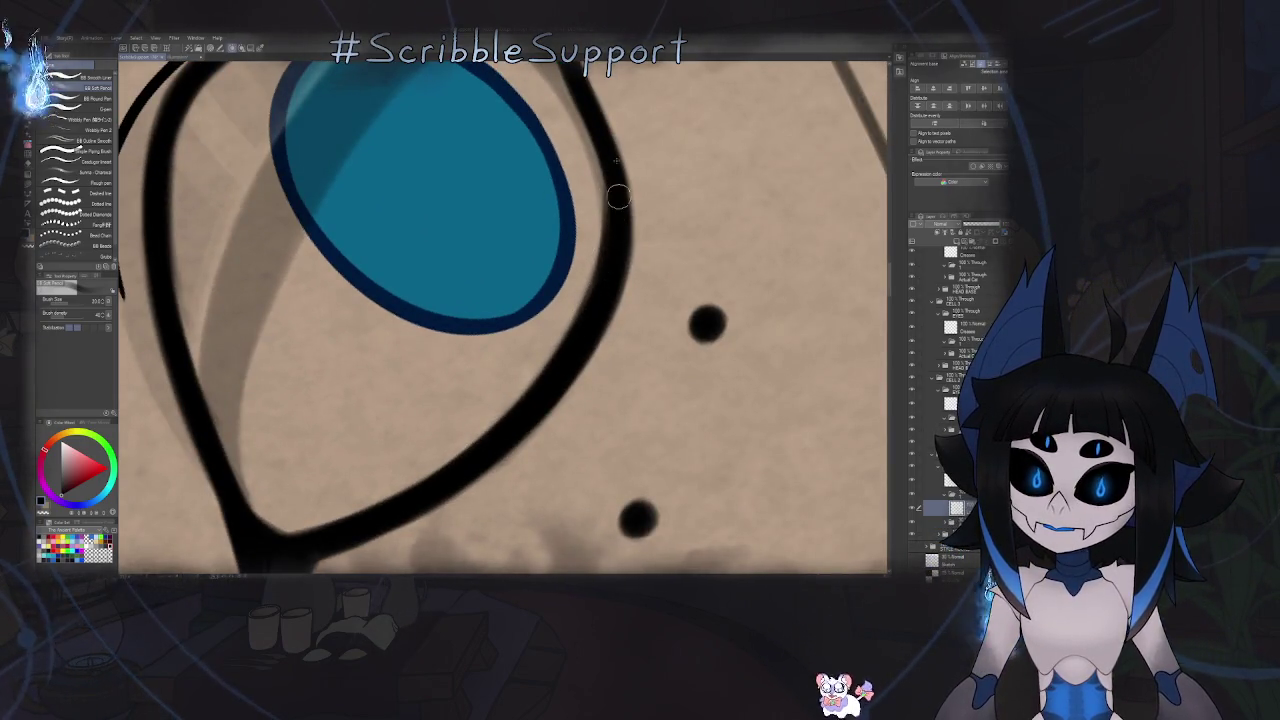
pyautogui.moveTo(600, 266)
pyautogui.mouseDown()
pyautogui.moveTo(612, 352)
pyautogui.moveTo(616, 248)
pyautogui.mouseUp()
pyautogui.moveTo(617, 372)
pyautogui.mouseDown()
pyautogui.moveTo(612, 176)
pyautogui.moveTo(600, 286)
pyautogui.mouseUp()
pyautogui.moveTo(620, 349)
pyautogui.mouseDown()
pyautogui.moveTo(444, 352)
pyautogui.moveTo(436, 262)
pyautogui.mouseUp()
pyautogui.moveTo(430, 420); pyautogui.dragTo(438, 238)
pyautogui.moveTo(432, 336); pyautogui.dragTo(442, 190)
# - Build up and smooth the outline's upper-left inner edge
pyautogui.moveTo(427, 362); pyautogui.dragTo(500, 170)
pyautogui.moveTo(434, 323); pyautogui.dragTo(492, 188)
pyautogui.moveTo(443, 294); pyautogui.dragTo(494, 186)
pyautogui.moveTo(452, 252)
pyautogui.mouseDown()
pyautogui.moveTo(505, 182)
pyautogui.moveTo(451, 196)
pyautogui.moveTo(428, 224)
pyautogui.mouseUp()
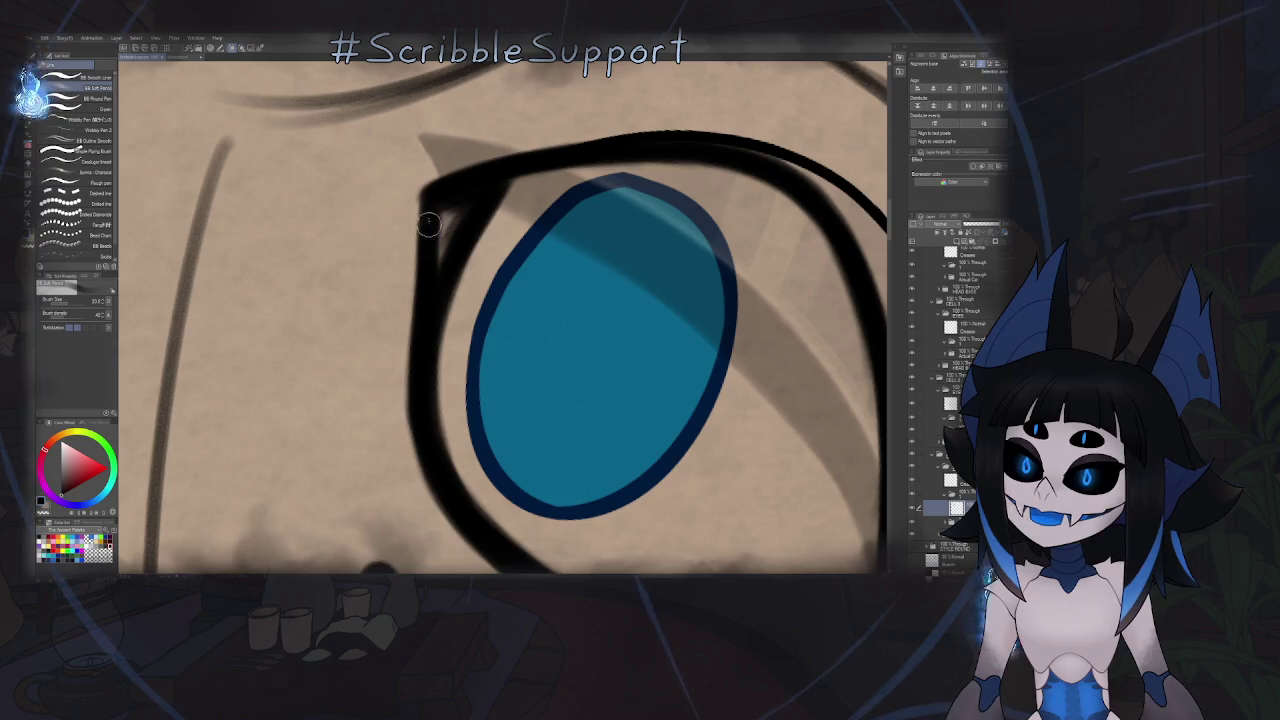
pyautogui.moveTo(432, 280)
pyautogui.mouseDown()
pyautogui.moveTo(430, 200)
pyautogui.moveTo(452, 209)
pyautogui.mouseUp()
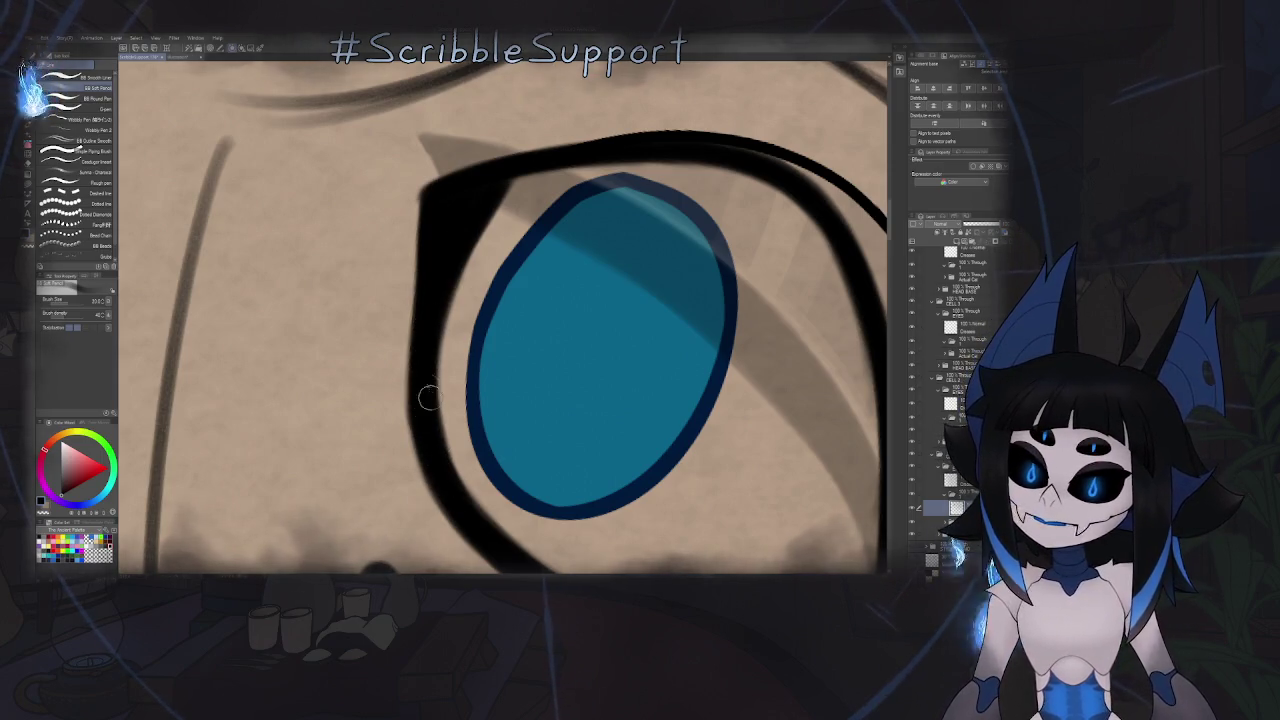
pyautogui.moveTo(428, 387); pyautogui.dragTo(350, 218)
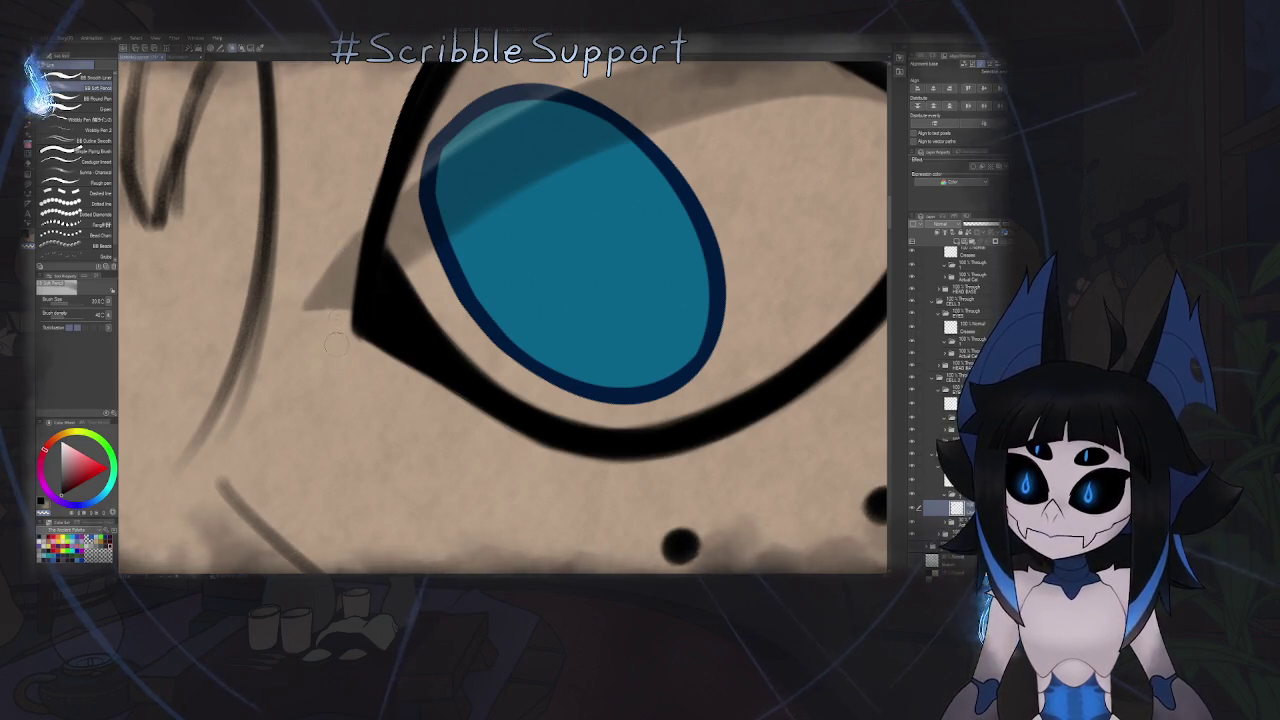
pyautogui.moveTo(372, 272); pyautogui.dragTo(457, 251)
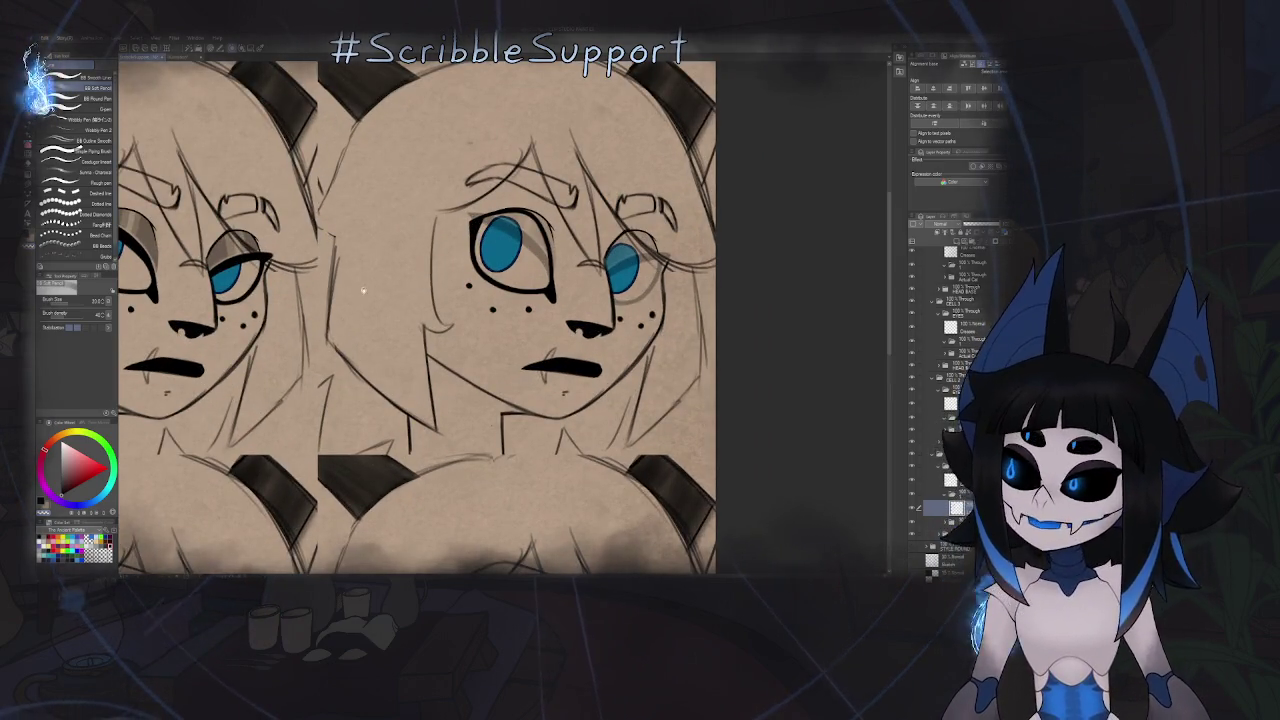
# - Reset the view rotation, zoom in, and build up ink along the outline's inner left edge
pyautogui.moveTo(363, 290); pyautogui.dragTo(430, 260)
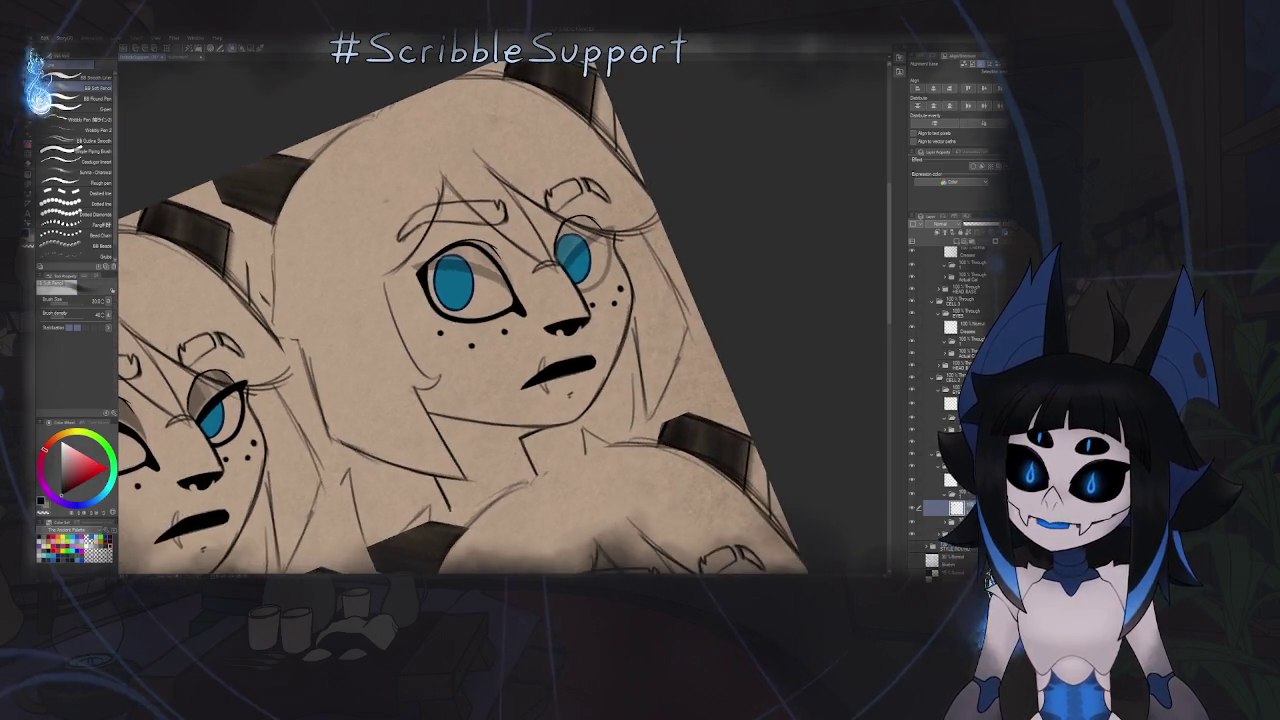
pyautogui.press('h')
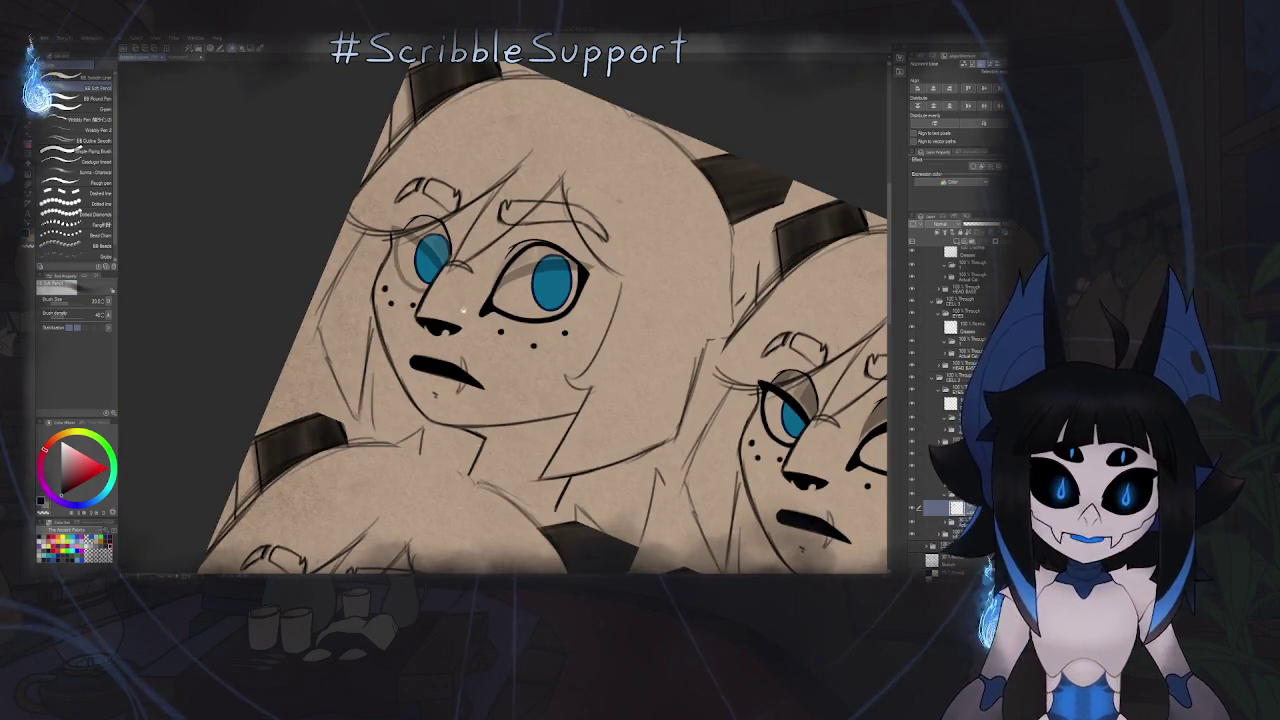
pyautogui.hotkey('ctrl', '0')
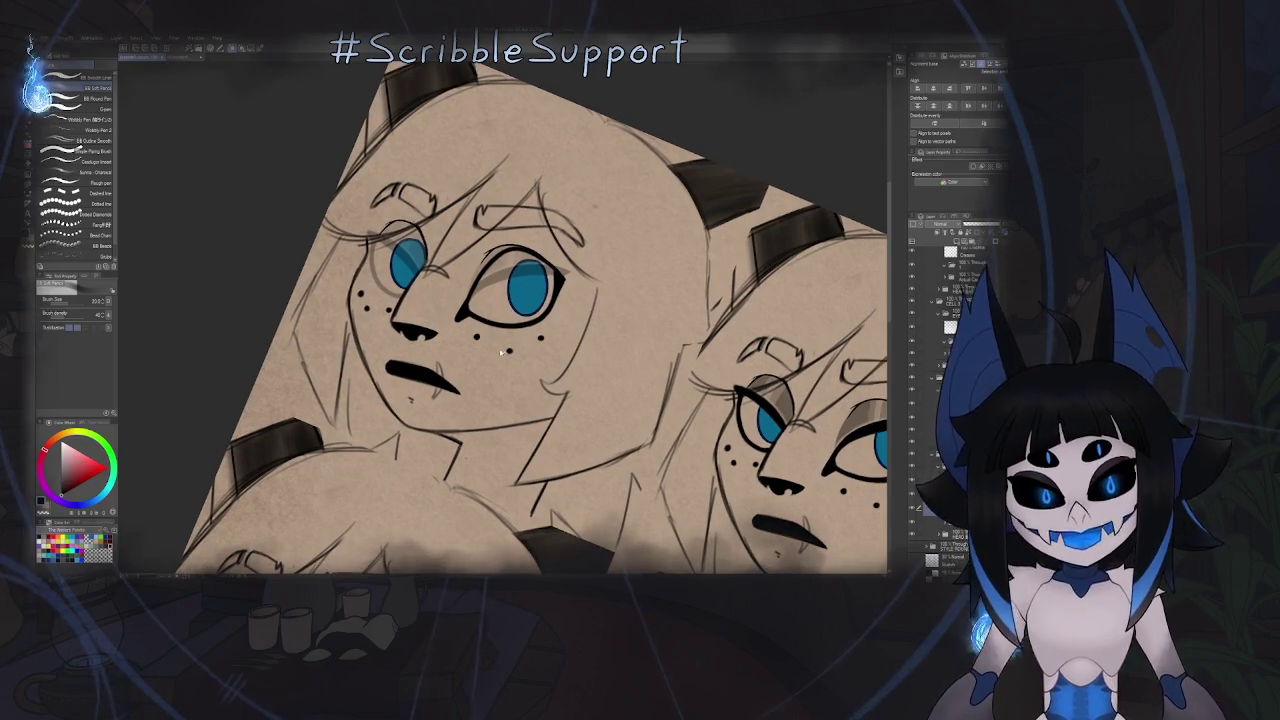
pyautogui.hotkey('ctrl', '+')
pyautogui.scroll(2, 517, 298)
pyautogui.scroll(2, 517, 298)
pyautogui.scroll(2, 517, 298)
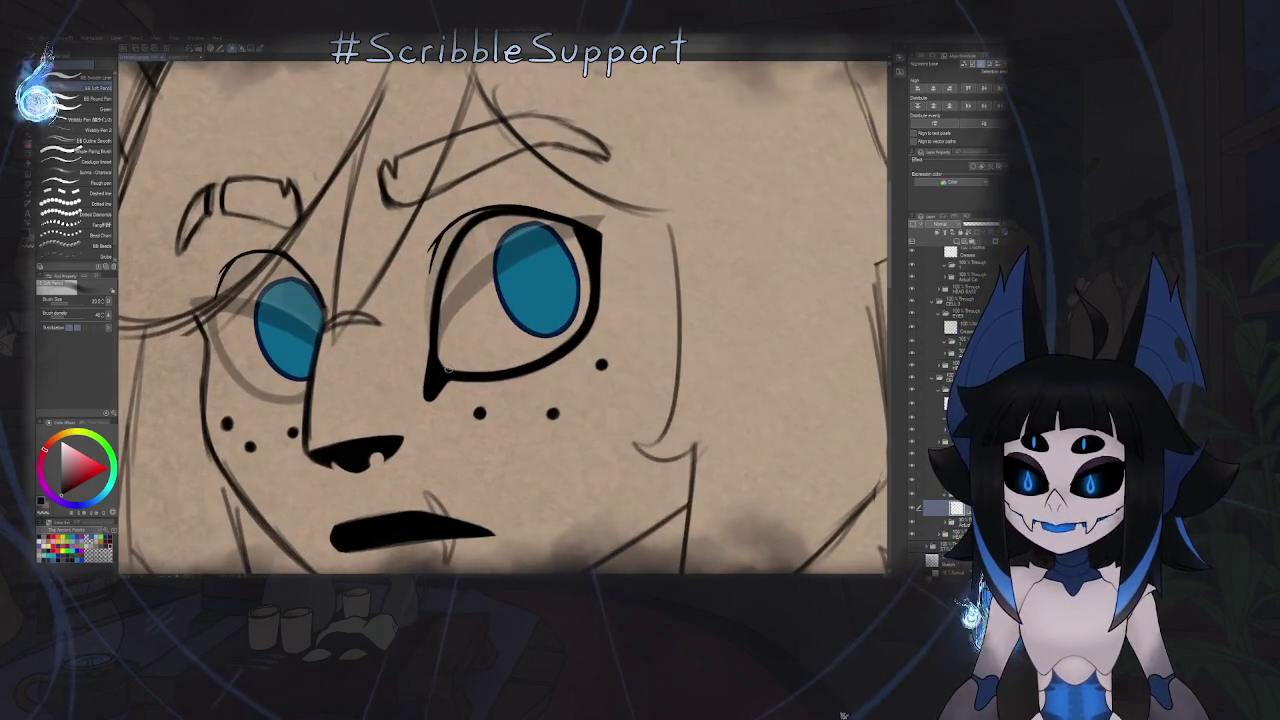
pyautogui.scroll(2, 517, 298)
pyautogui.moveTo(517, 298); pyautogui.dragTo(434, 268)
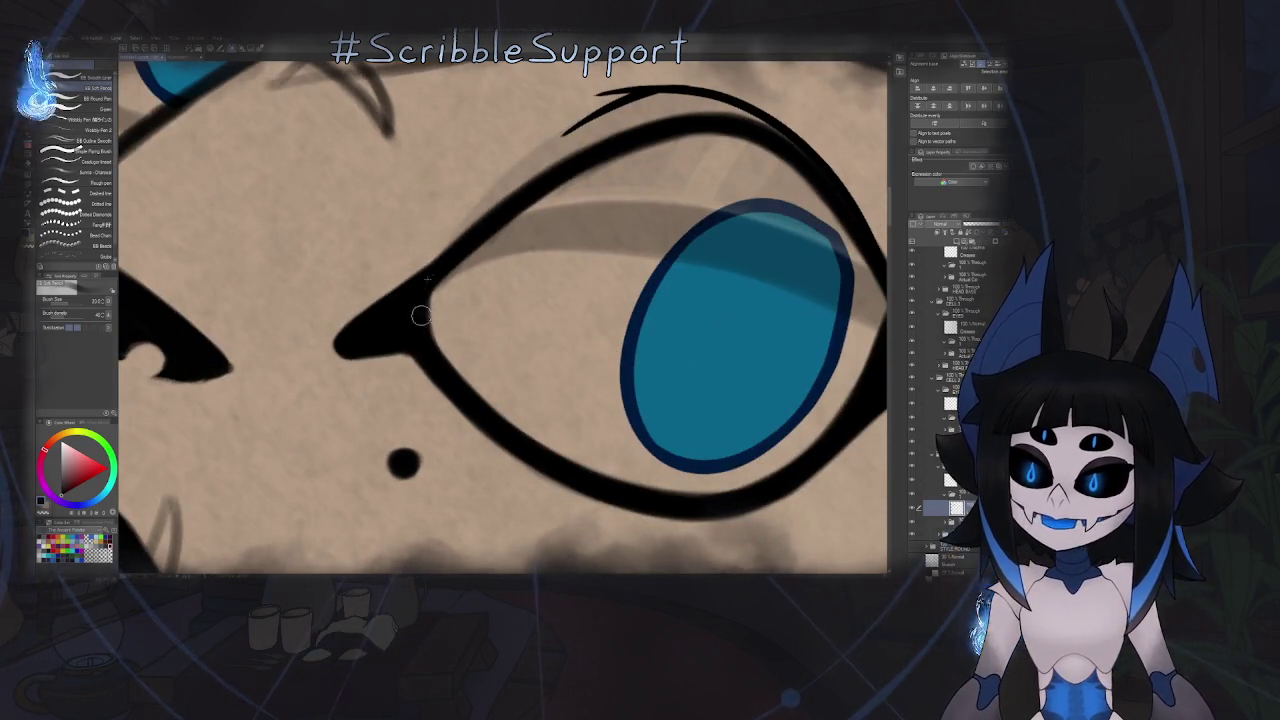
pyautogui.moveTo(489, 237)
pyautogui.mouseDown()
pyautogui.moveTo(423, 314)
pyautogui.moveTo(400, 448)
pyautogui.mouseUp()
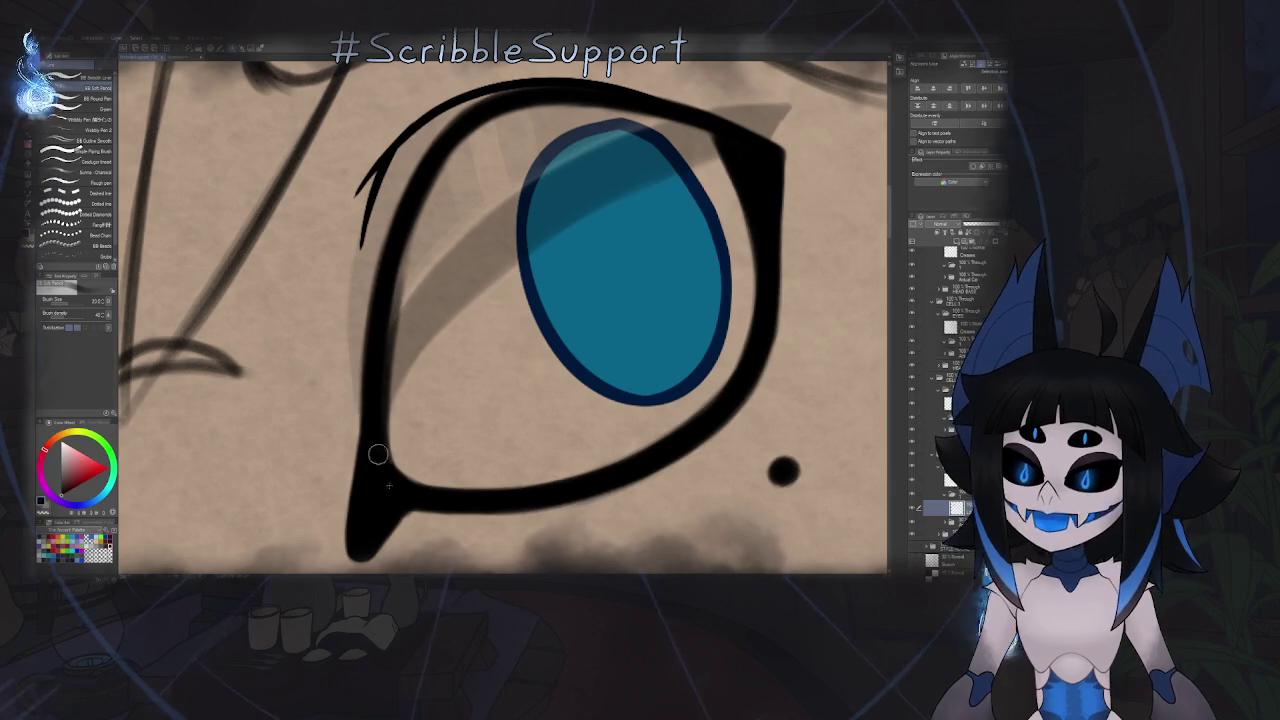
pyautogui.moveTo(389, 340)
pyautogui.mouseDown()
pyautogui.moveTo(455, 146)
pyautogui.moveTo(434, 188)
pyautogui.mouseUp()
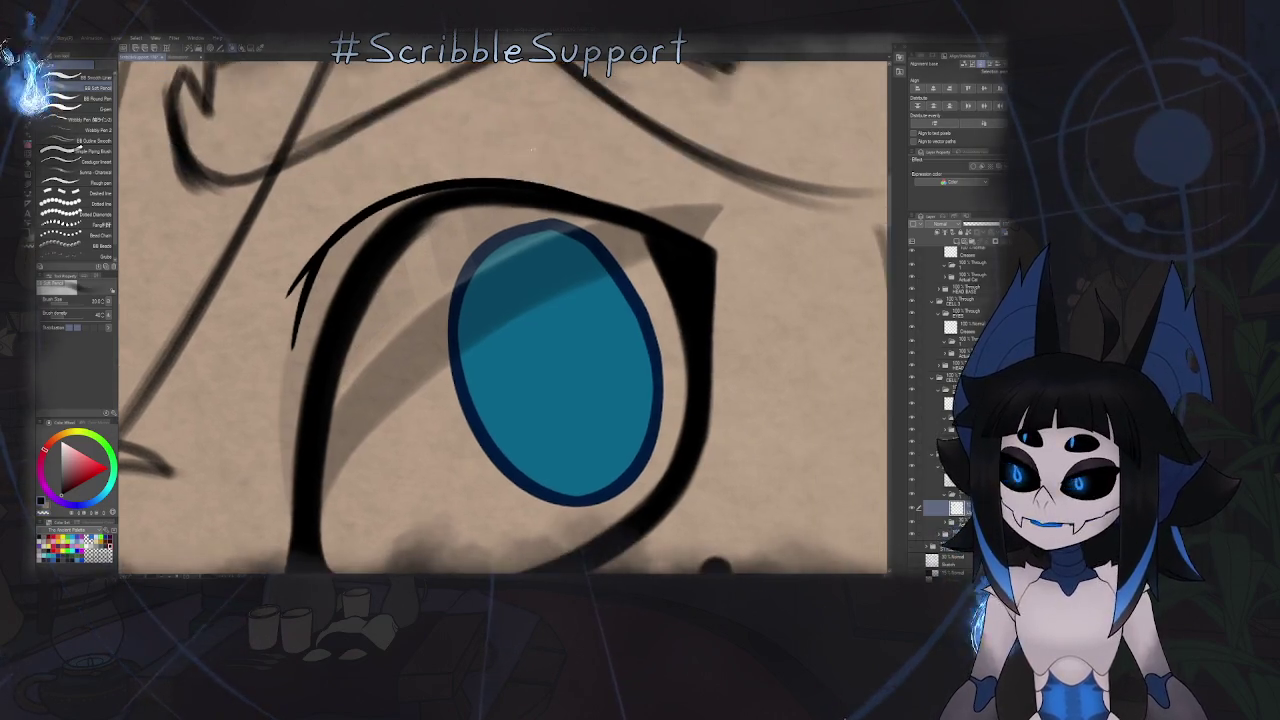
# - Thicken the upper-left eyelid line, then zoom out to the tiled view
pyautogui.moveTo(495, 168); pyautogui.dragTo(500, 143)
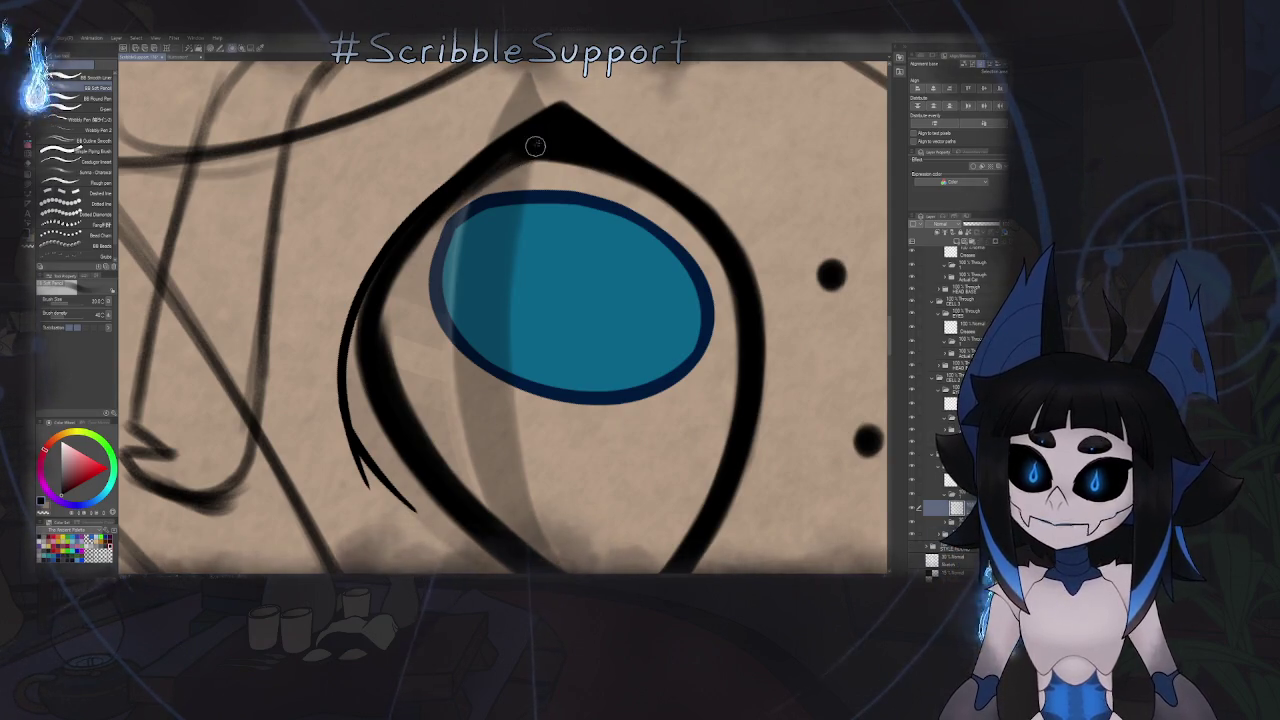
pyautogui.moveTo(550, 148); pyautogui.dragTo(381, 340)
pyautogui.moveTo(406, 268); pyautogui.dragTo(385, 356)
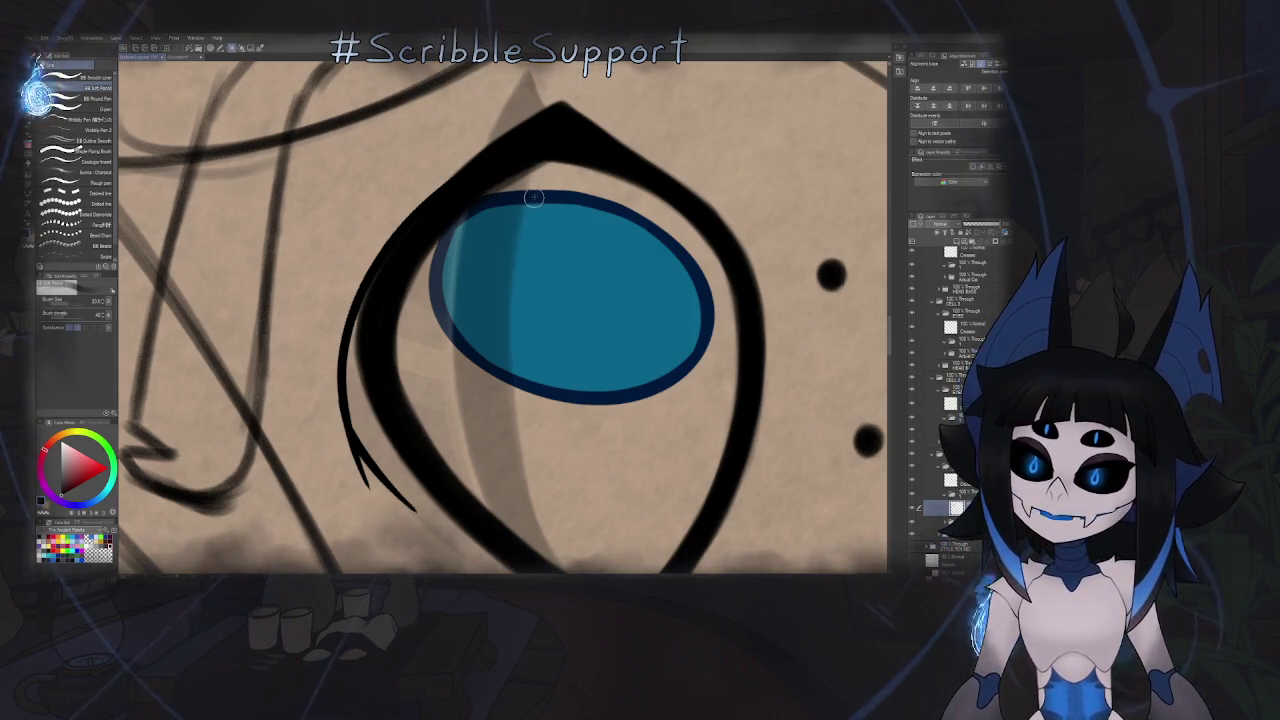
pyautogui.scroll(3, 520, 180)
pyautogui.scroll(-2, 502, 157)
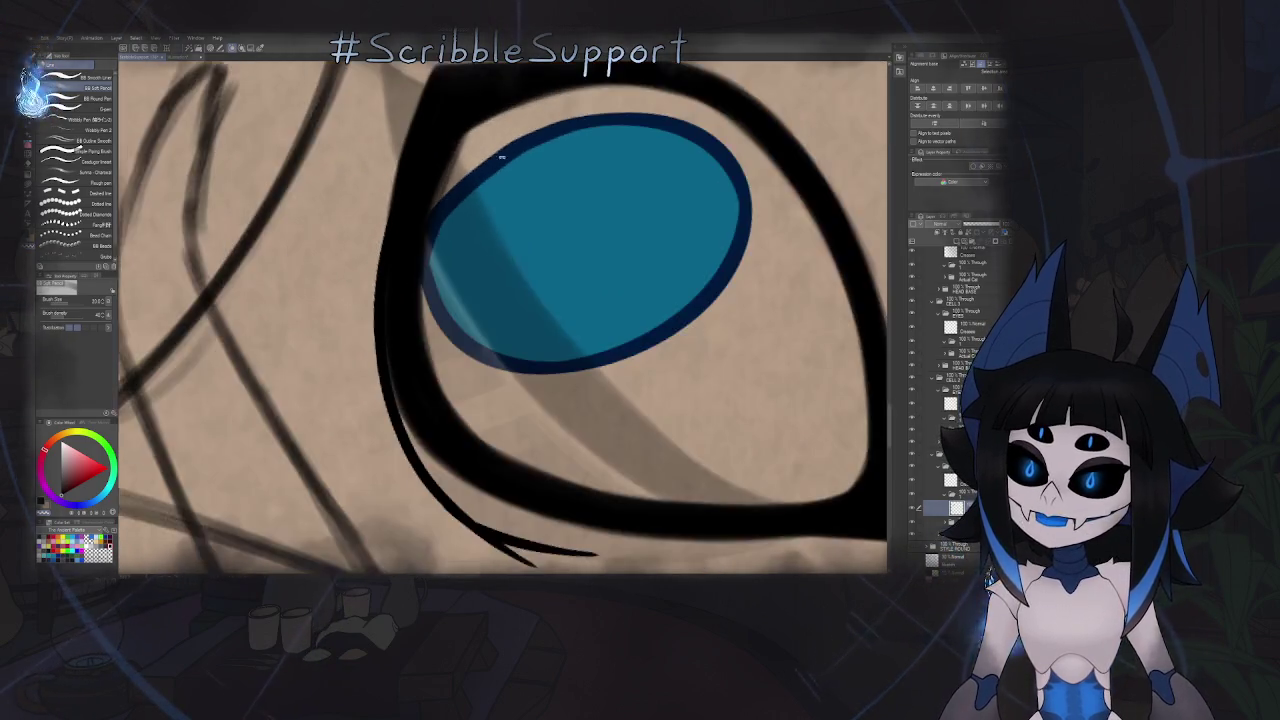
pyautogui.scroll(-1, 502, 157)
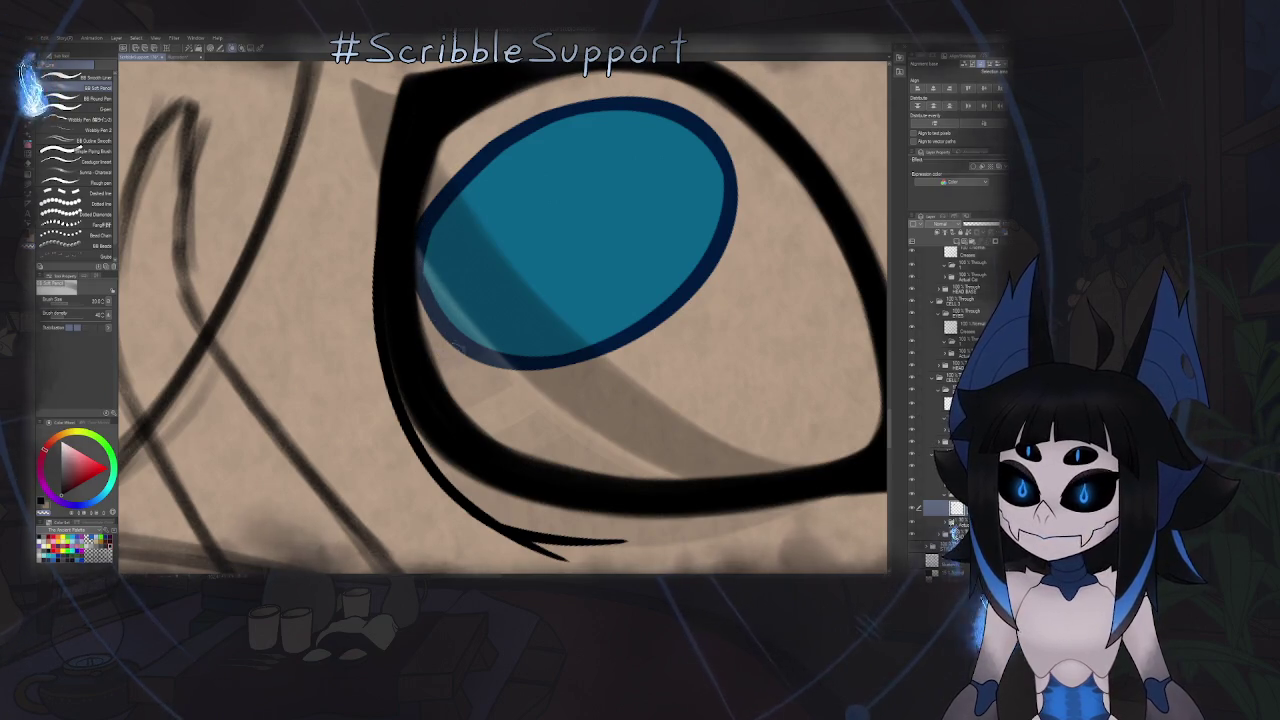
pyautogui.scroll(-1, 455, 345)
pyautogui.scroll(-1, 500, 265)
pyautogui.scroll(-1, 500, 265)
pyautogui.scroll(-1, 500, 265)
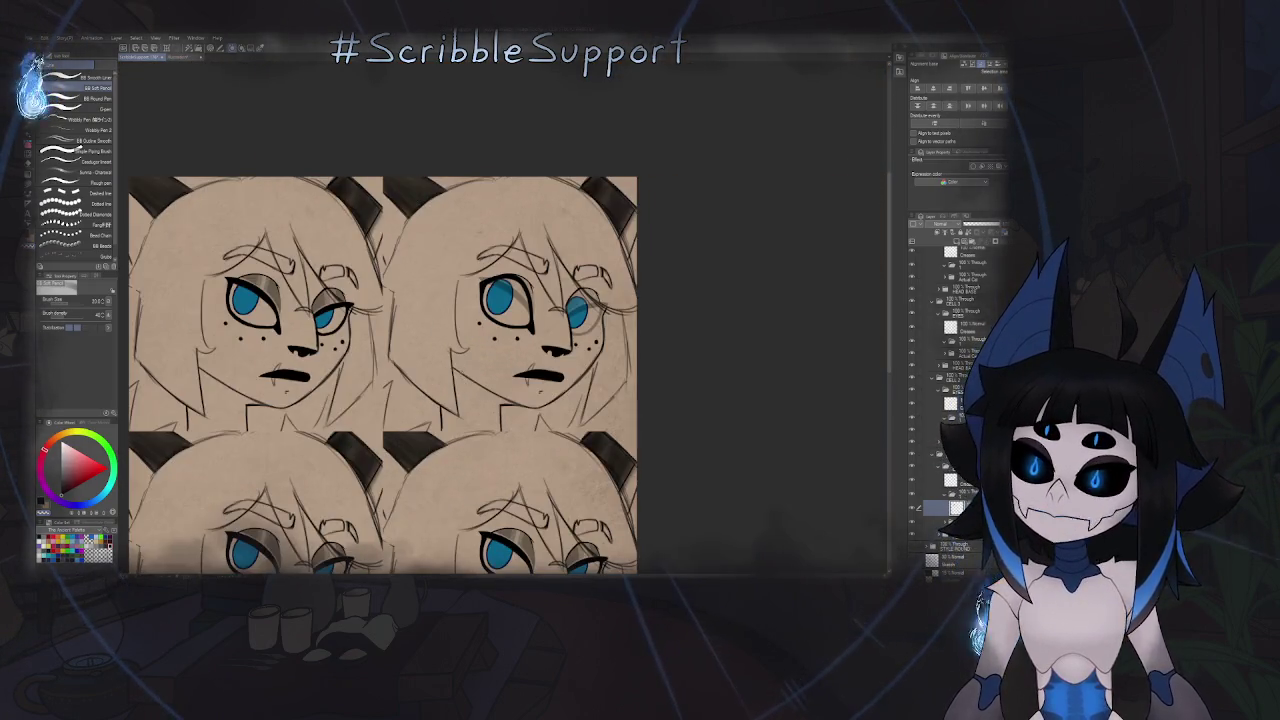
pyautogui.scroll(-1, 500, 265)
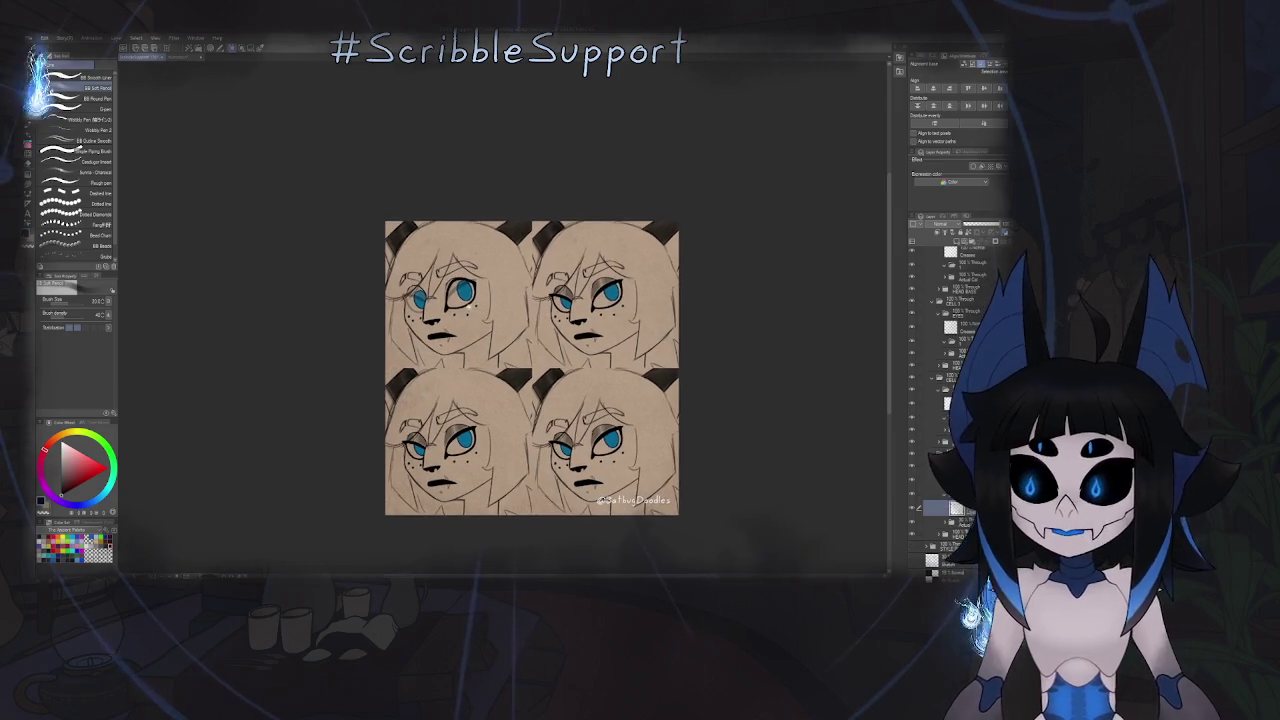
pyautogui.scroll(5, 472, 308)
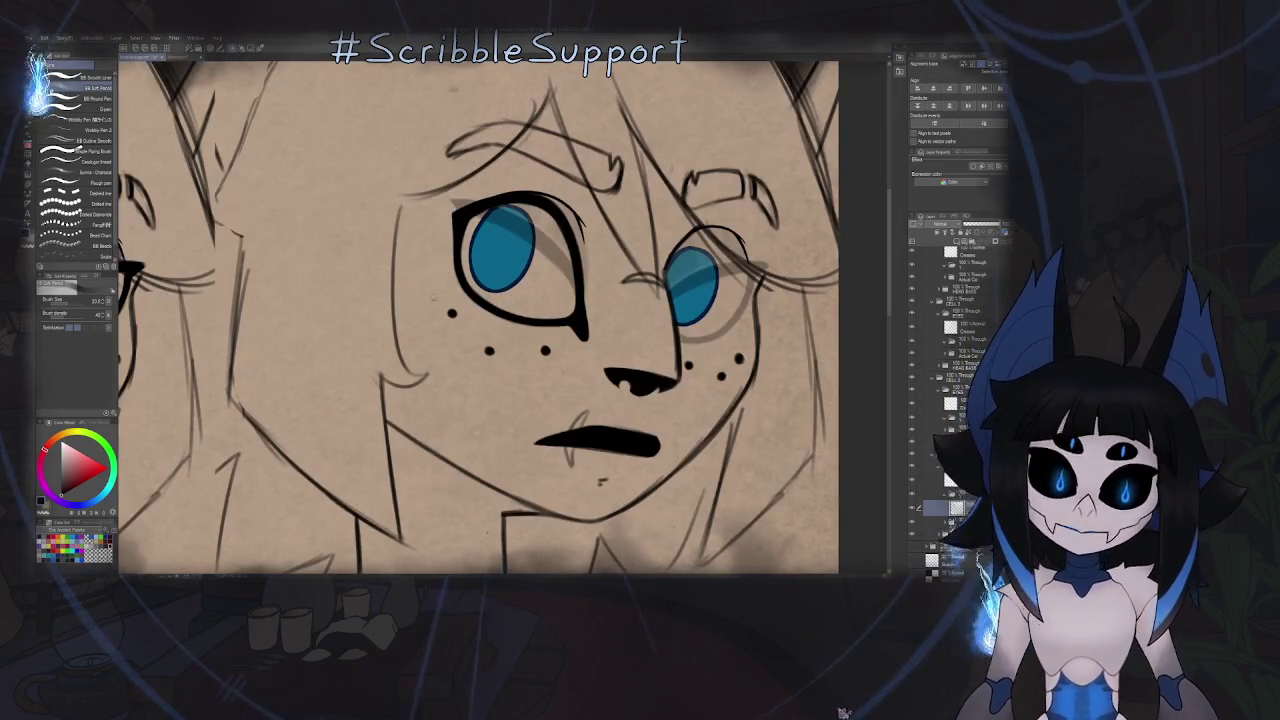
pyautogui.scroll(3, 502, 287)
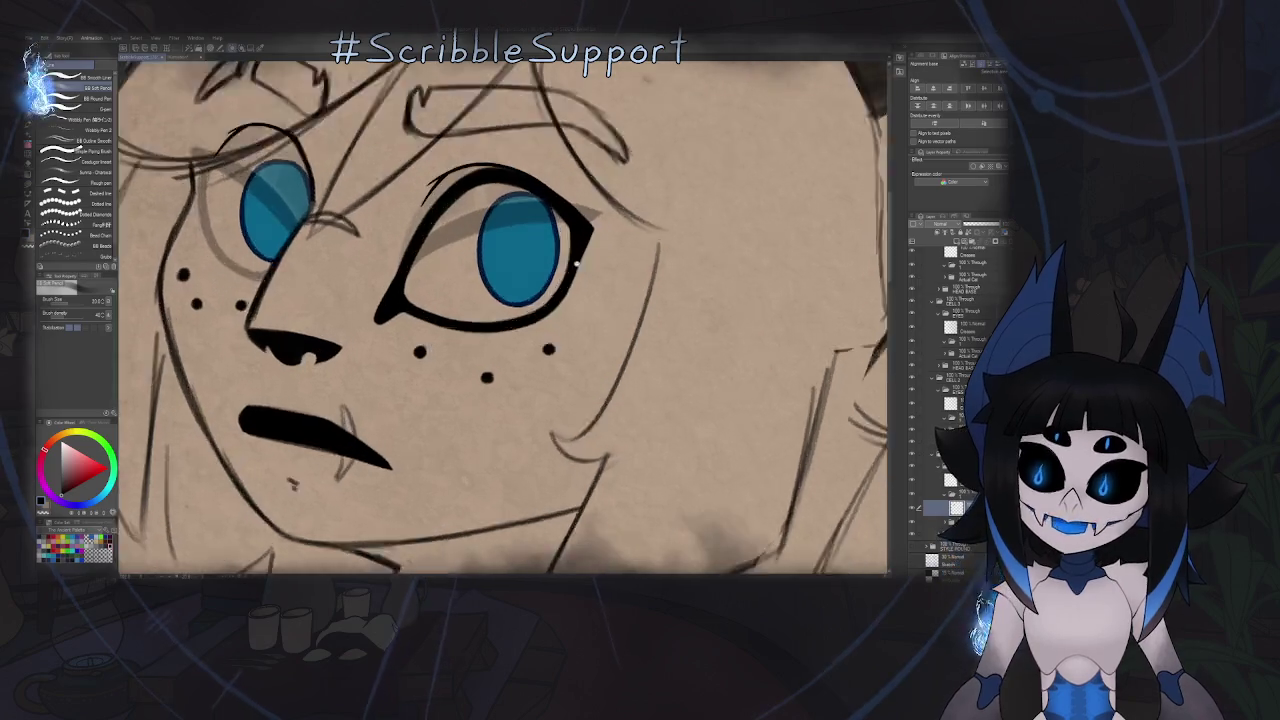
pyautogui.scroll(3, 502, 287)
pyautogui.scroll(-2, 580, 247)
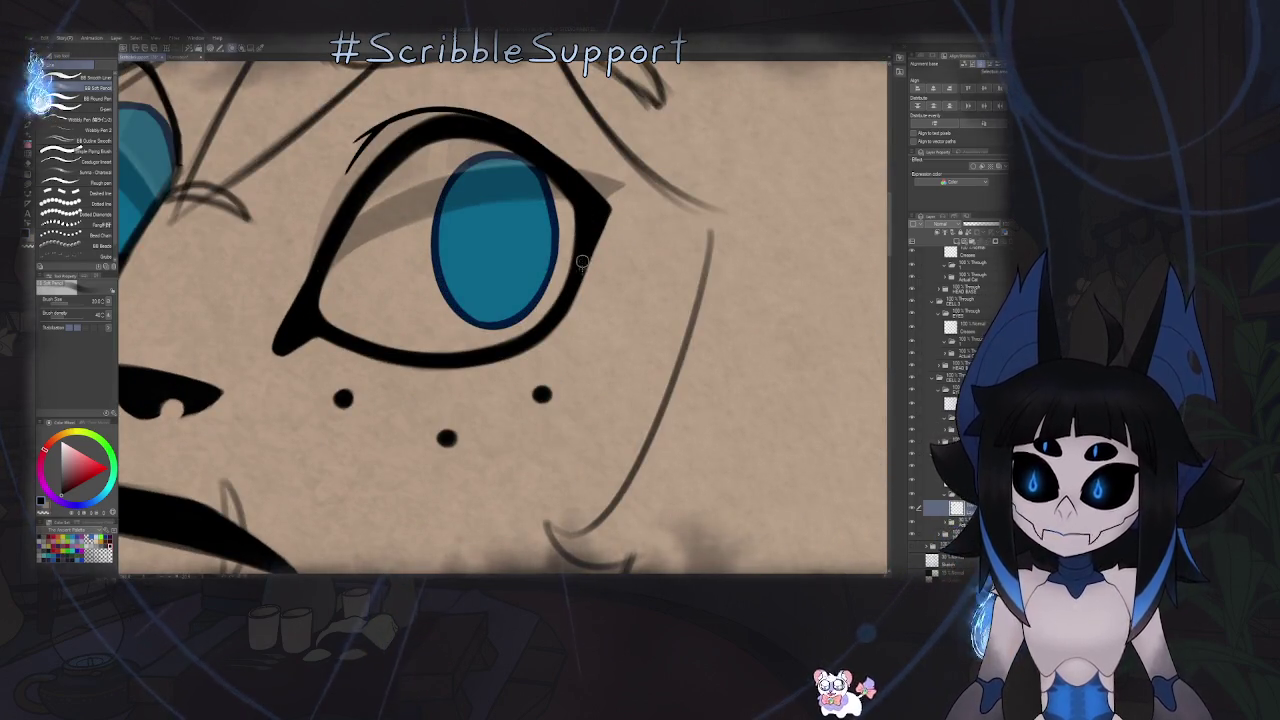
pyautogui.scroll(-2, 590, 280)
pyautogui.scroll(-2, 605, 311)
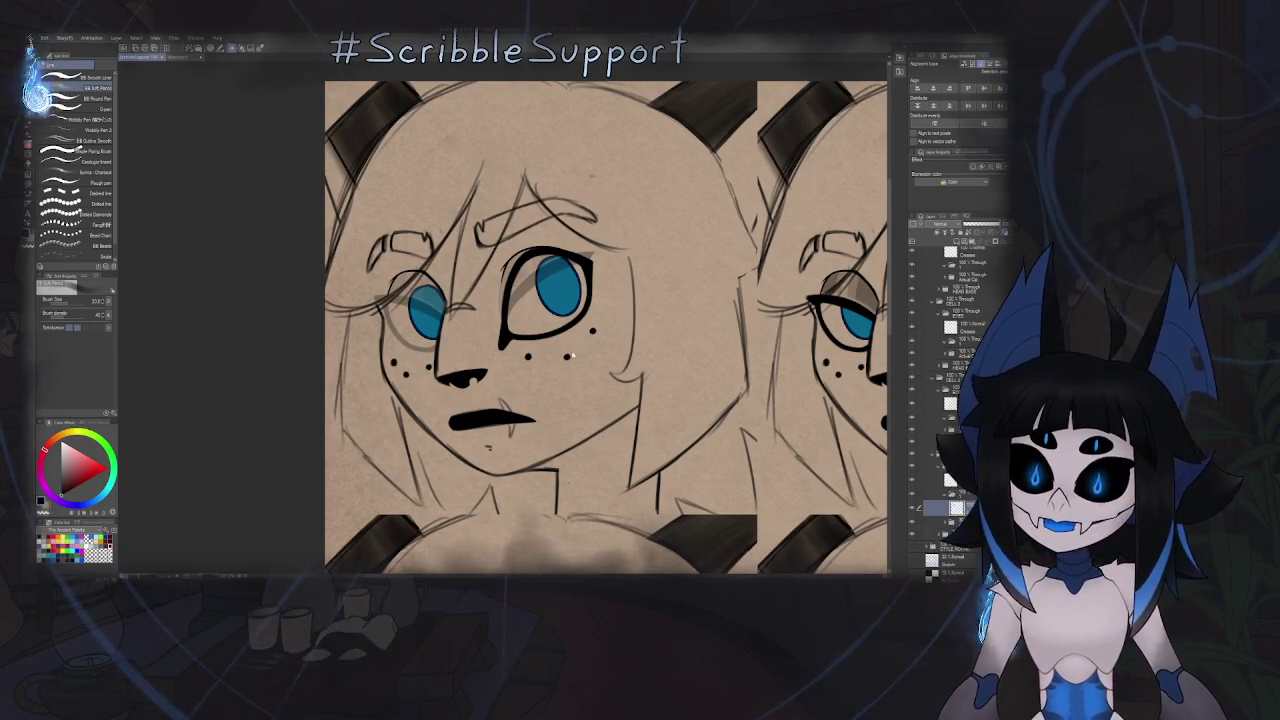
pyautogui.press('h')
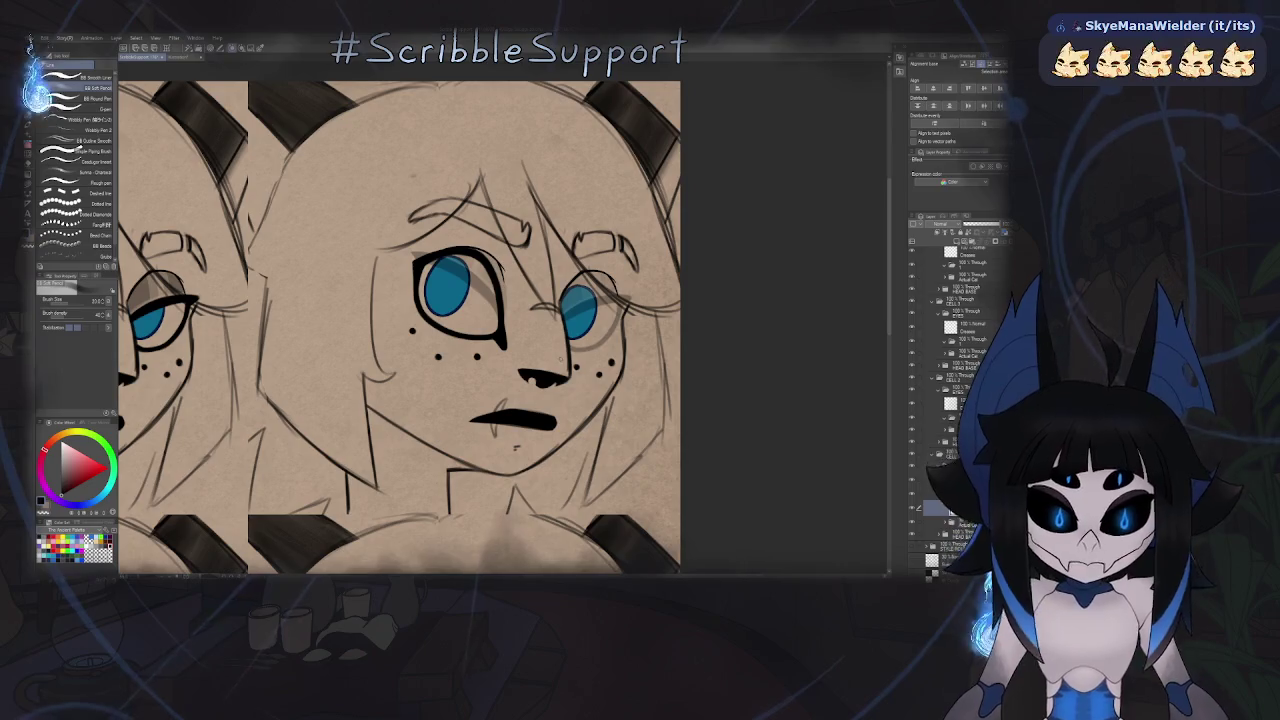
pyautogui.scroll(3, 430, 268)
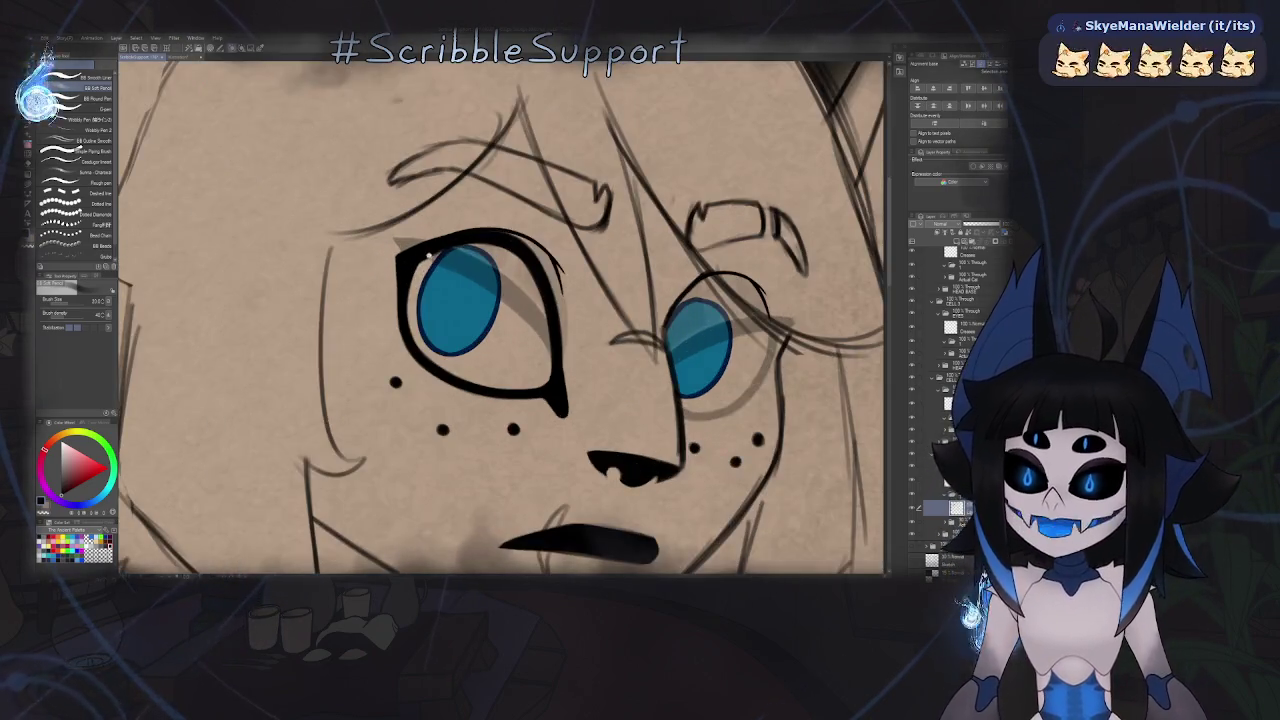
pyautogui.scroll(2, 440, 250)
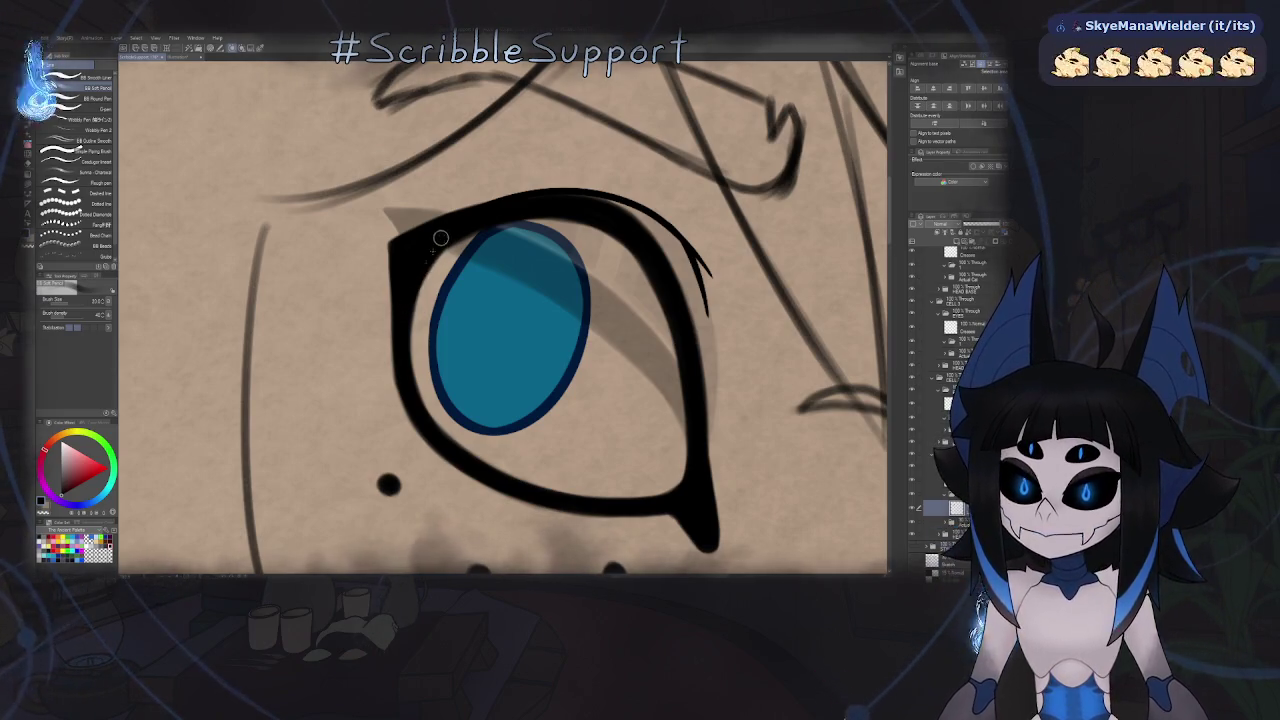
pyautogui.scroll(-5, 440, 270)
pyautogui.press('h')
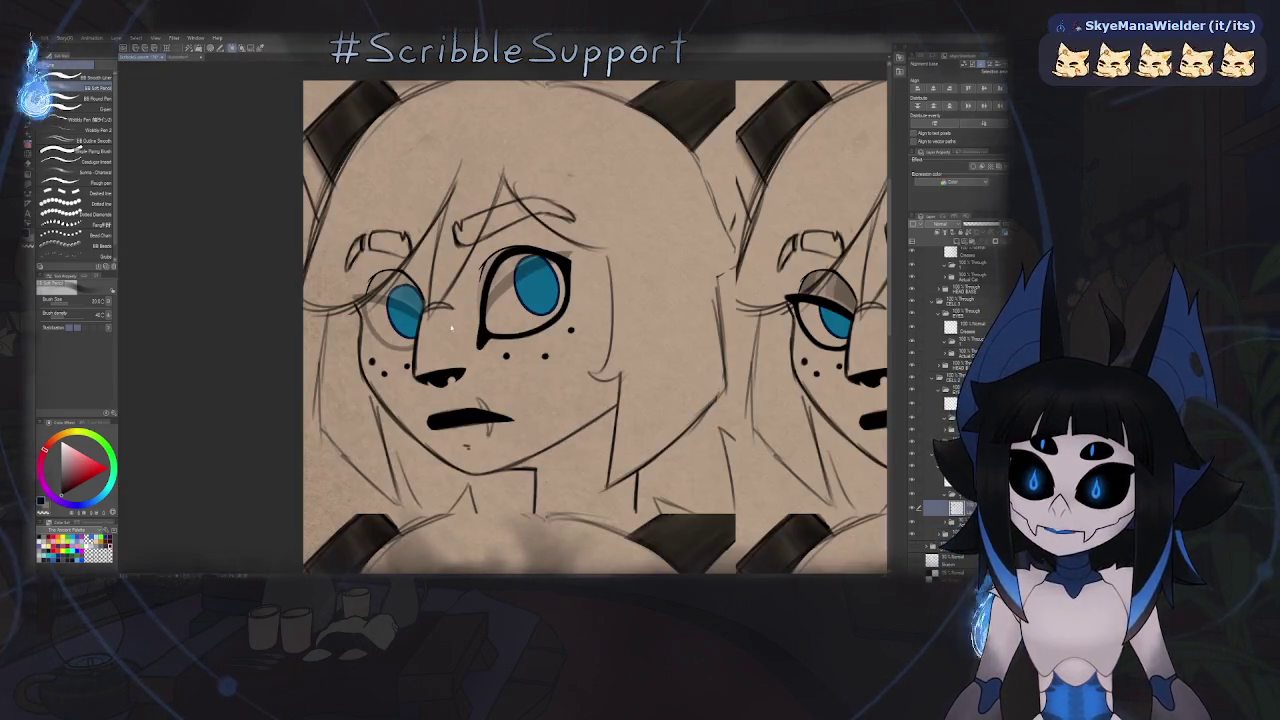
pyautogui.scroll(3, 536, 263)
pyautogui.scroll(2, 412, 369)
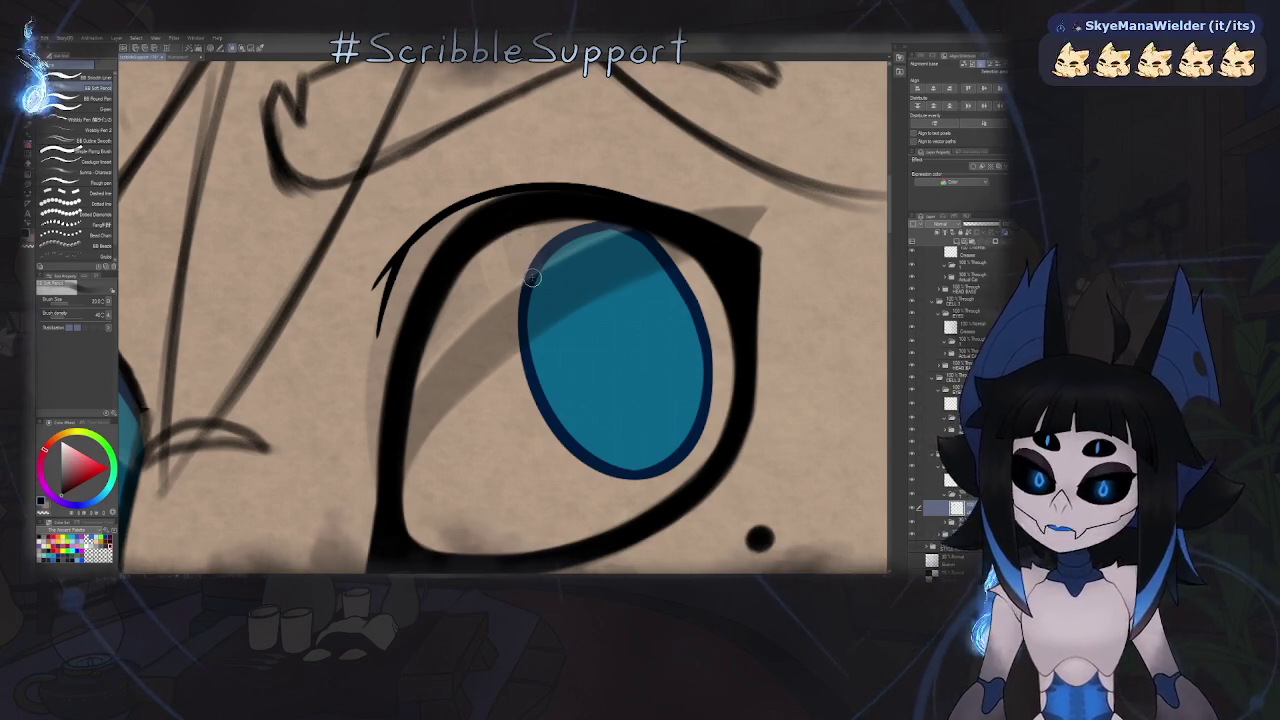
pyautogui.press('h')
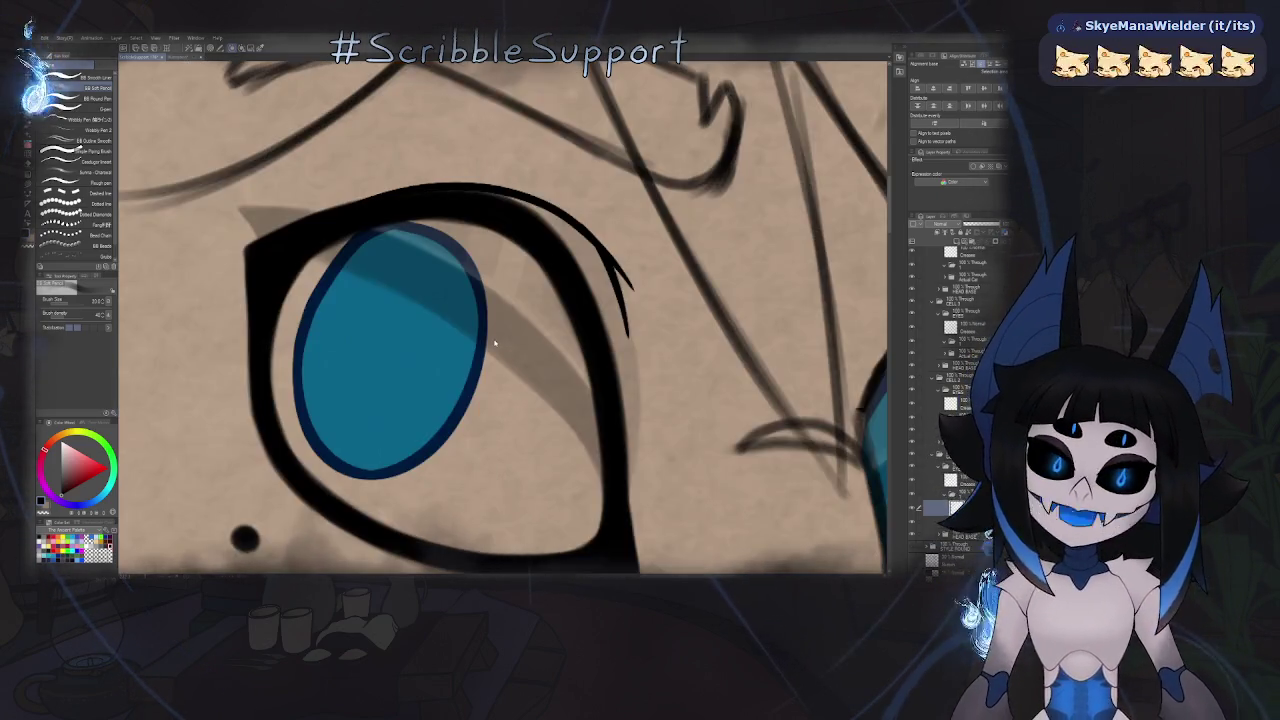
pyautogui.press('h')
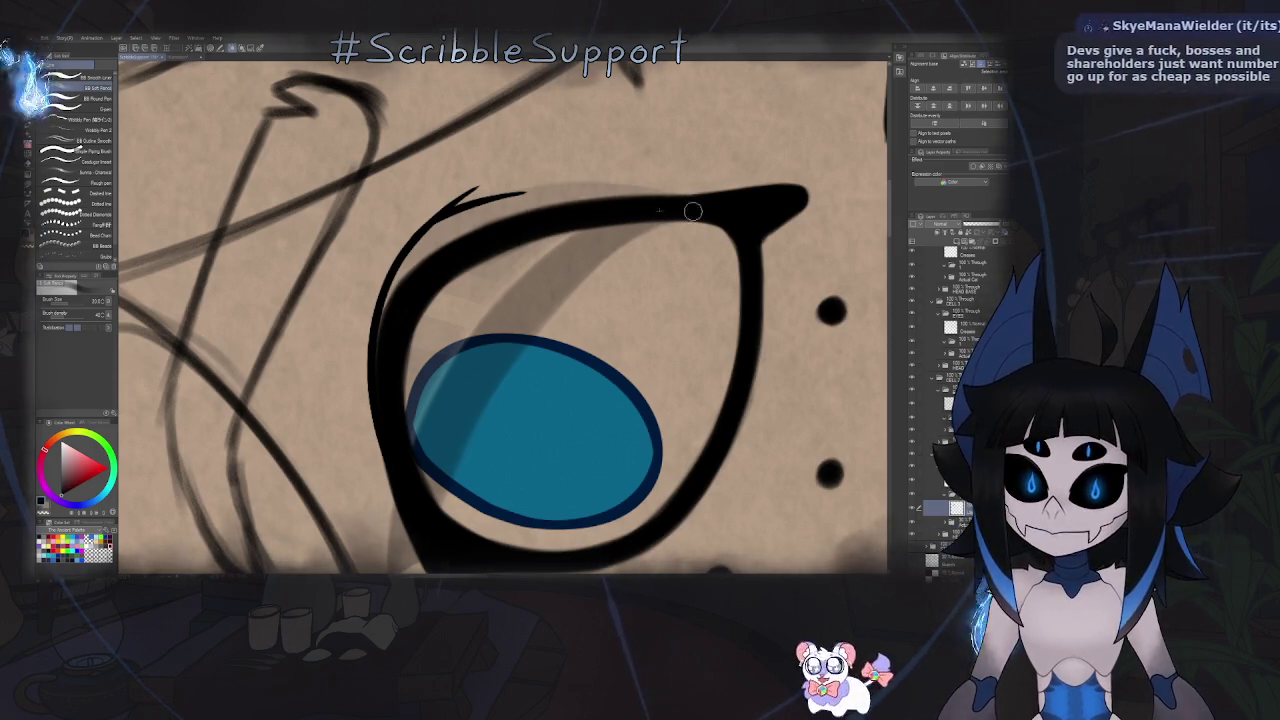
pyautogui.scroll(-5, 690, 204)
pyautogui.scroll(-2, 634, 306)
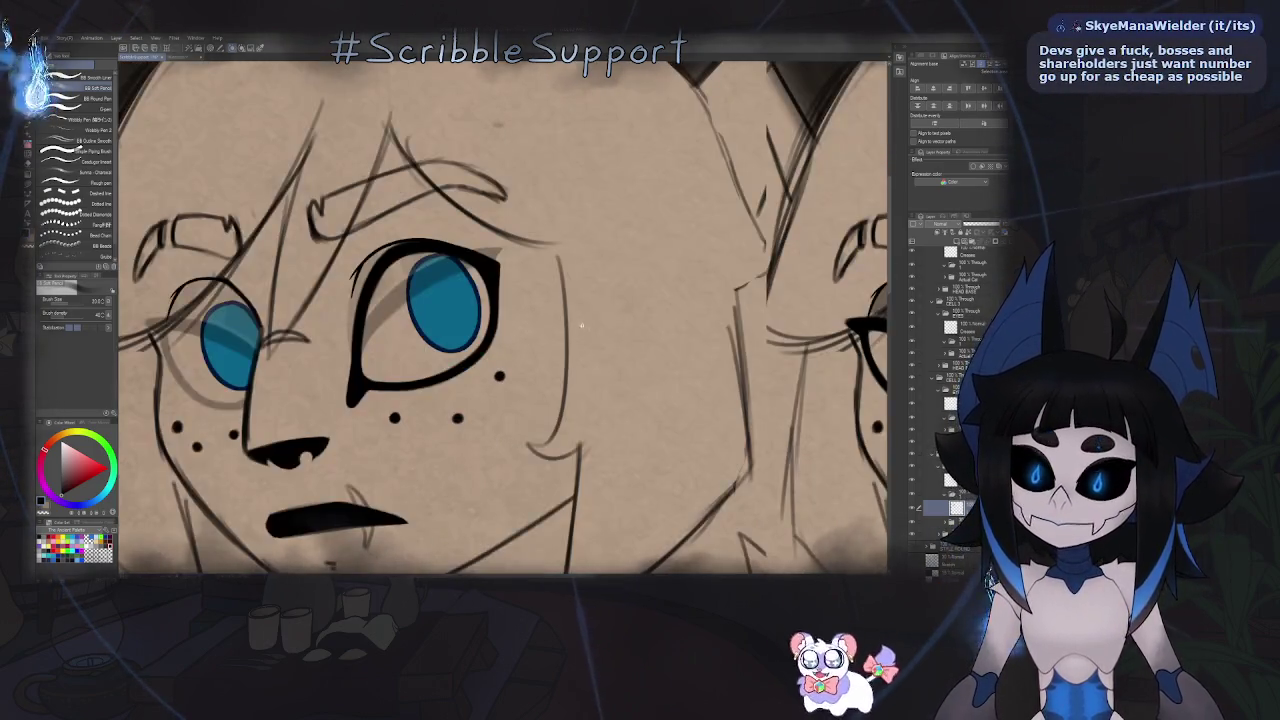
pyautogui.scroll(-2, 620, 320)
pyautogui.scroll(-2, 600, 340)
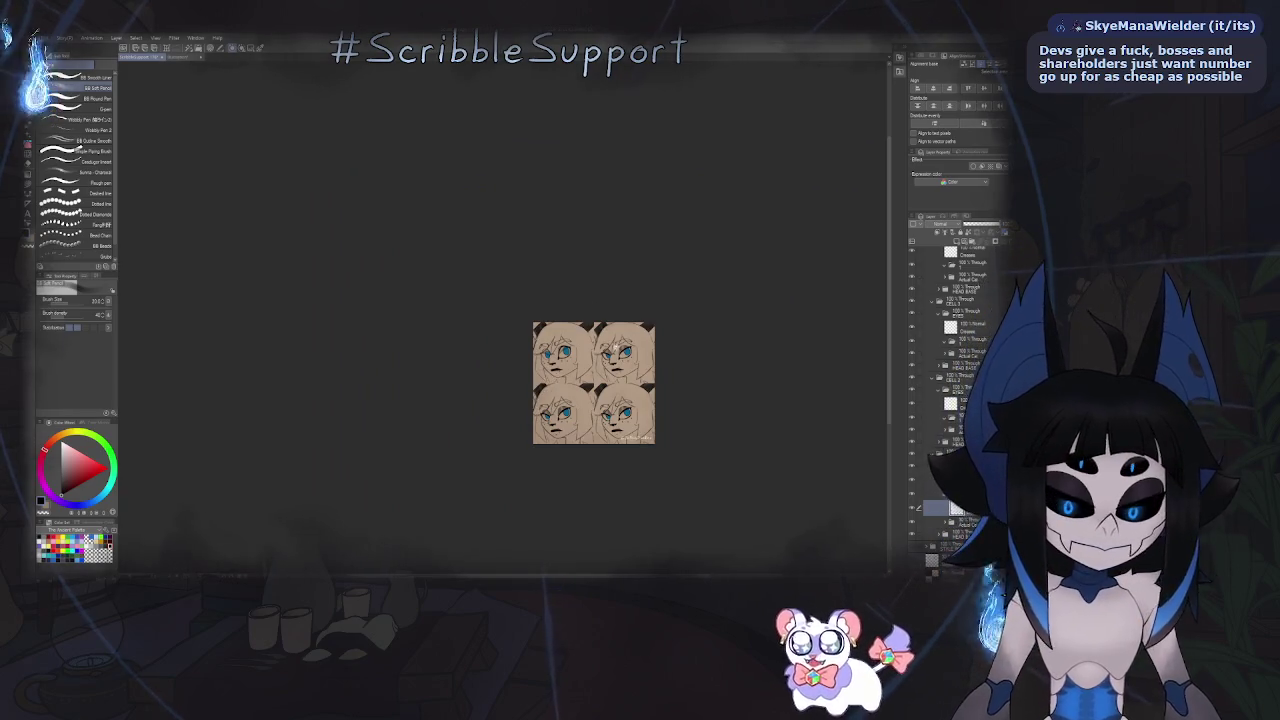
pyautogui.scroll(3, 600, 343)
pyautogui.scroll(2, 597, 367)
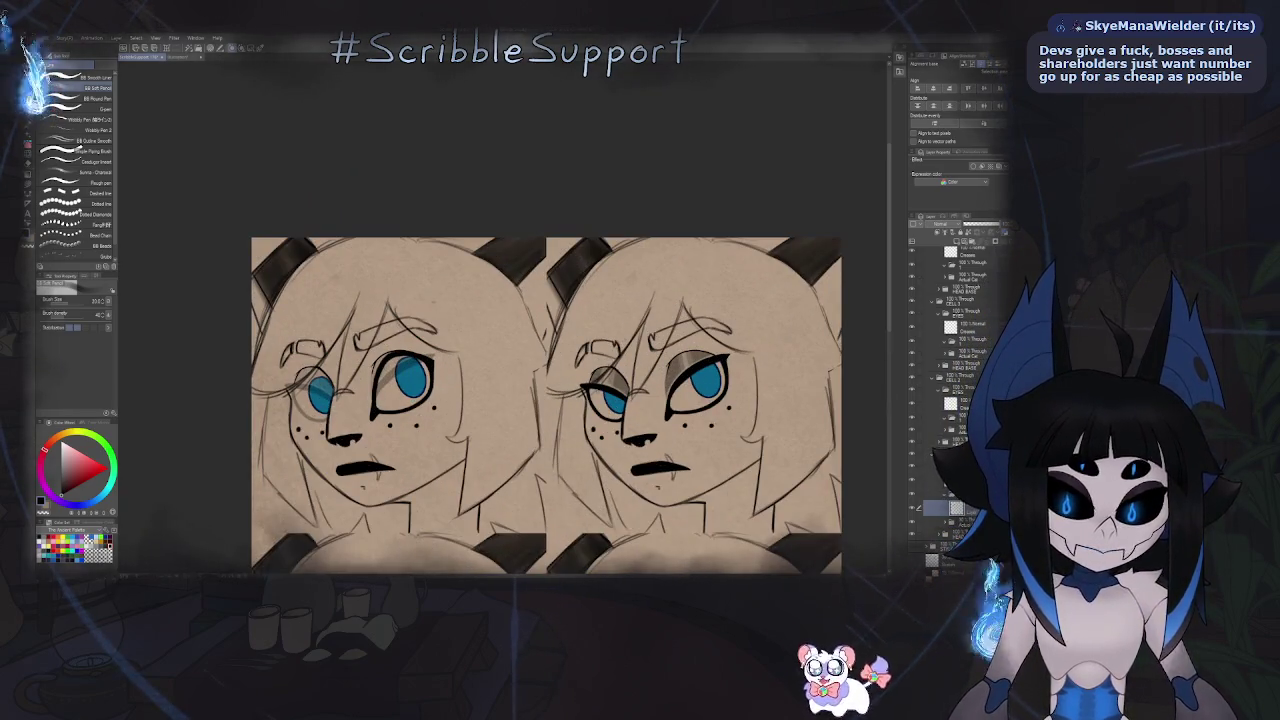
pyautogui.press('h')
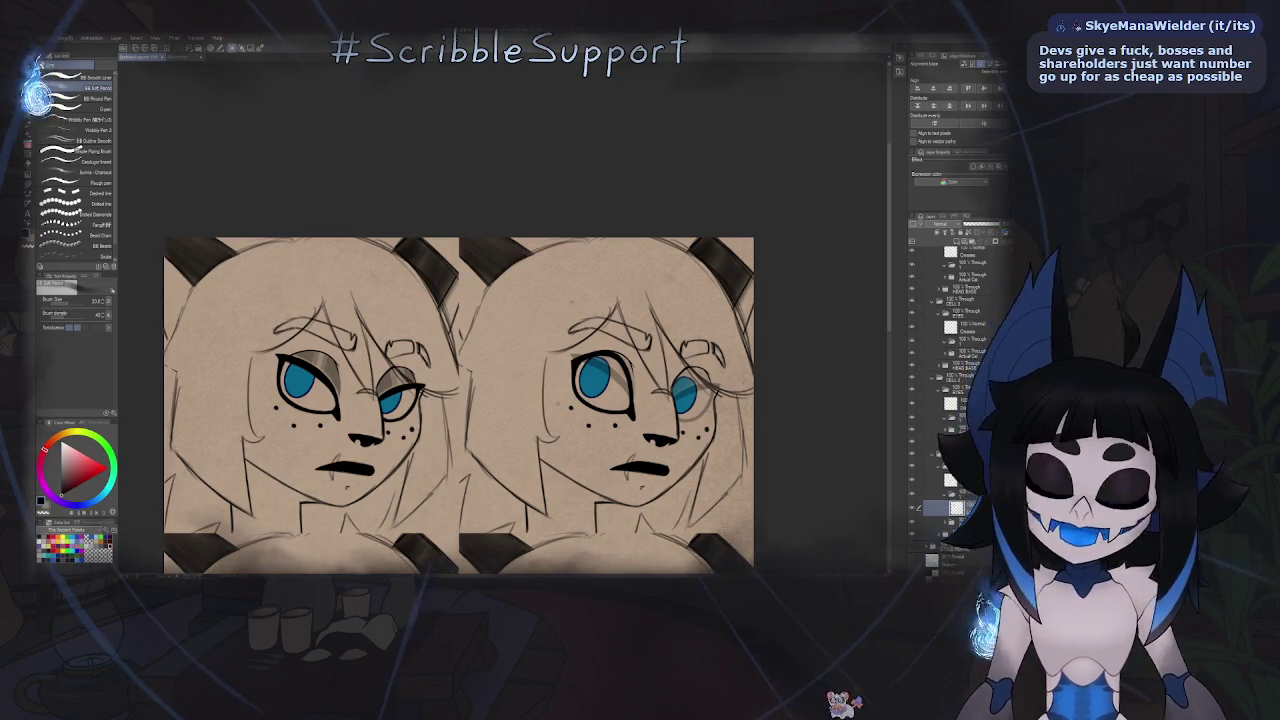
pyautogui.scroll(5, 622, 380)
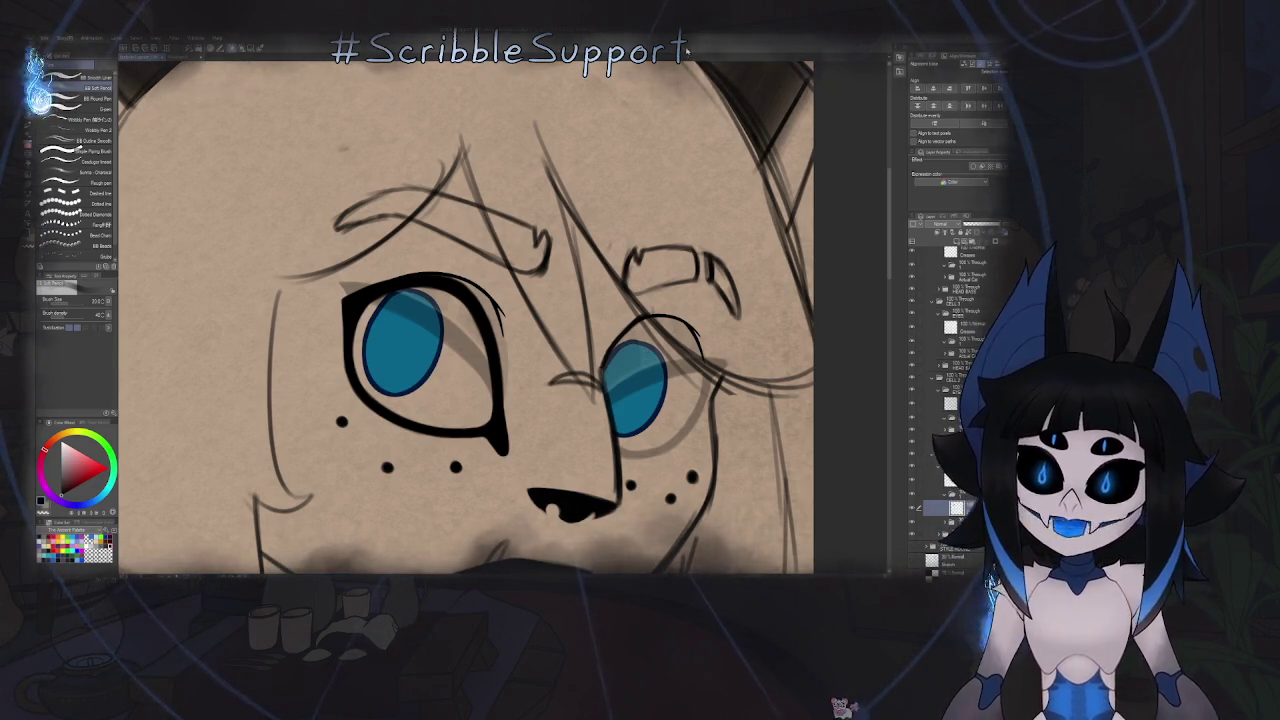
# - Zoom in on the smaller eye and thicken the ink along the iris's left edge
pyautogui.moveTo(613, 342); pyautogui.dragTo(558, 322)
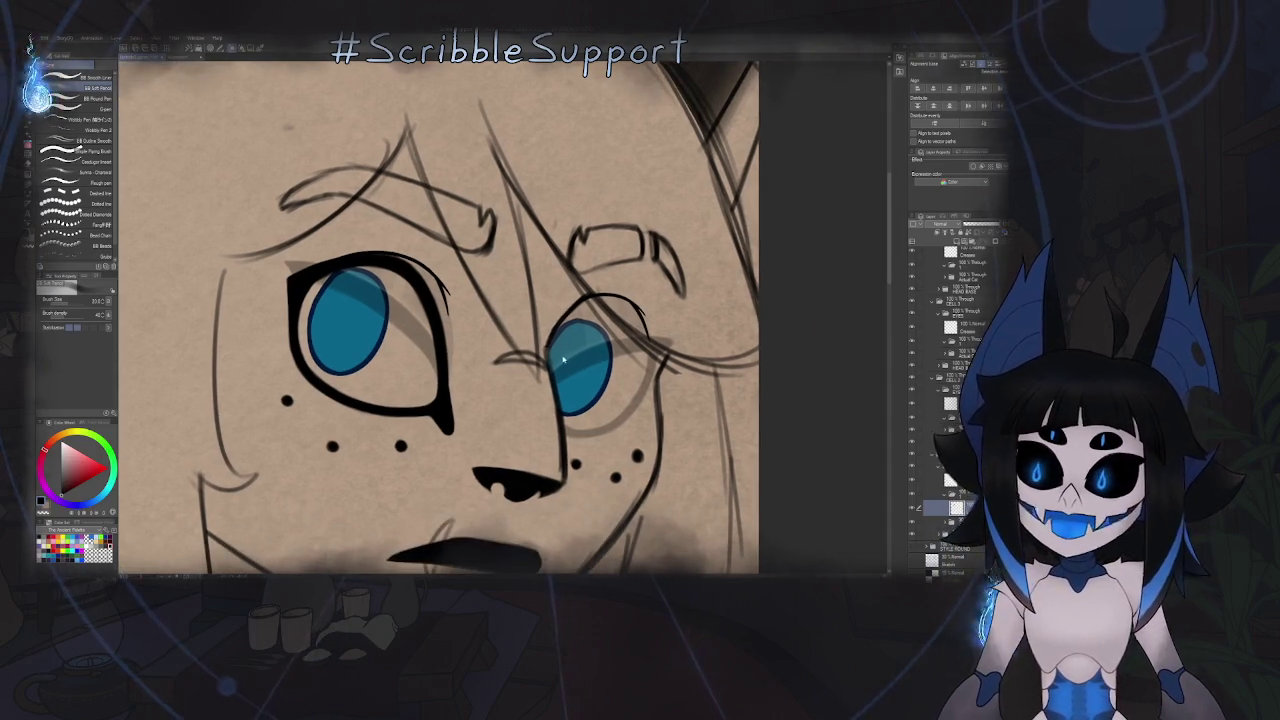
pyautogui.scroll(3, 558, 322)
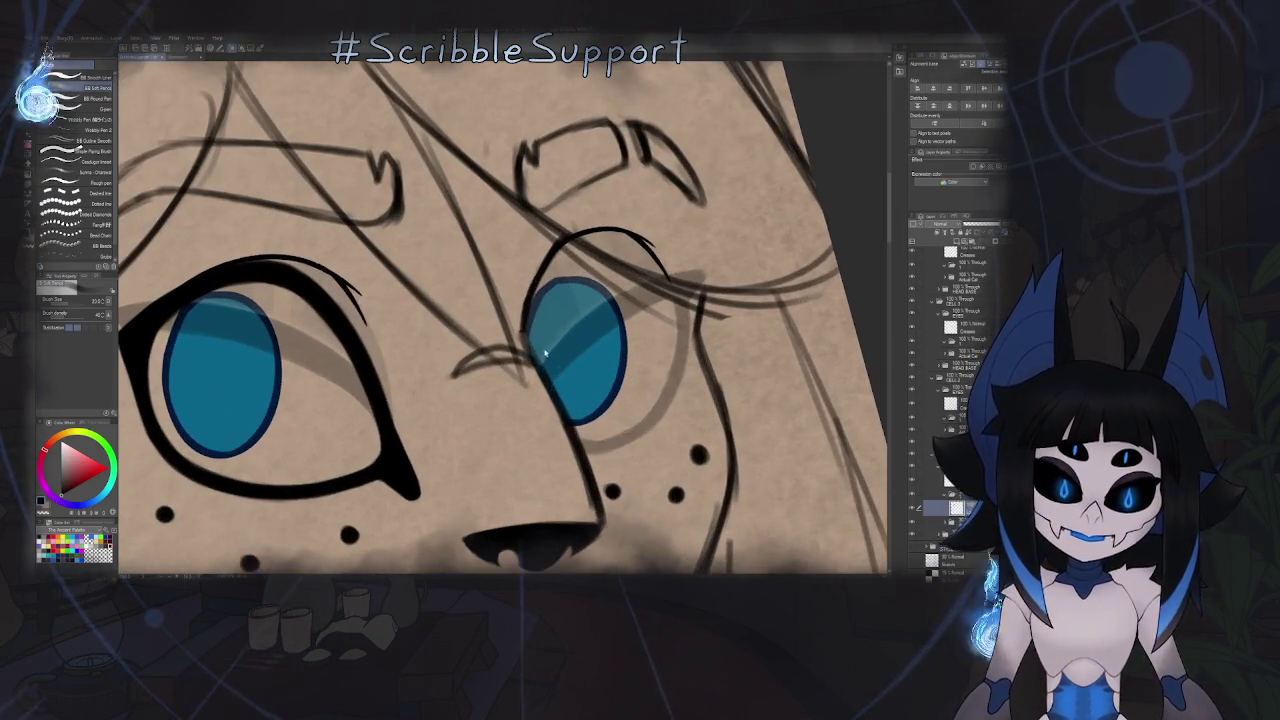
pyautogui.scroll(1, 552, 335)
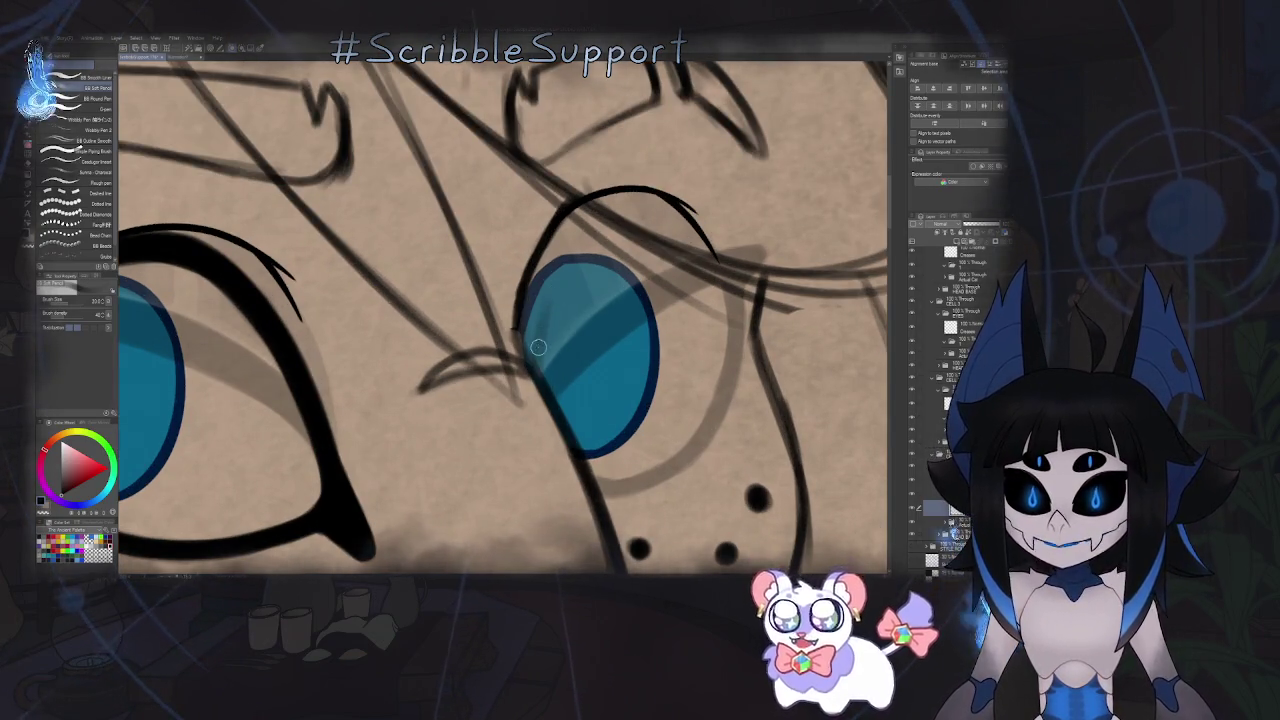
pyautogui.scroll(-3, 545, 350)
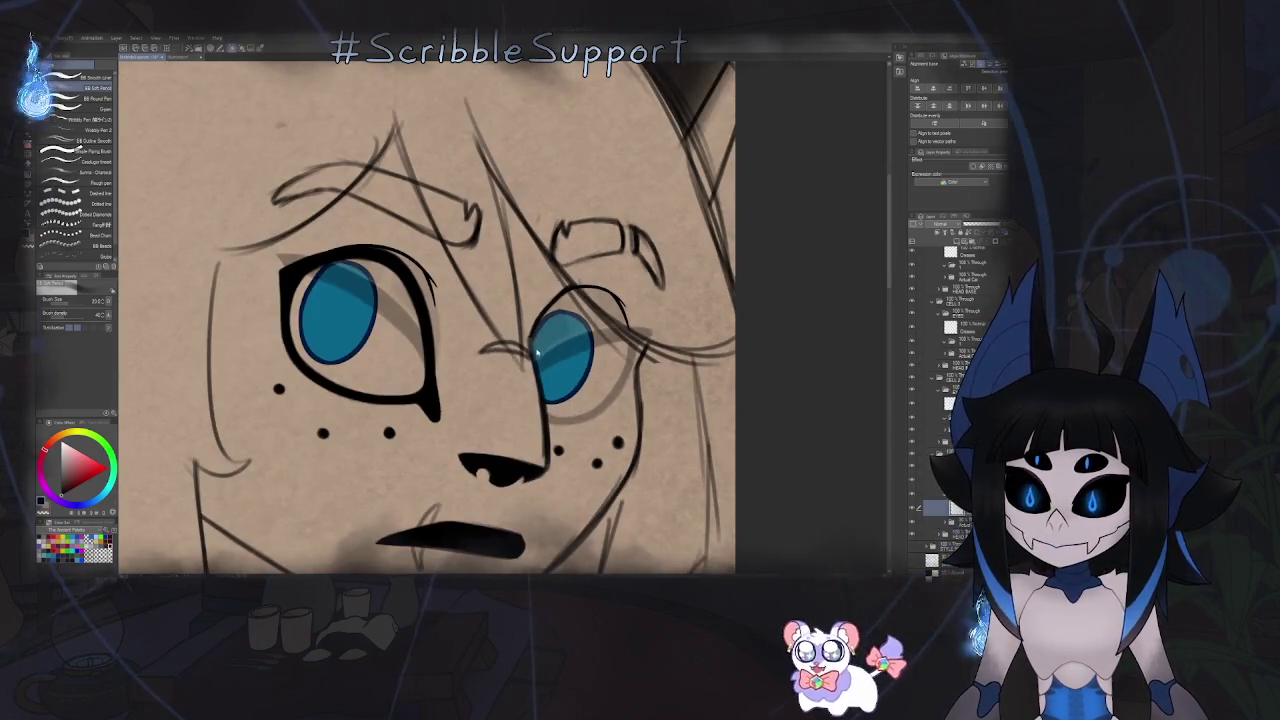
pyautogui.scroll(2, 561, 355)
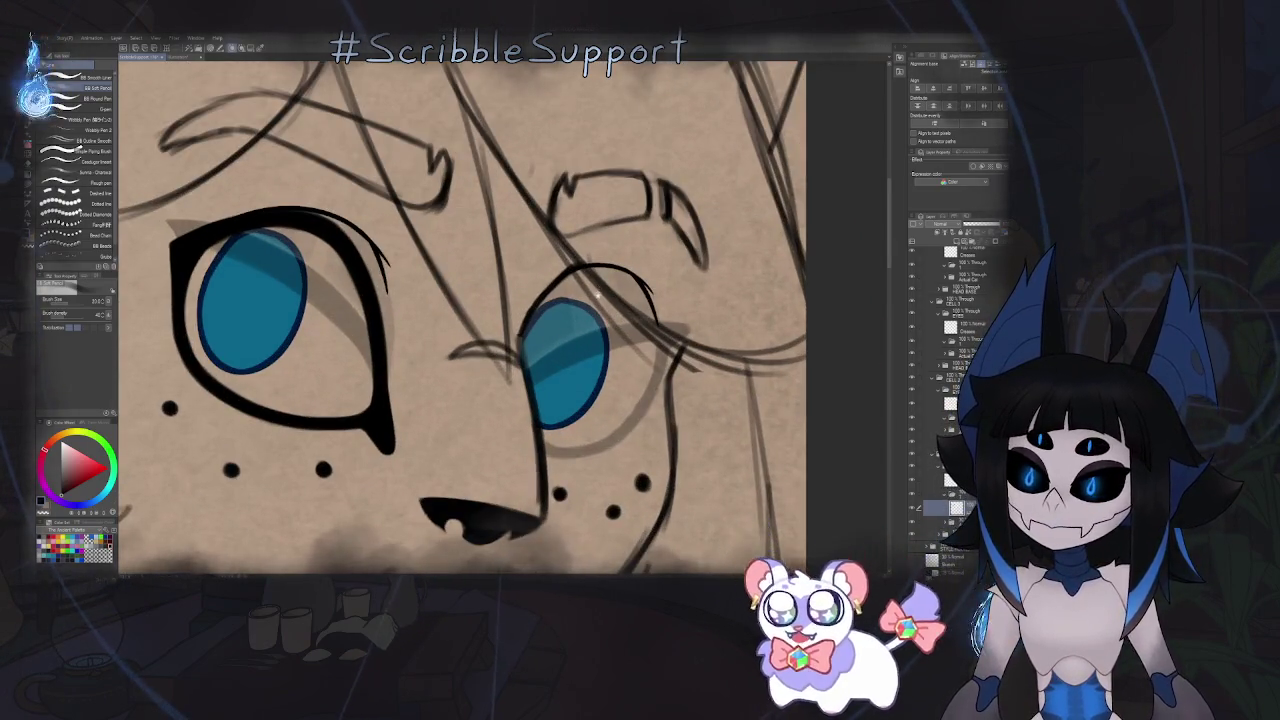
pyautogui.scroll(2, 575, 254)
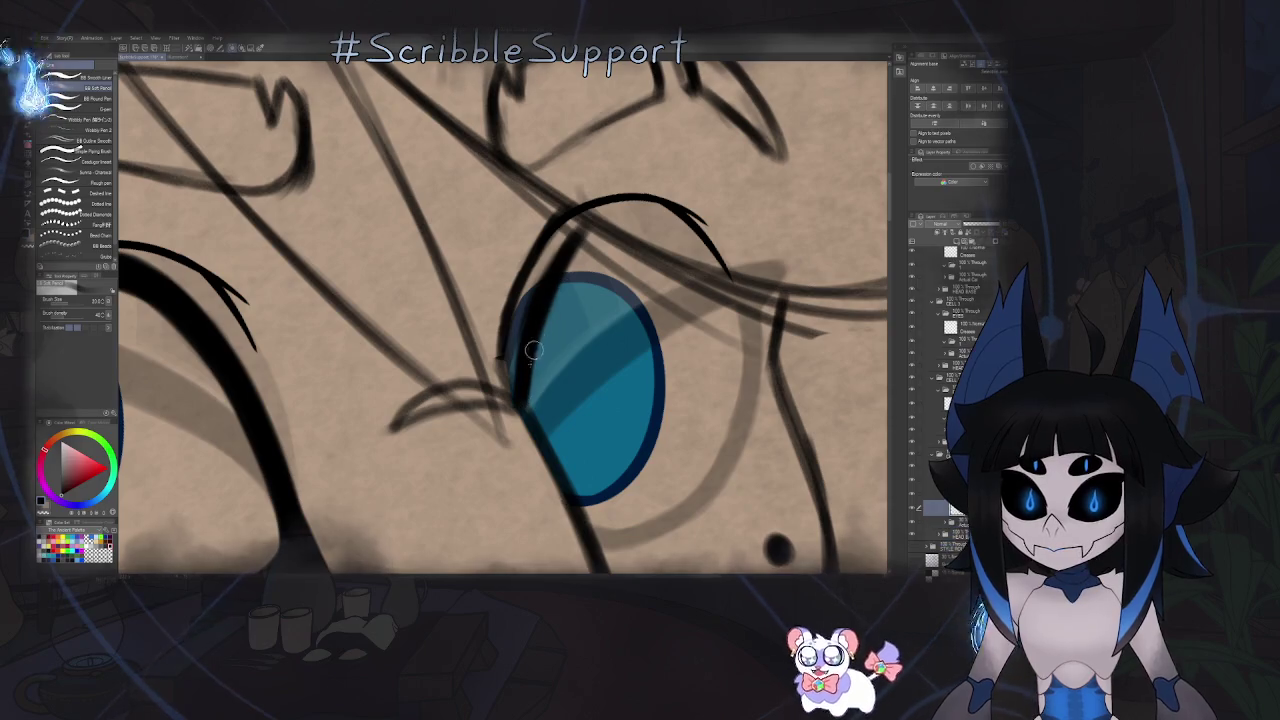
pyautogui.scroll(-3, 523, 375)
pyautogui.scroll(4, 549, 345)
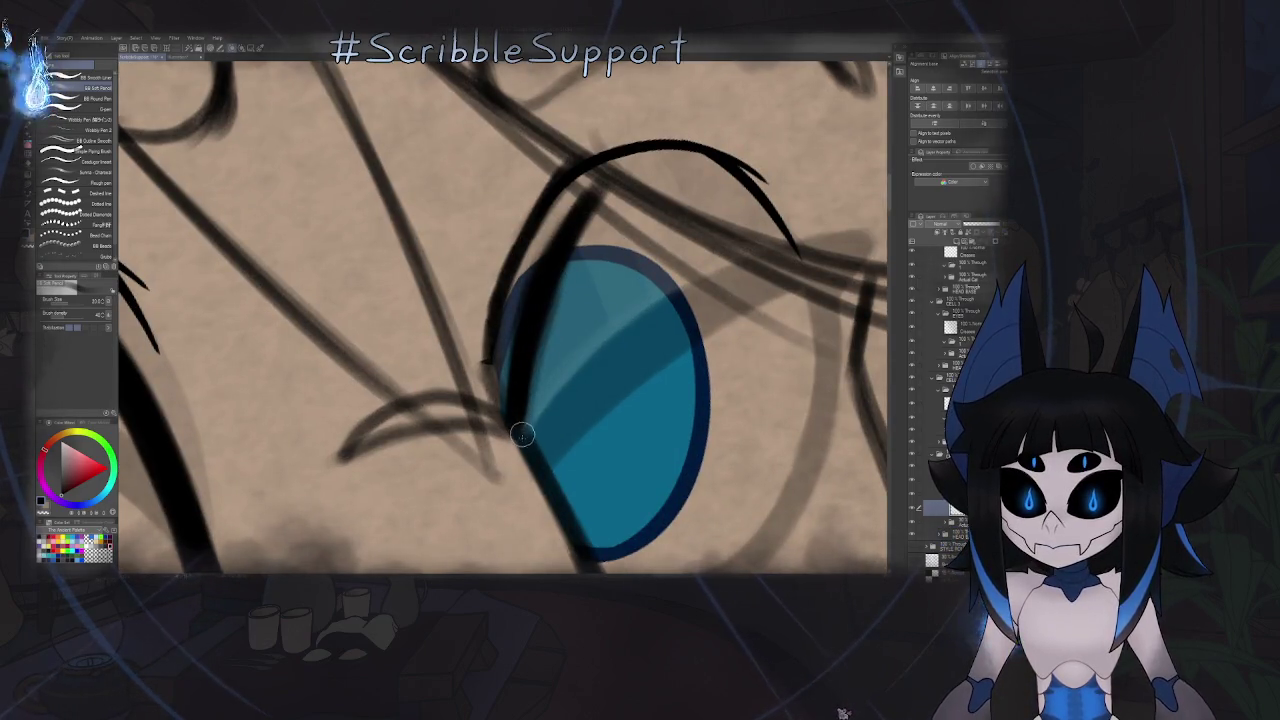
pyautogui.moveTo(529, 385)
pyautogui.mouseDown()
pyautogui.moveTo(563, 280)
pyautogui.moveTo(554, 307)
pyautogui.mouseUp()
# - Mirror the view to check, then thicken the smaller eye's upper eyelid arc
pyautogui.scroll(-2, 556, 312)
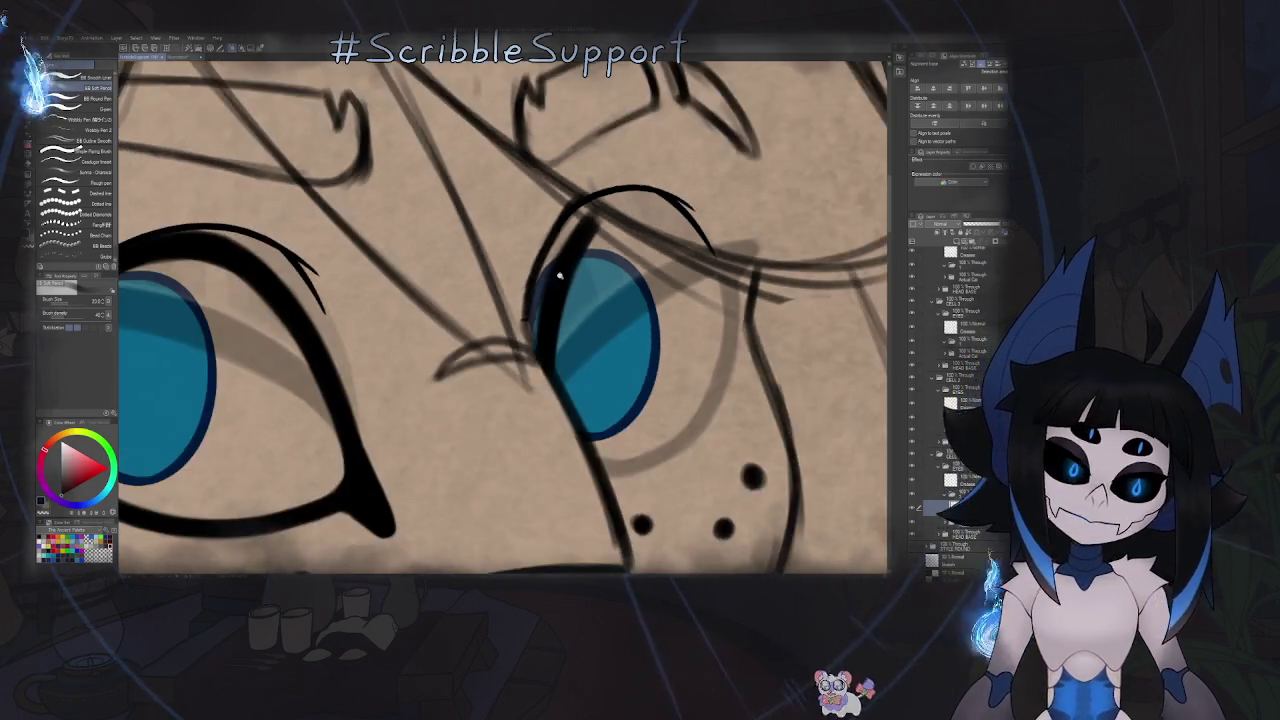
pyautogui.scroll(-1, 560, 320)
pyautogui.press('h')
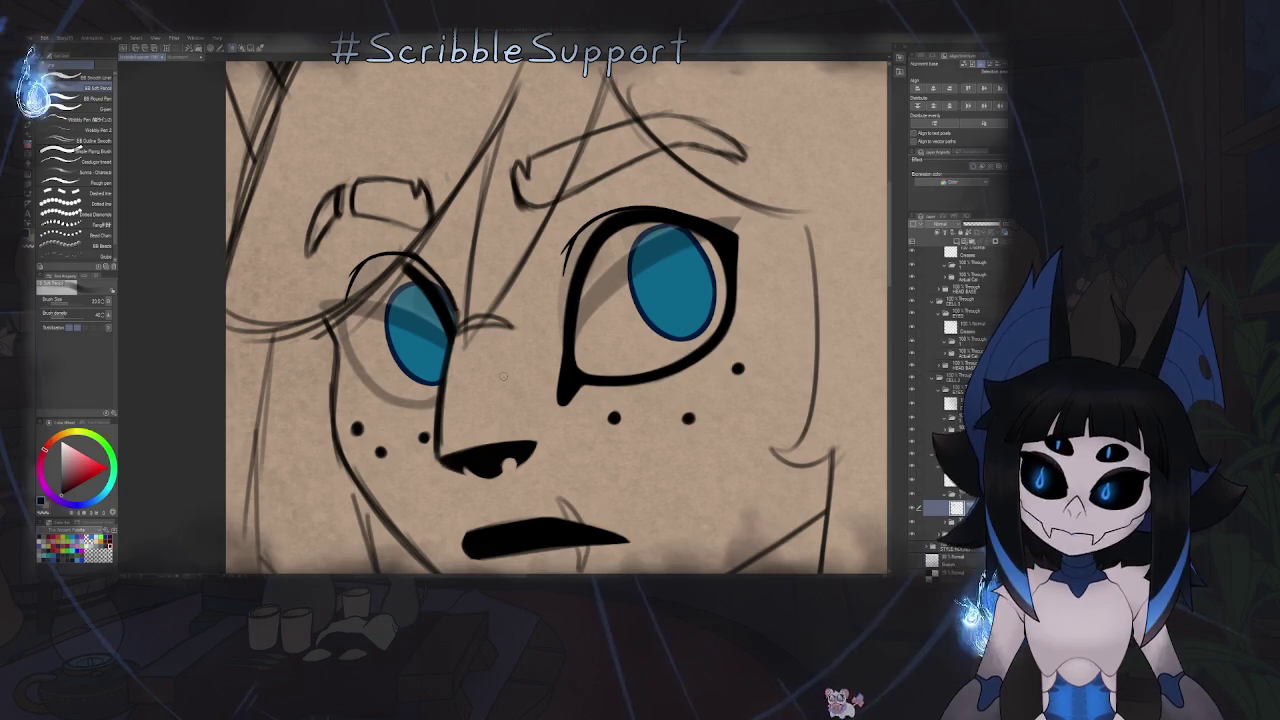
pyautogui.press('h')
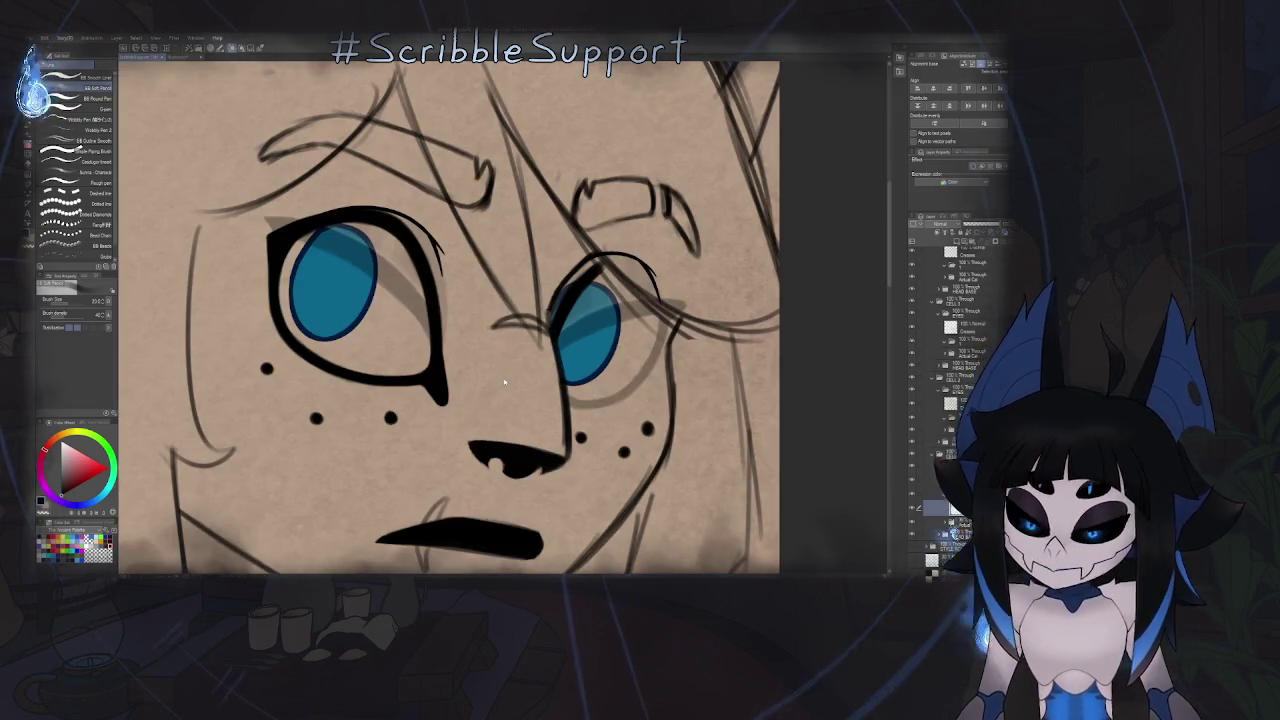
pyautogui.scroll(2, 503, 348)
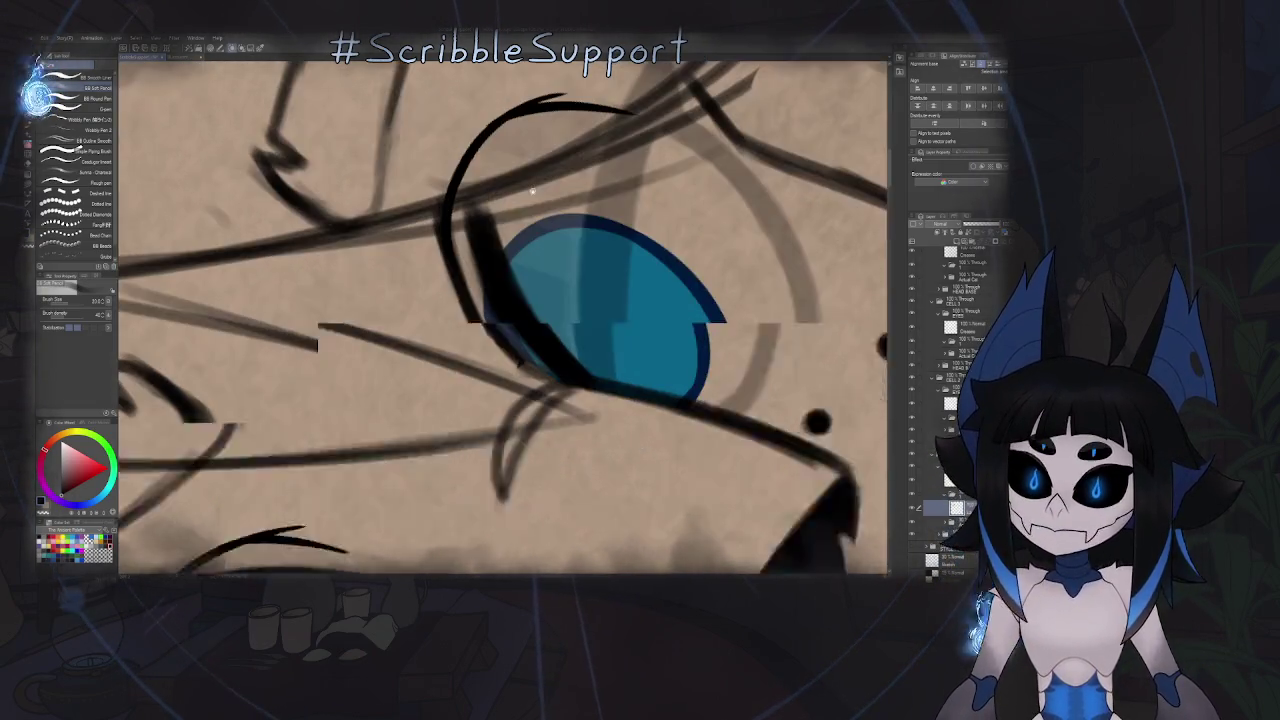
pyautogui.scroll(2, 503, 348)
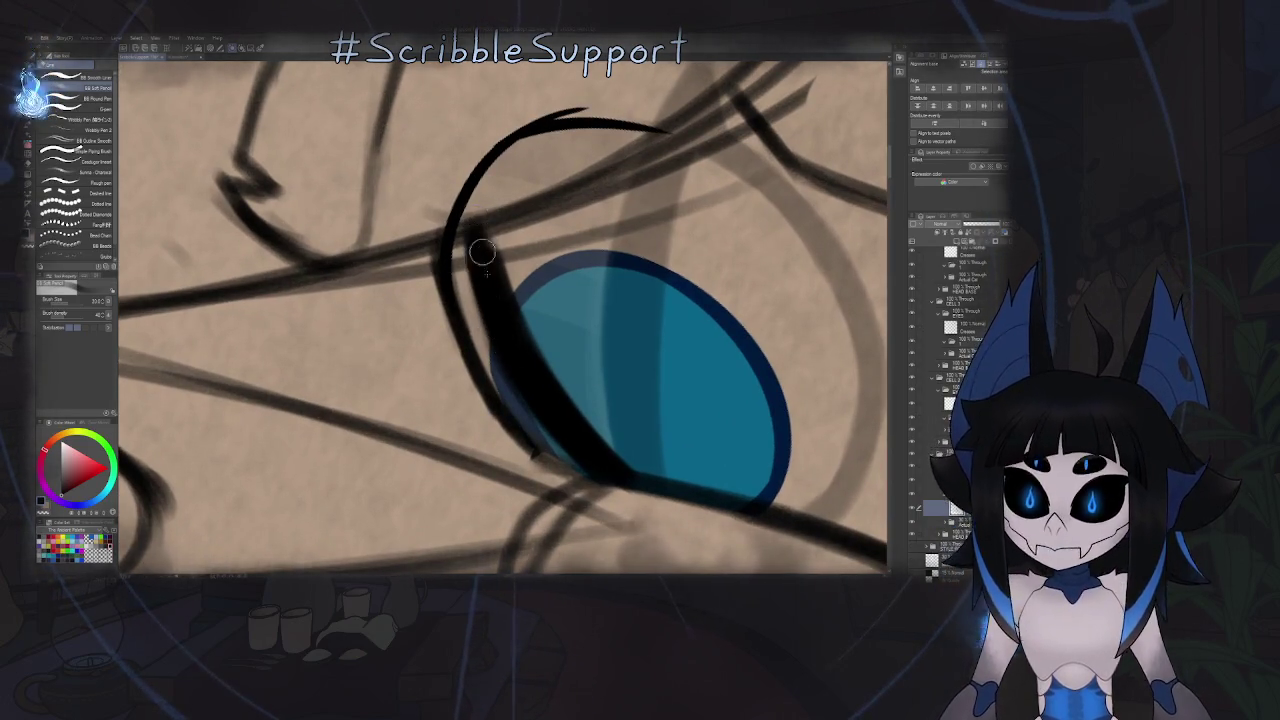
pyautogui.moveTo(478, 220); pyautogui.dragTo(490, 255)
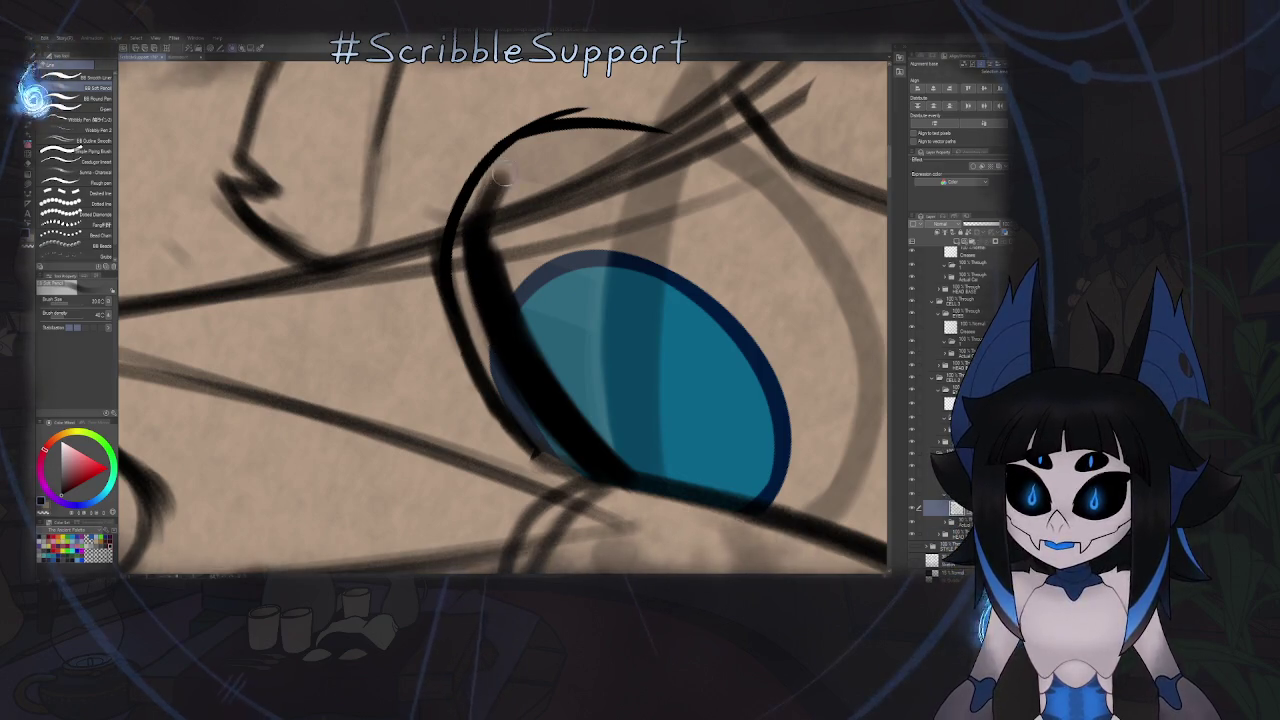
pyautogui.moveTo(535, 140); pyautogui.dragTo(478, 230)
pyautogui.moveTo(635, 105); pyautogui.dragTo(490, 200)
pyautogui.moveTo(570, 115)
pyautogui.mouseDown()
pyautogui.moveTo(630, 118)
pyautogui.moveTo(685, 96)
pyautogui.moveTo(580, 122)
pyautogui.moveTo(710, 90)
pyautogui.moveTo(500, 185)
pyautogui.mouseUp()
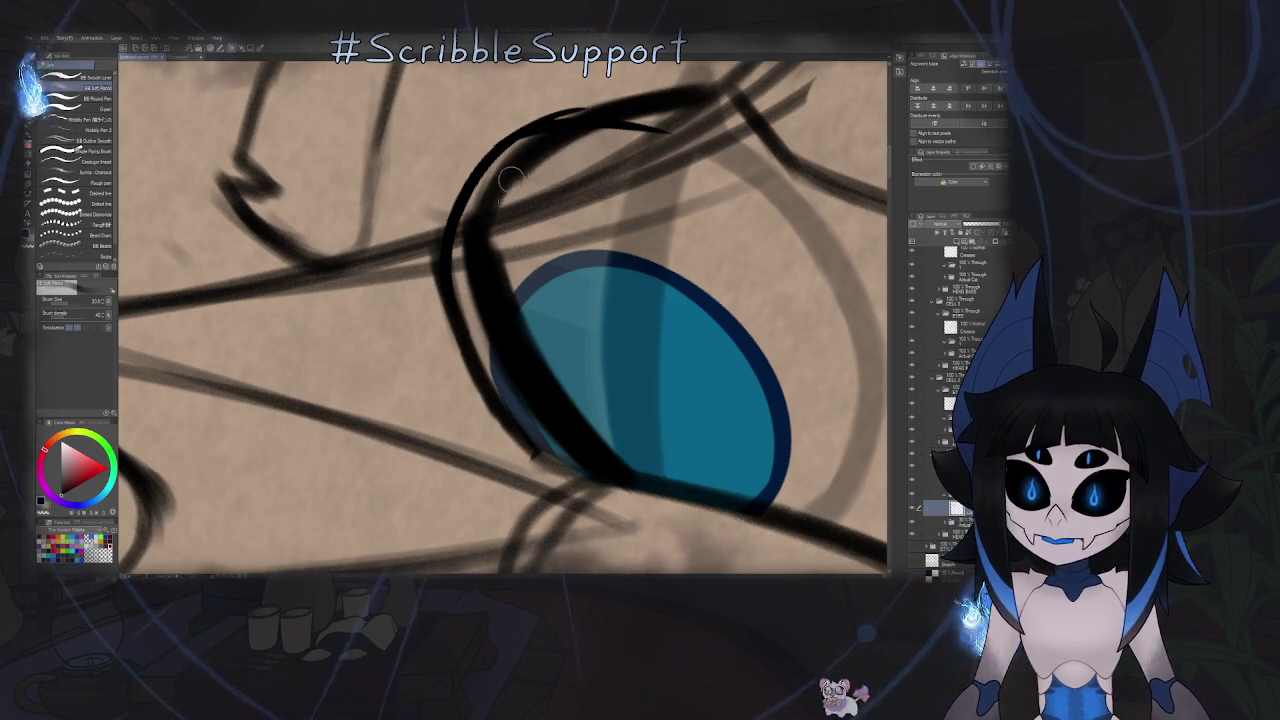
# - Darken and smooth the eyelid line's inner edge and outer end
pyautogui.moveTo(475, 244); pyautogui.dragTo(500, 186)
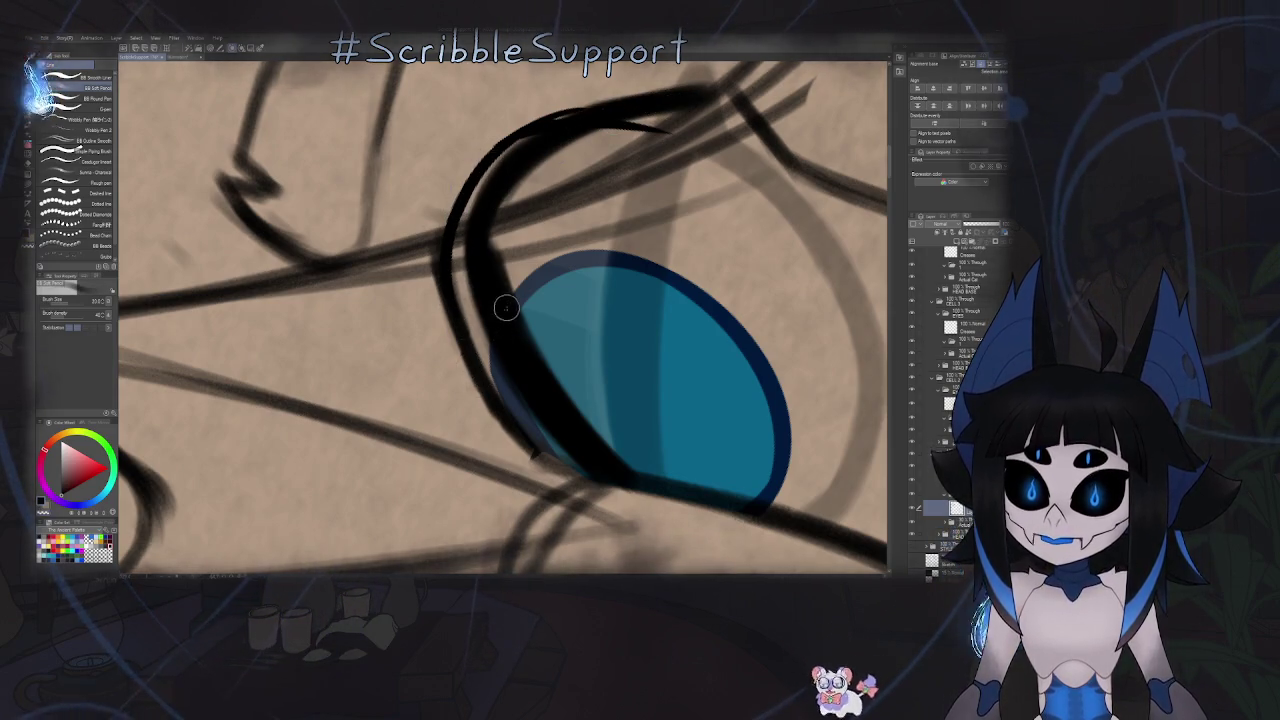
pyautogui.moveTo(500, 270)
pyautogui.mouseDown()
pyautogui.moveTo(512, 165)
pyautogui.moveTo(551, 134)
pyautogui.mouseUp()
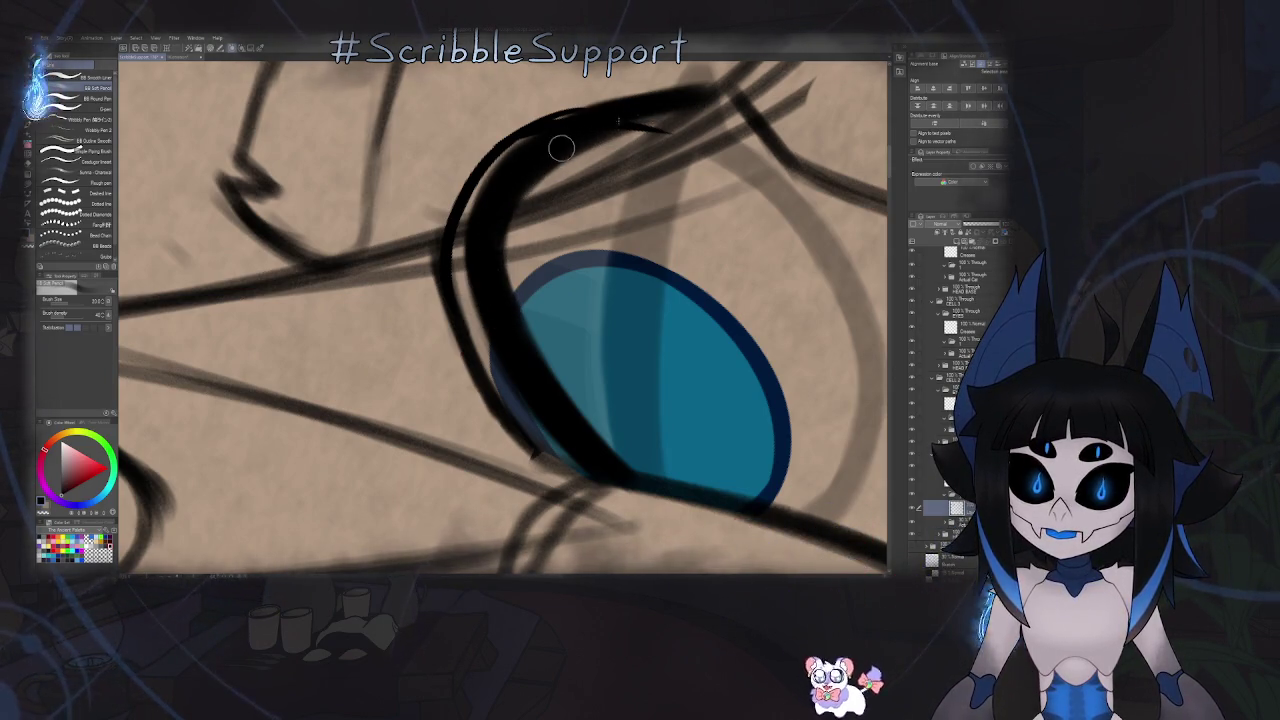
pyautogui.moveTo(563, 134)
pyautogui.mouseDown()
pyautogui.moveTo(675, 112)
pyautogui.moveTo(549, 180)
pyautogui.mouseUp()
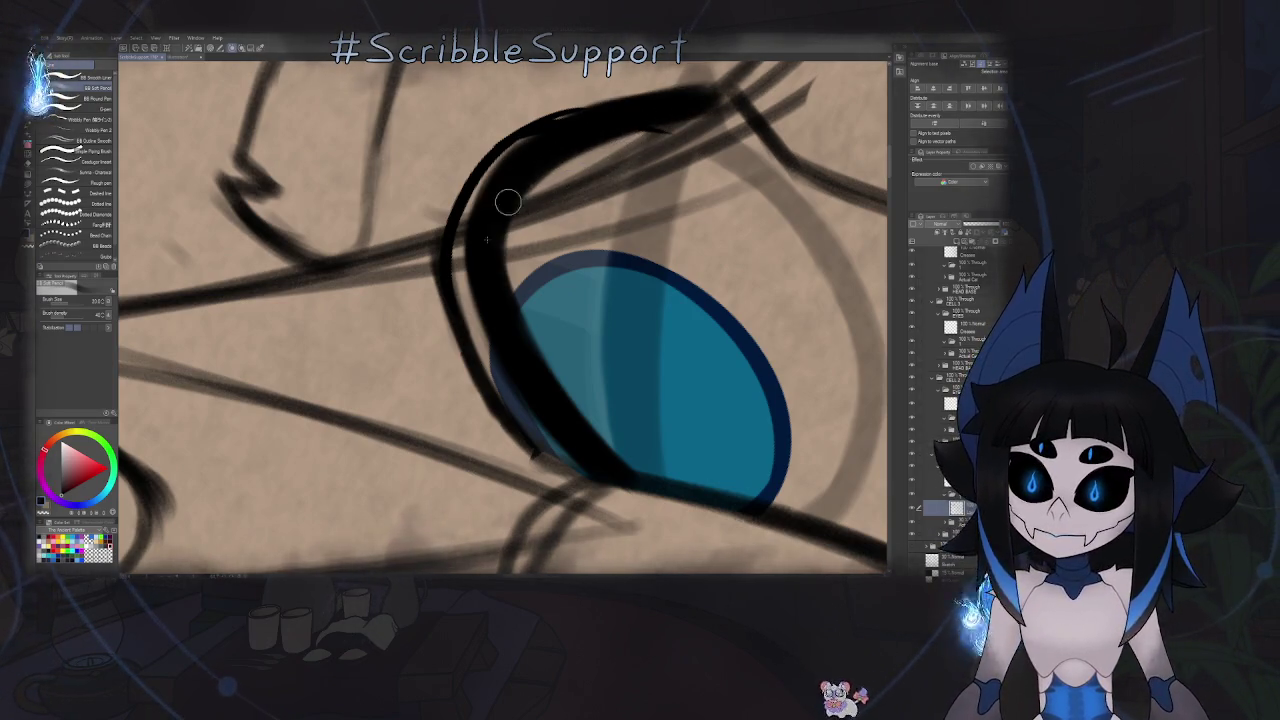
pyautogui.moveTo(494, 214); pyautogui.dragTo(500, 298)
pyautogui.scroll(-3, 500, 298)
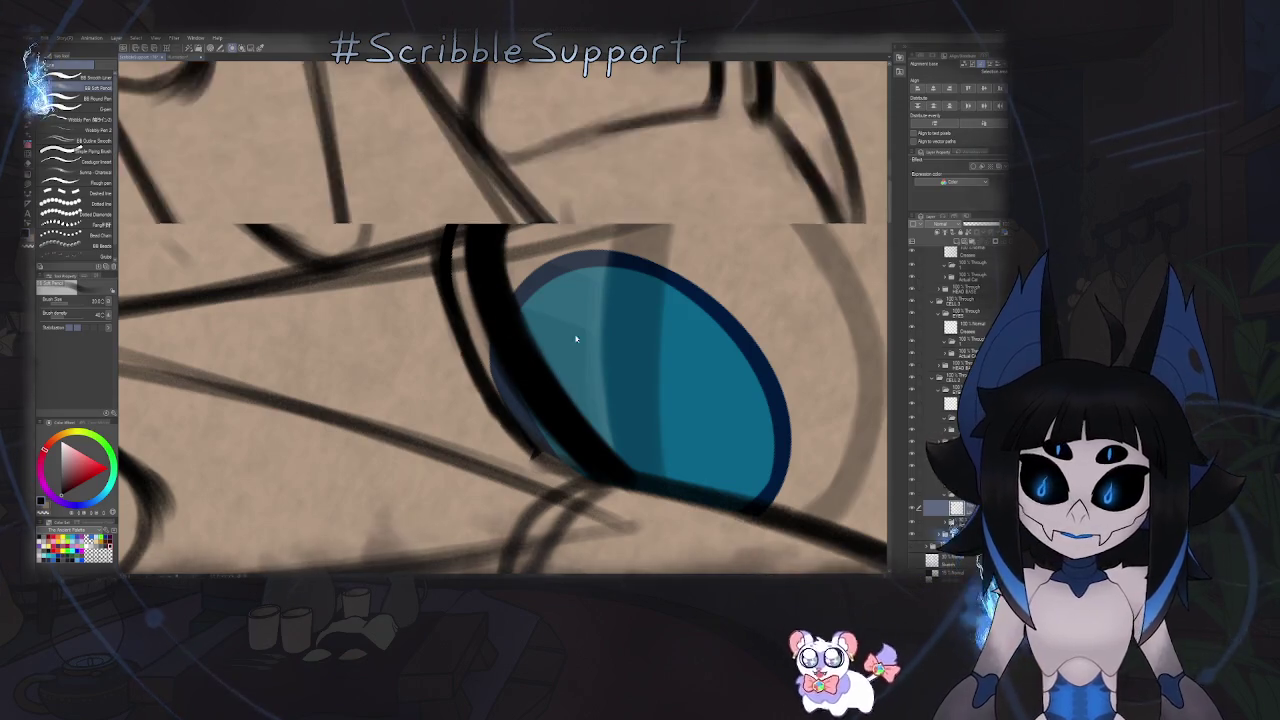
# - Mirror the view to check proportions and show the blue rough sketch layer
pyautogui.scroll(-3, 574, 332)
pyautogui.scroll(-3, 494, 361)
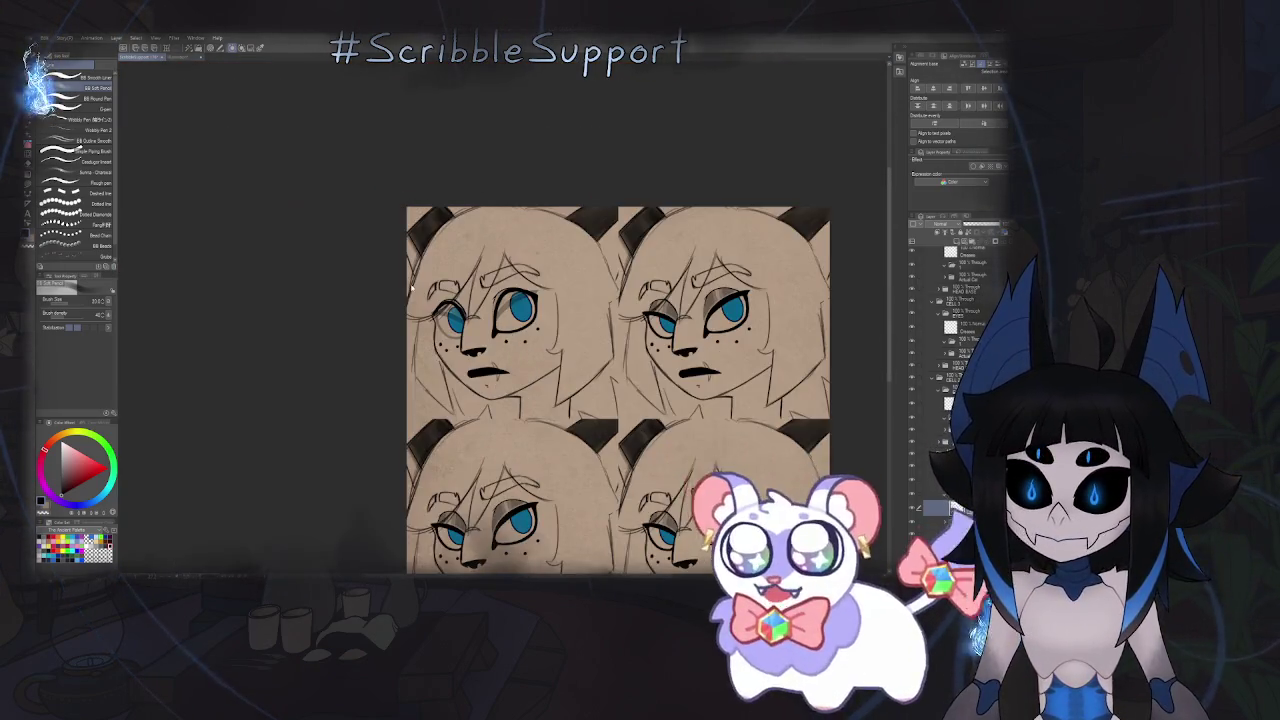
pyautogui.scroll(3, 486, 332)
pyautogui.press('h')
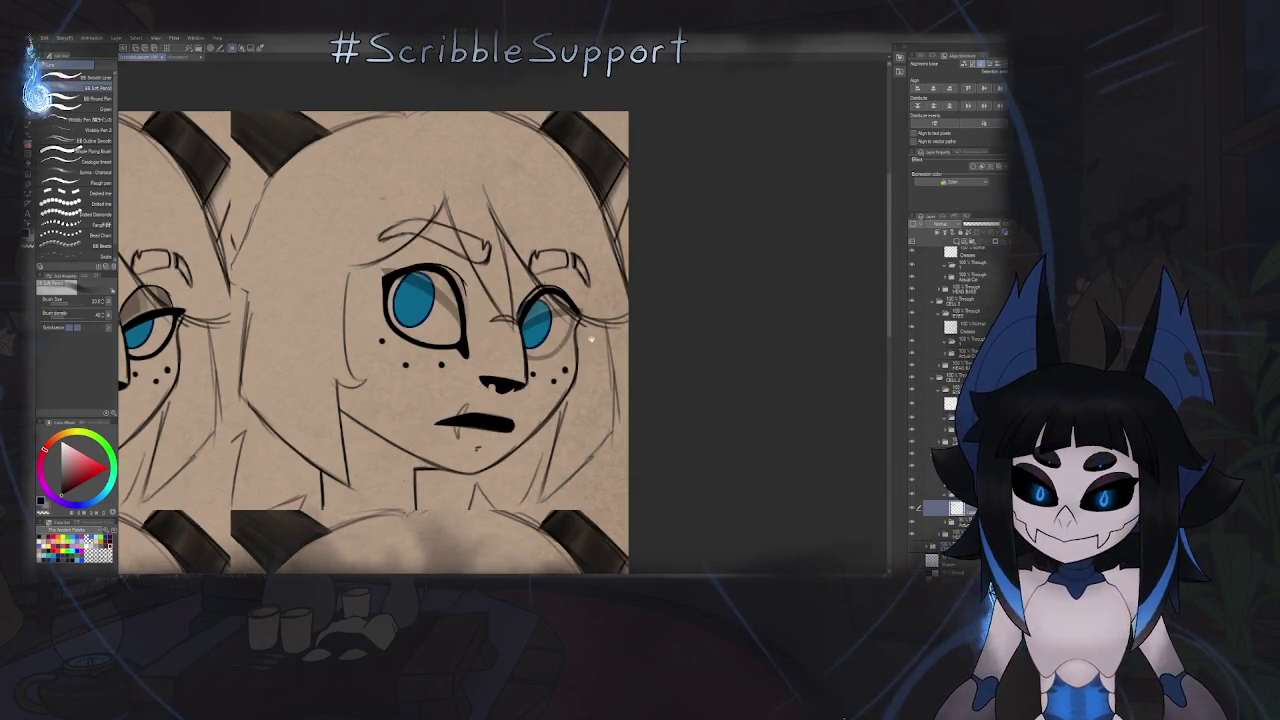
pyautogui.scroll(2, 561, 343)
pyautogui.scroll(3, 563, 346)
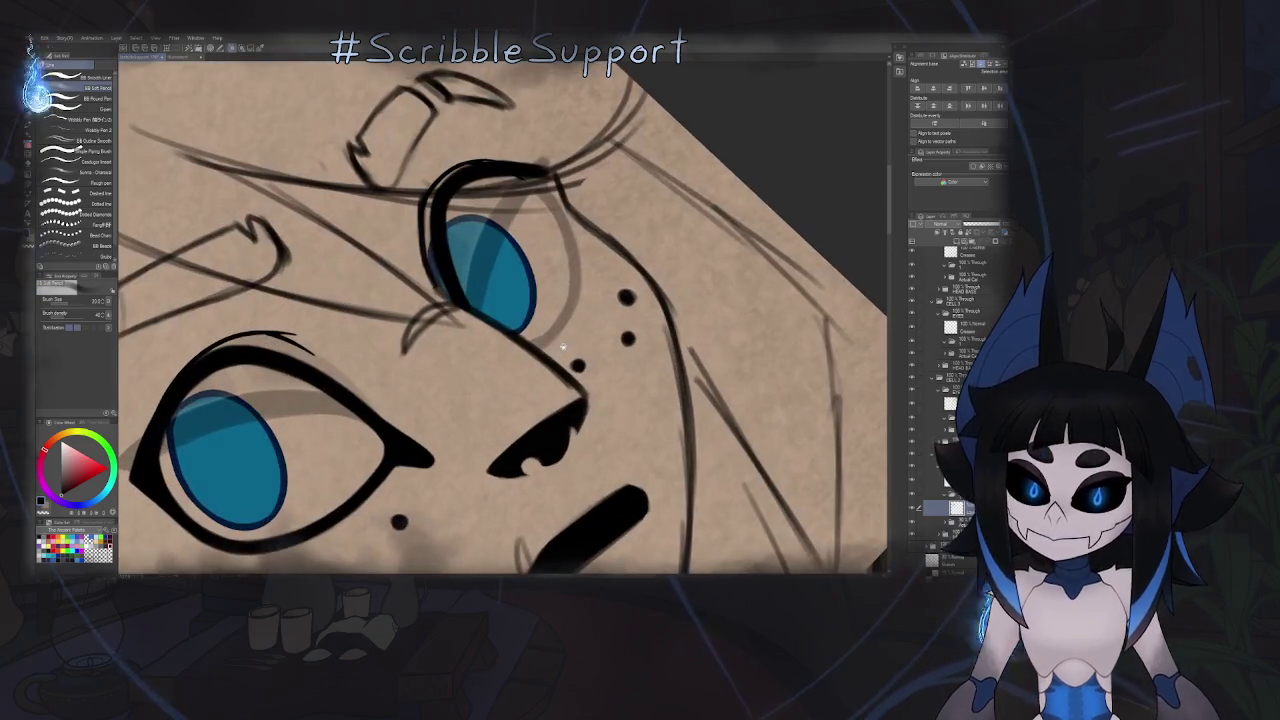
pyautogui.scroll(-2, 527, 346)
pyautogui.scroll(-2, 700, 420)
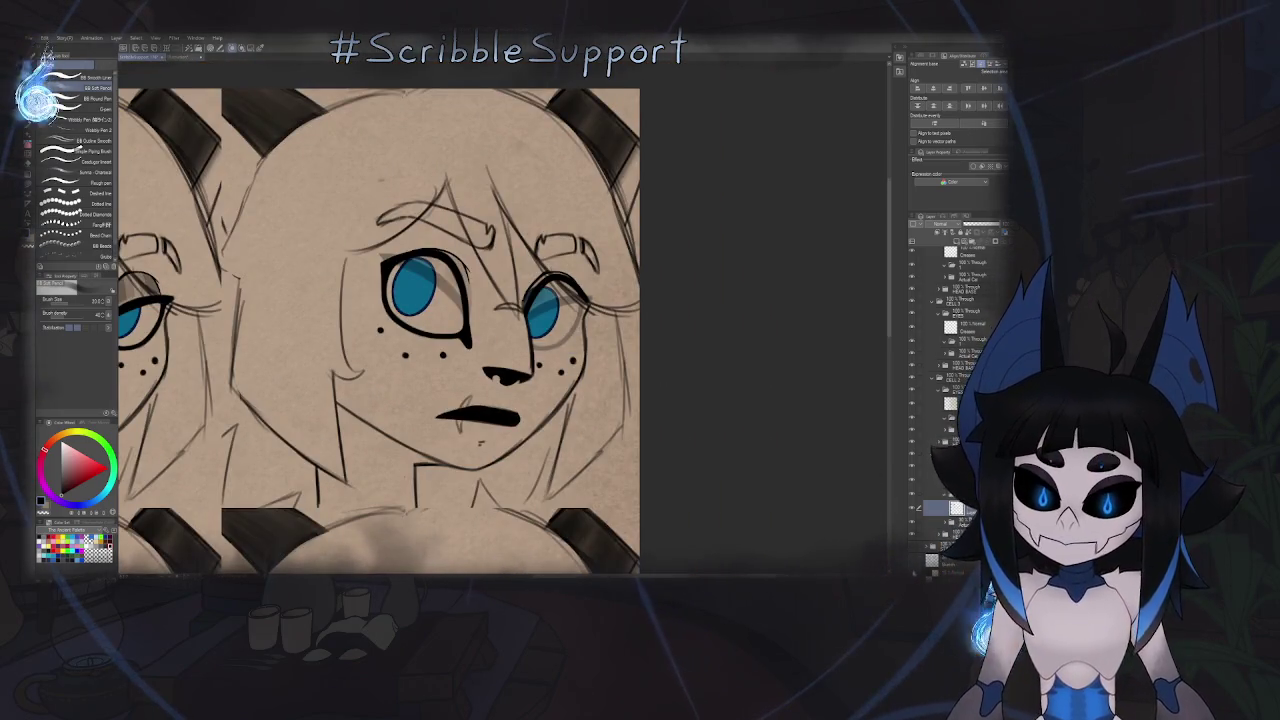
pyautogui.click(910, 564)
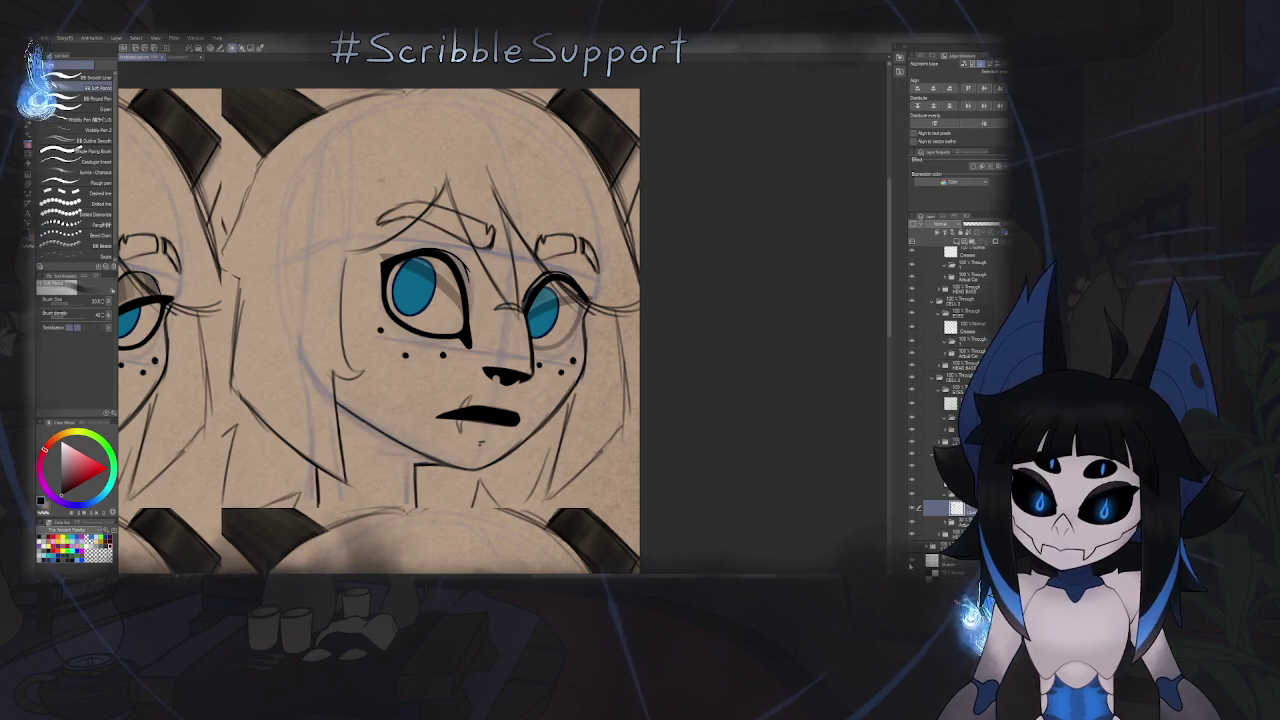
# - Briefly try the Object tool, then the Liquify tool
pyautogui.scroll(2, 576, 340)
pyautogui.scroll(2, 576, 340)
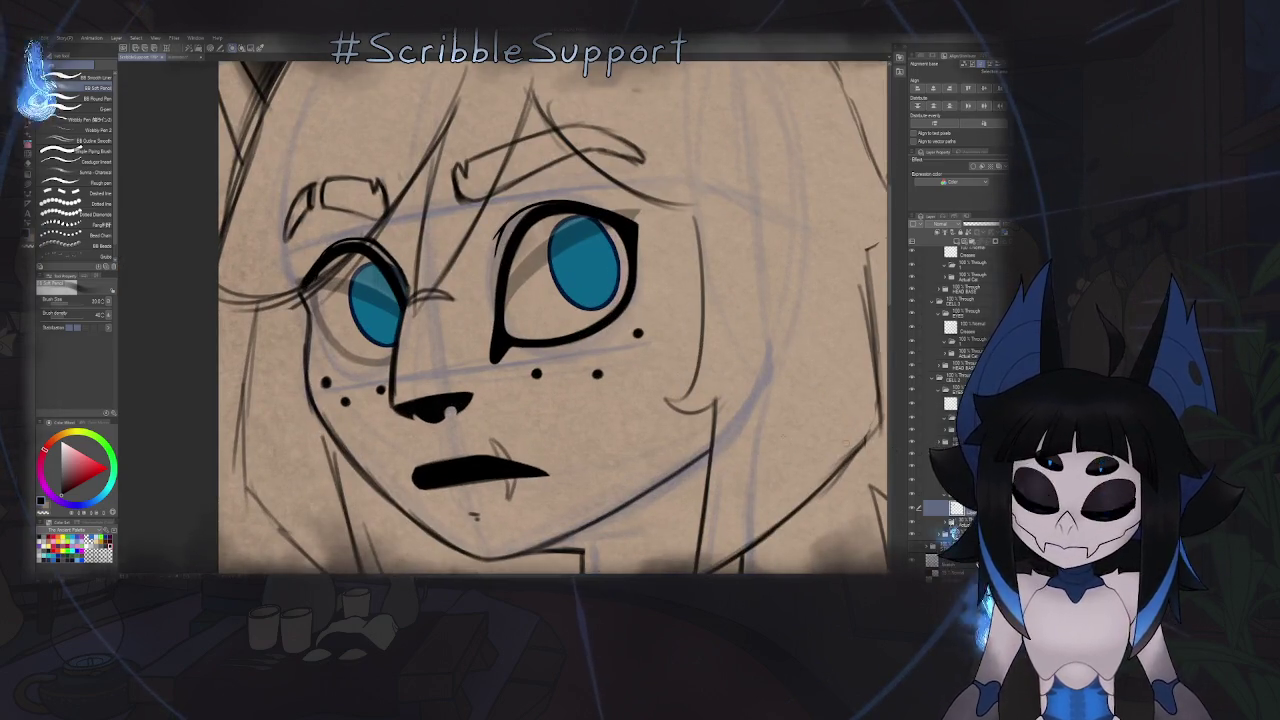
pyautogui.press('o')
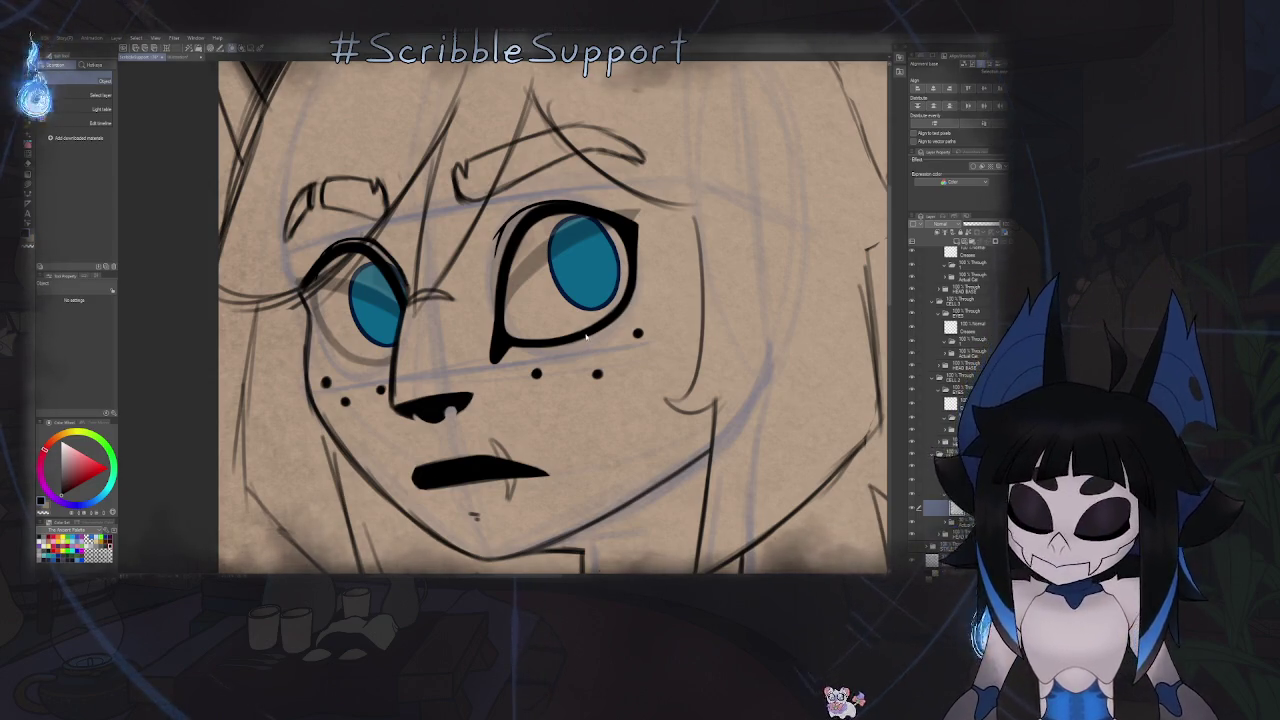
pyautogui.press('j')
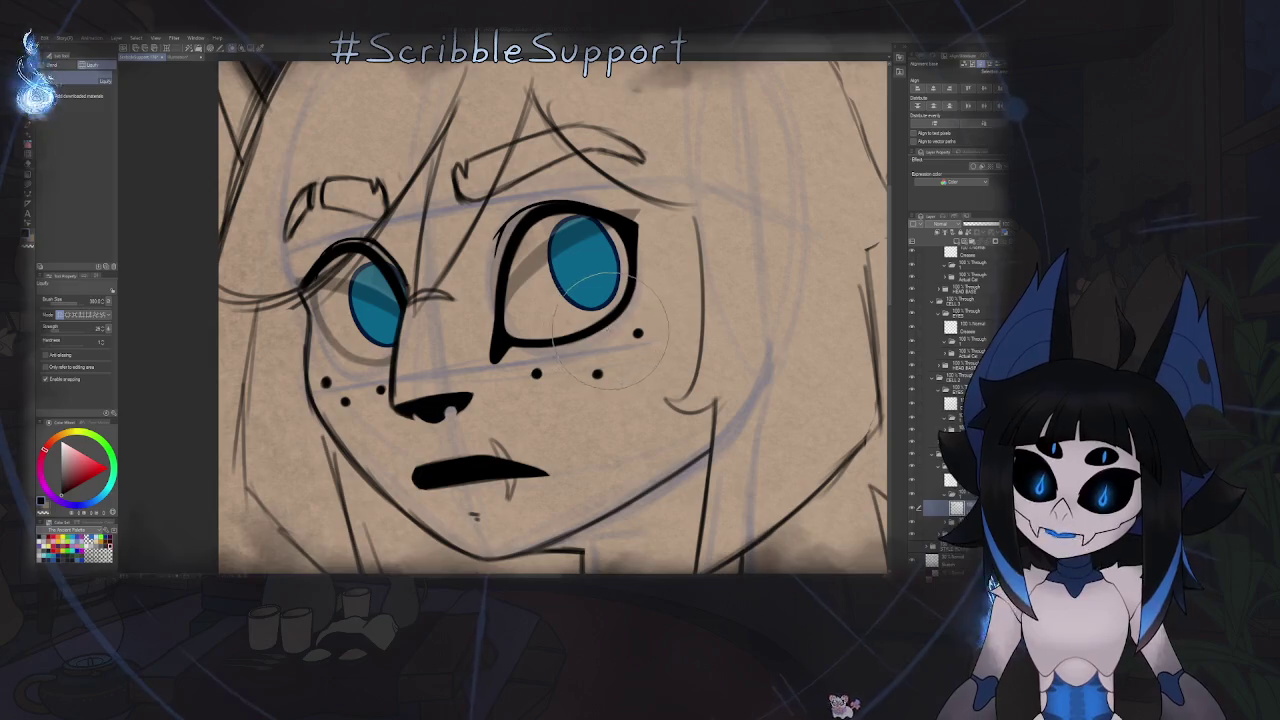
pyautogui.scroll(-3, 577, 341)
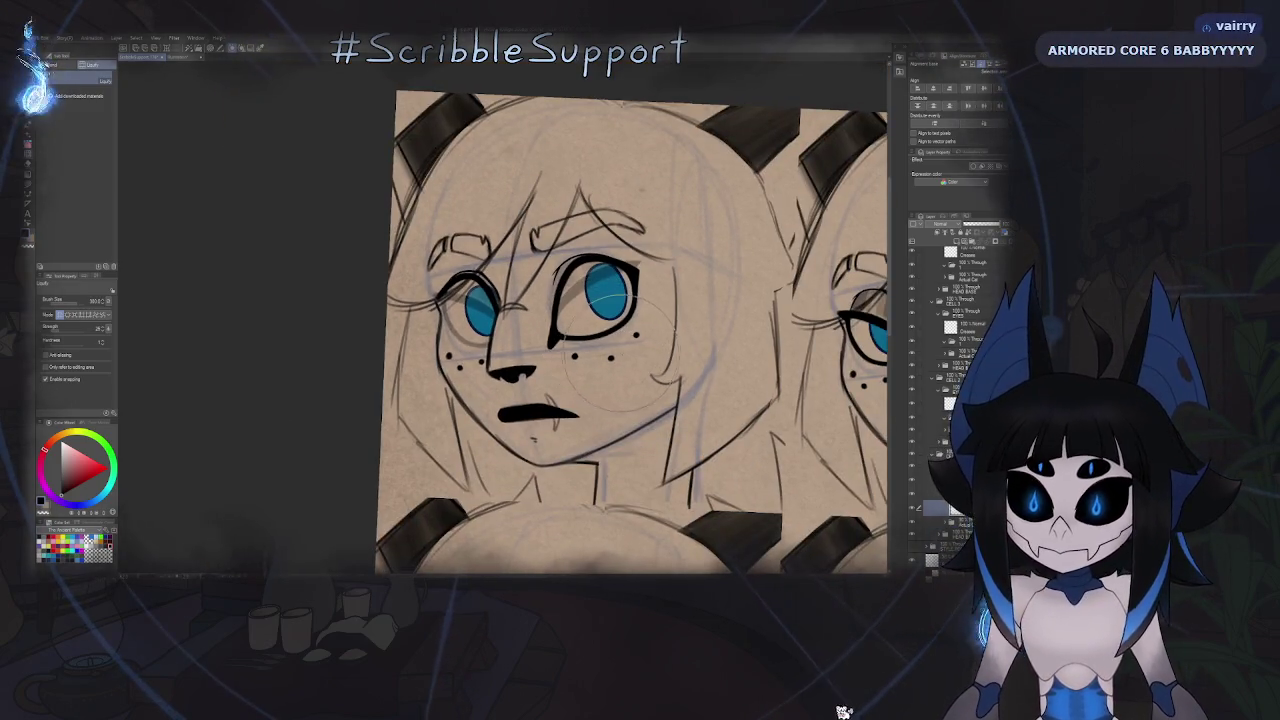
pyautogui.scroll(2, 607, 341)
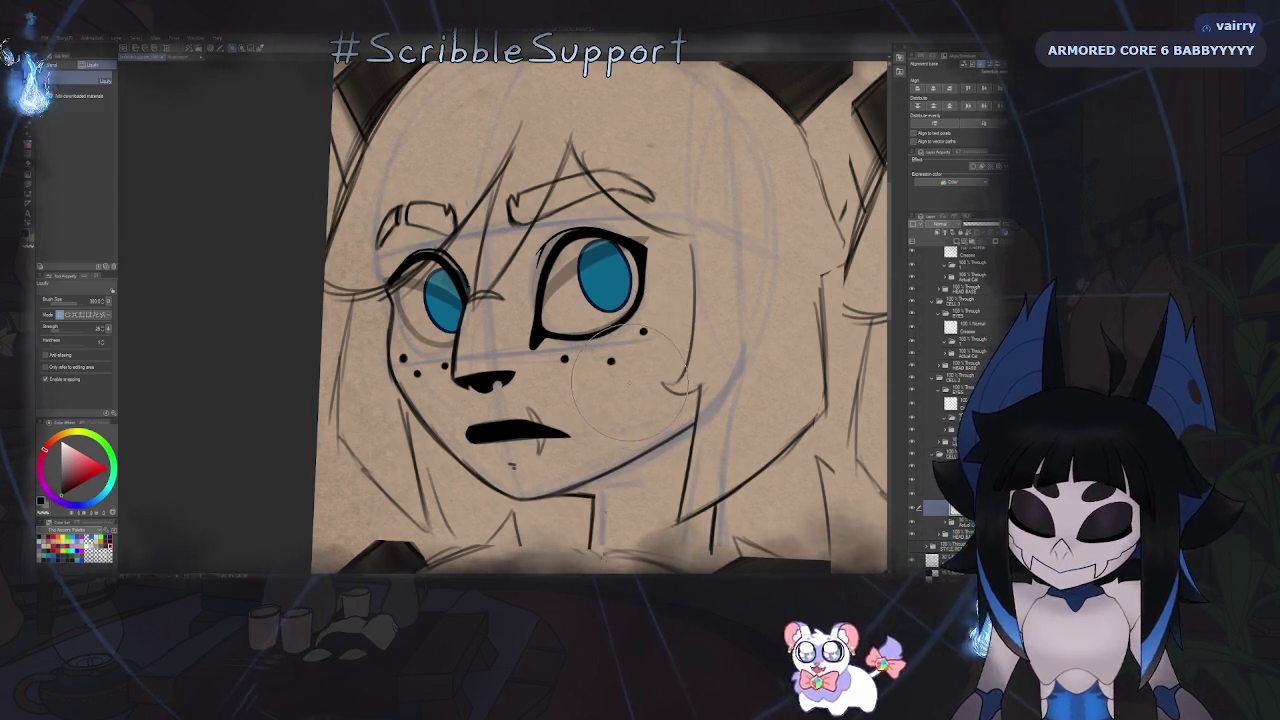
# - Thicken and slightly extend the left eyelid's ink line with the pen, then view the whole face
pyautogui.press('b')
pyautogui.press('h')
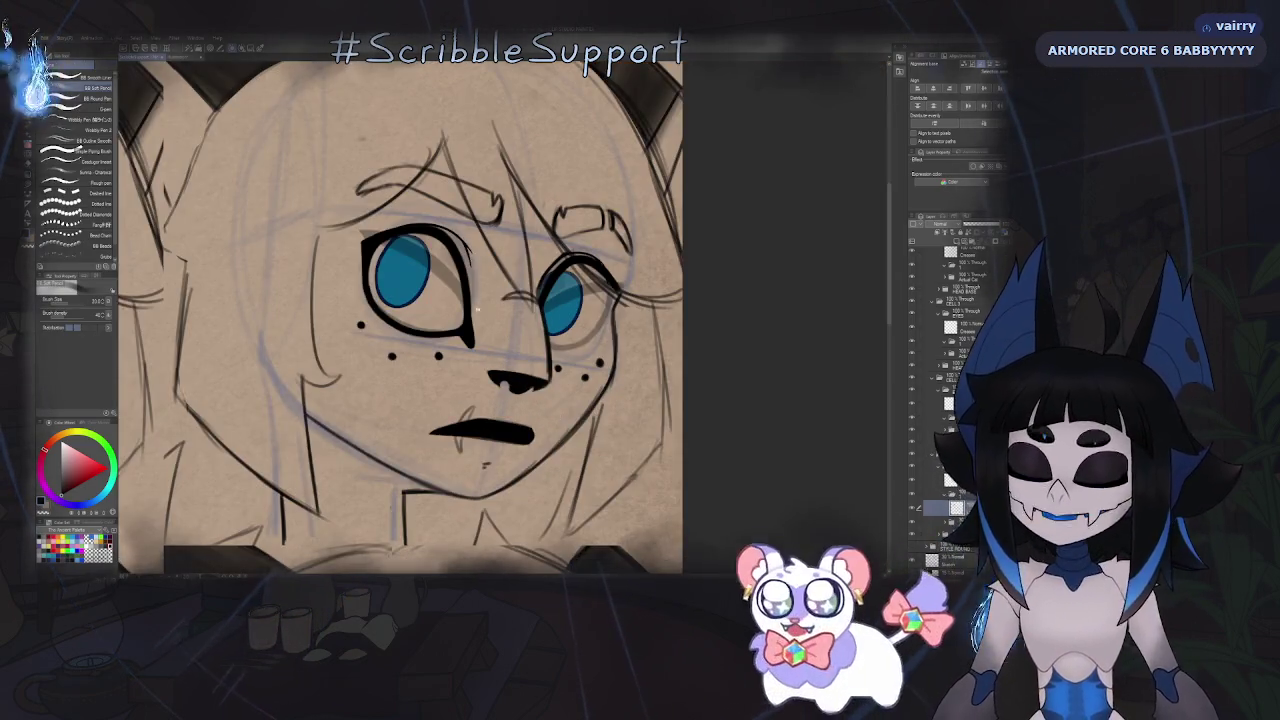
pyautogui.scroll(3, 476, 309)
pyautogui.scroll(1, 499, 232)
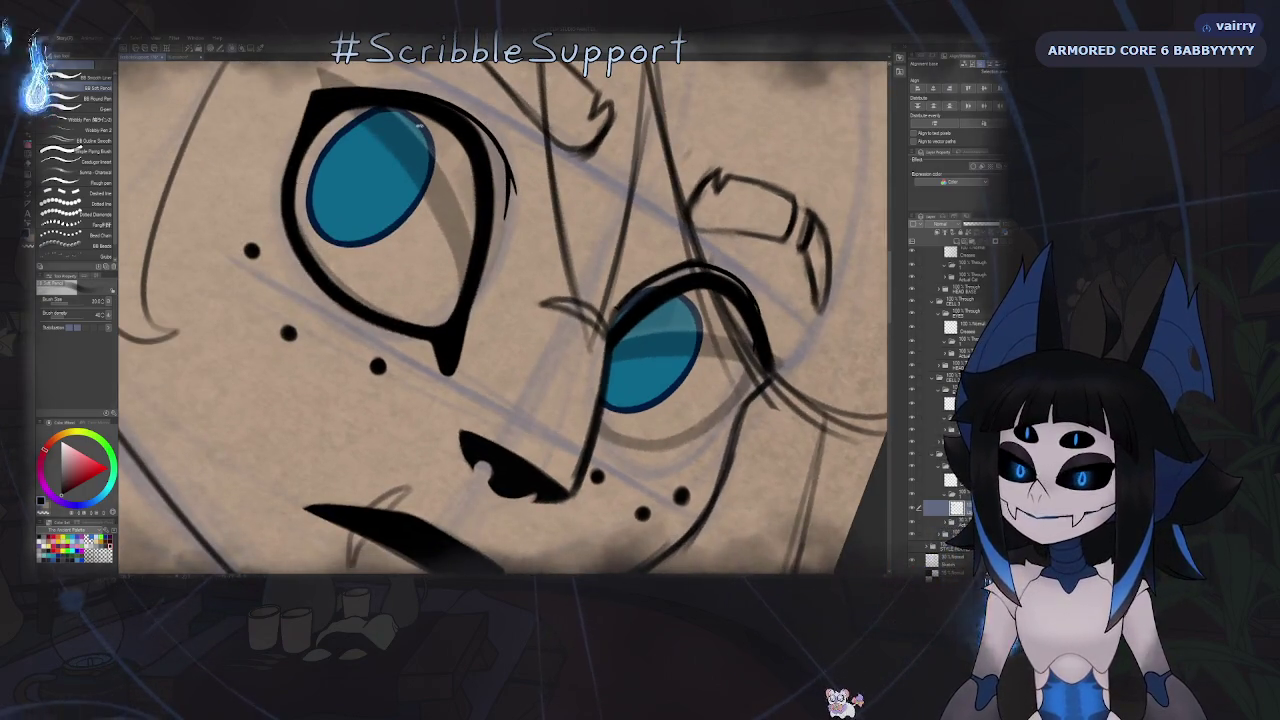
pyautogui.scroll(2, 323, 189)
pyautogui.scroll(2, 323, 189)
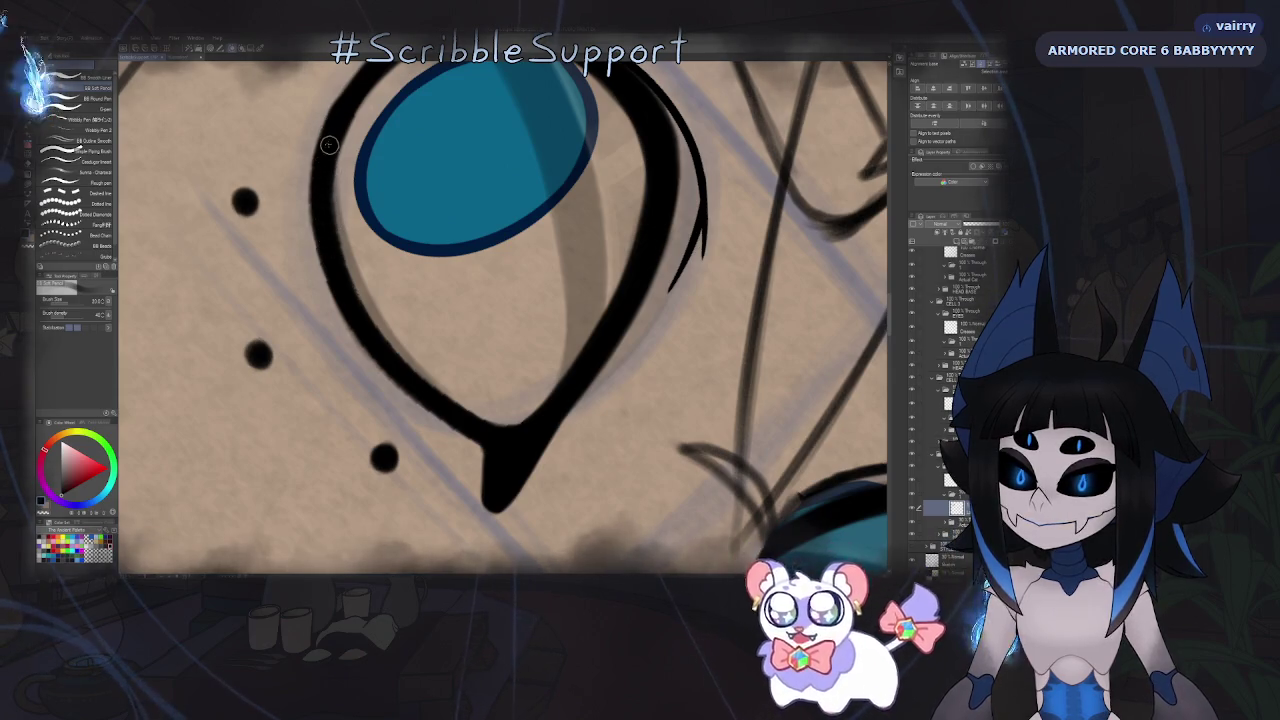
pyautogui.moveTo(343, 294); pyautogui.dragTo(351, 99)
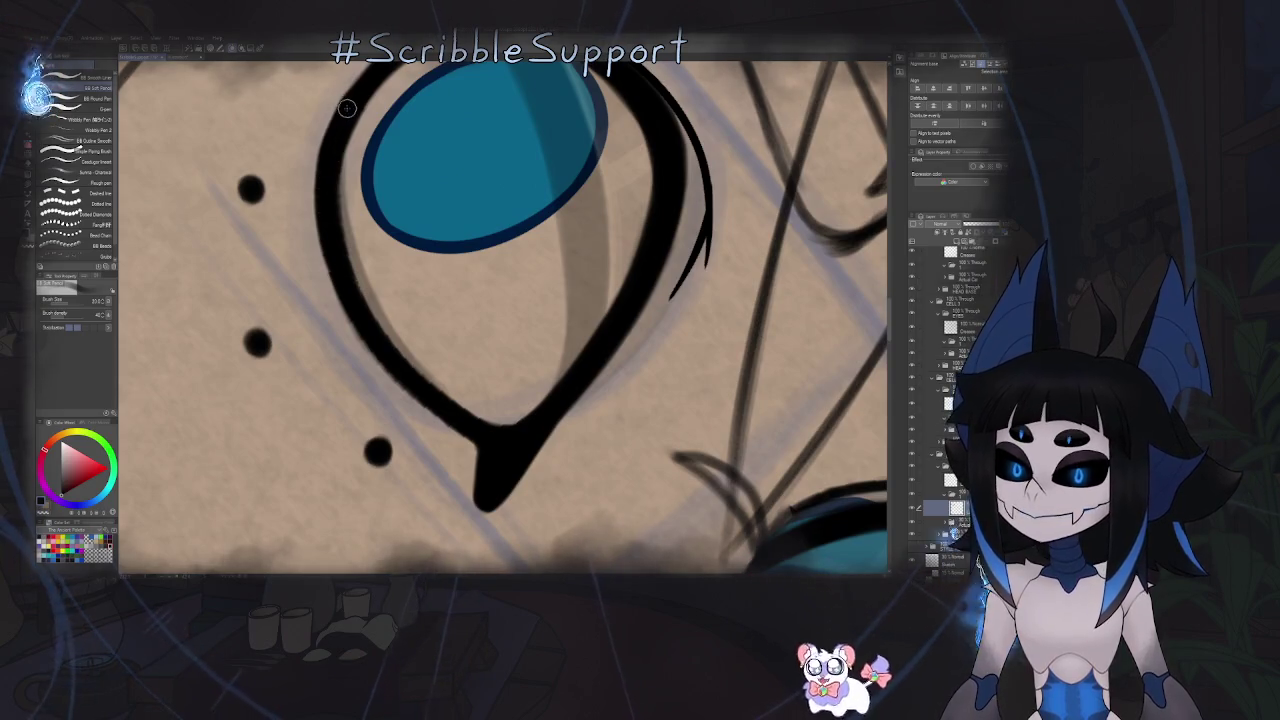
pyautogui.moveTo(325, 223); pyautogui.dragTo(352, 247)
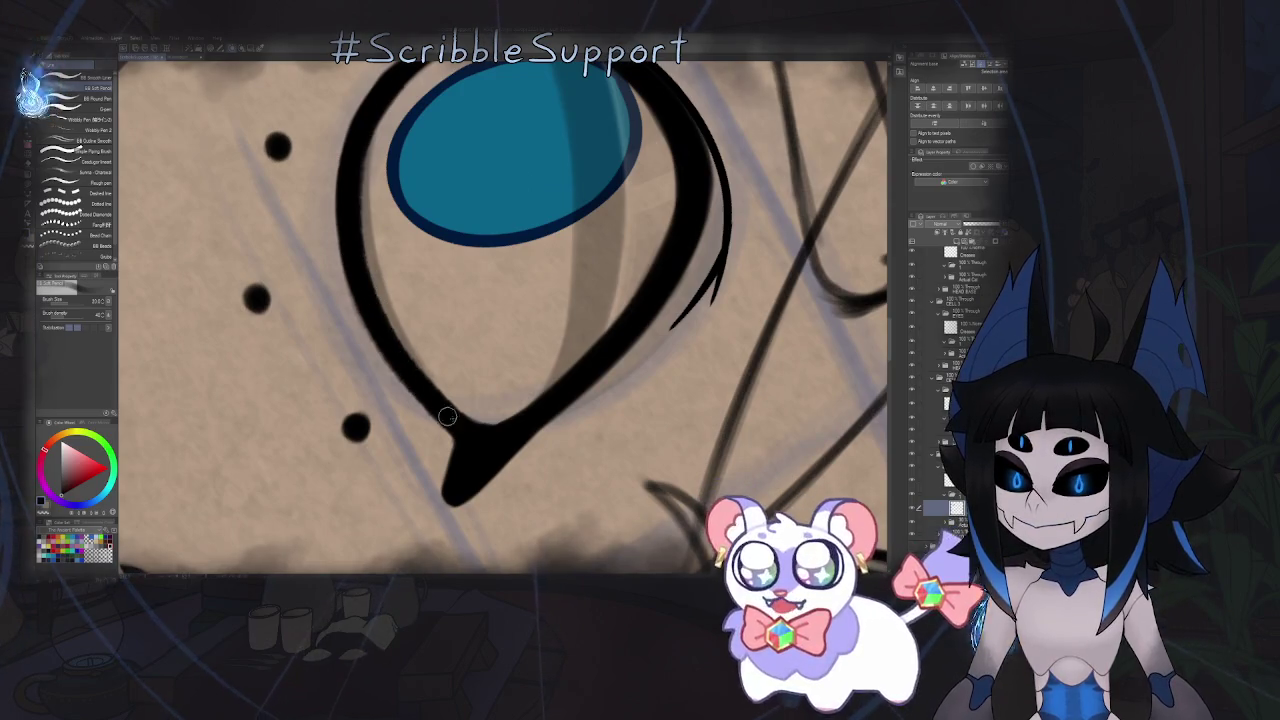
pyautogui.moveTo(460, 480); pyautogui.dragTo(436, 326)
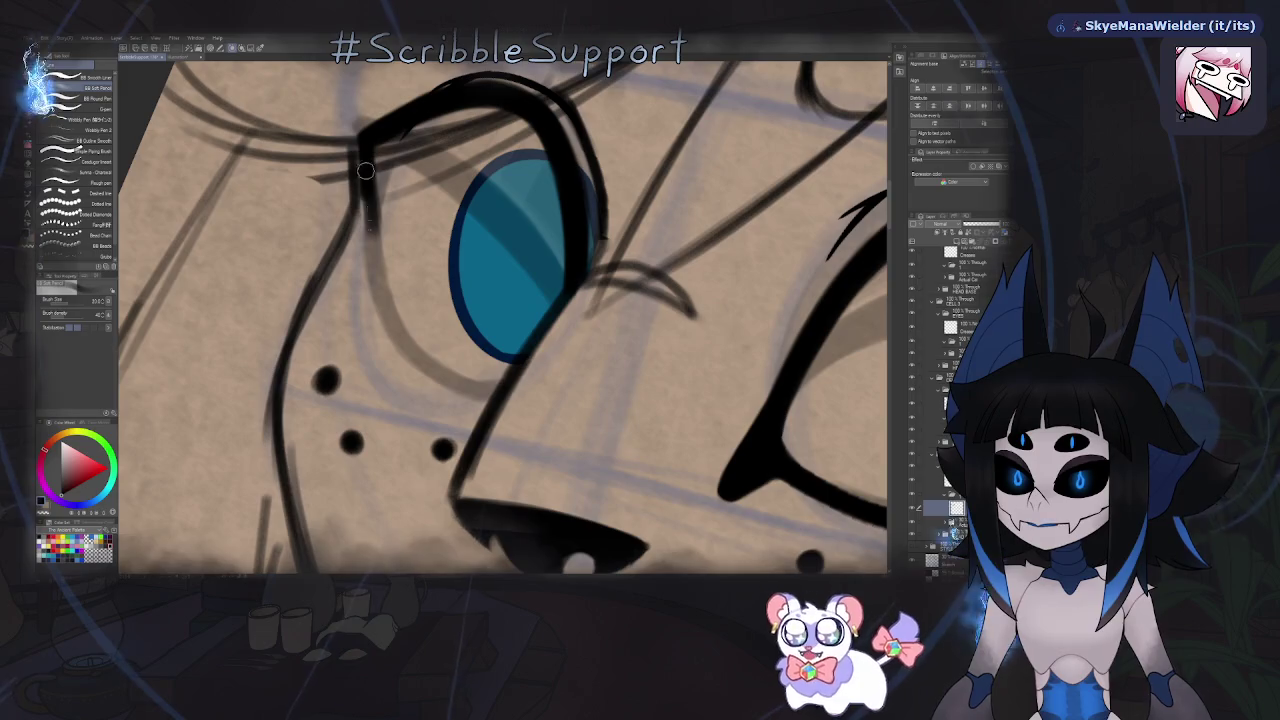
pyautogui.moveTo(366, 171); pyautogui.dragTo(374, 238)
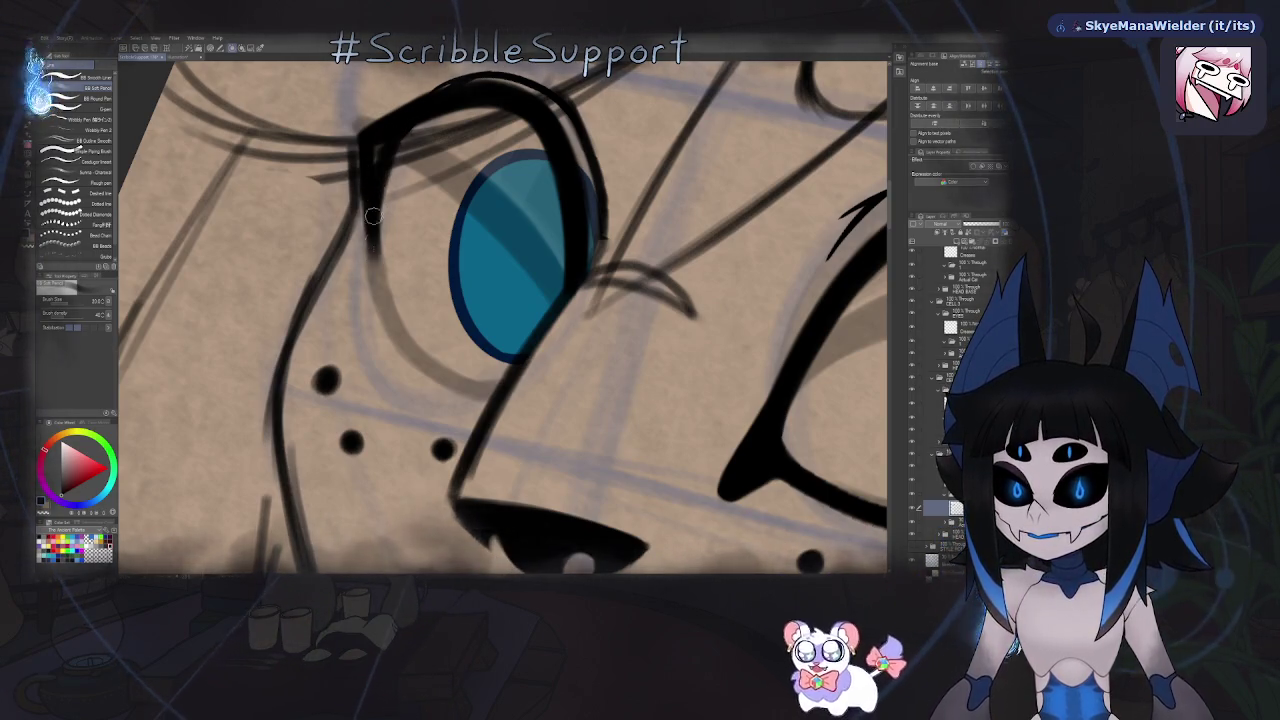
pyautogui.moveTo(374, 232)
pyautogui.mouseDown()
pyautogui.moveTo(380, 295)
pyautogui.moveTo(464, 120)
pyautogui.moveTo(420, 222)
pyautogui.mouseUp()
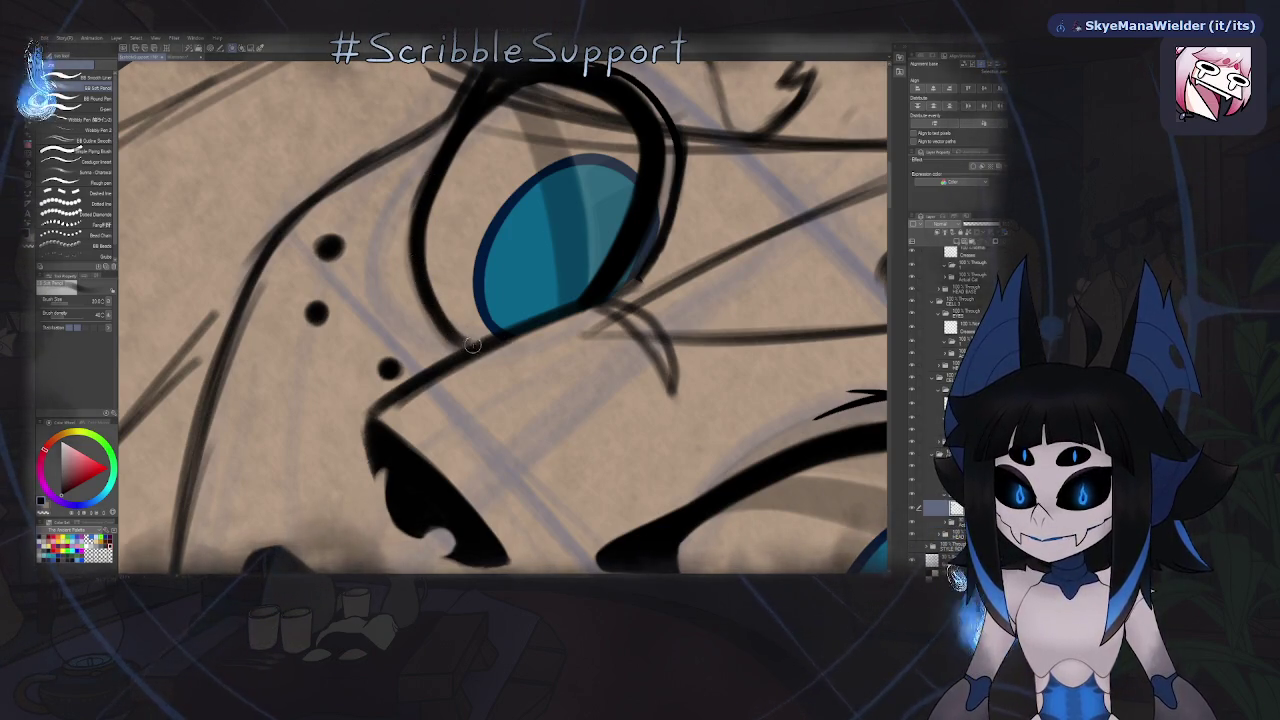
pyautogui.hotkey('ctrl', '0')
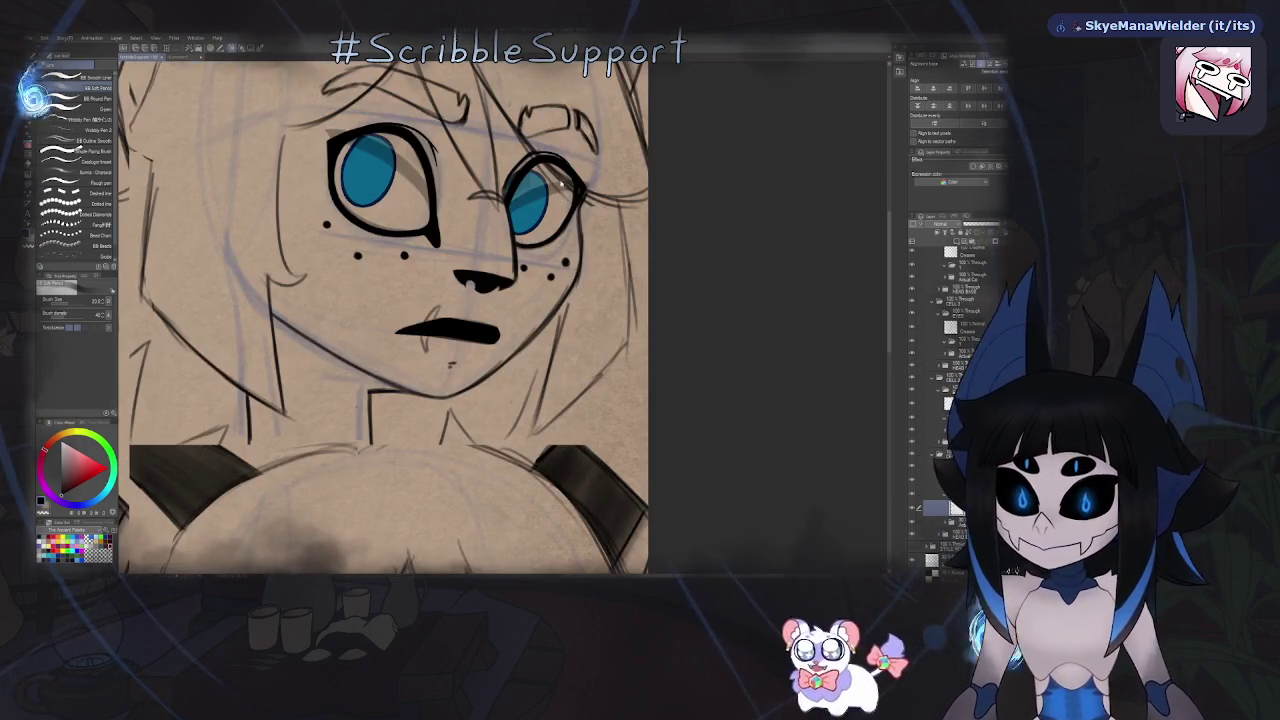
# - On a mirrored, tilted view, ink over the eye outline's upper corner to make it thick
pyautogui.moveTo(474, 176); pyautogui.dragTo(367, 174)
pyautogui.press('j')
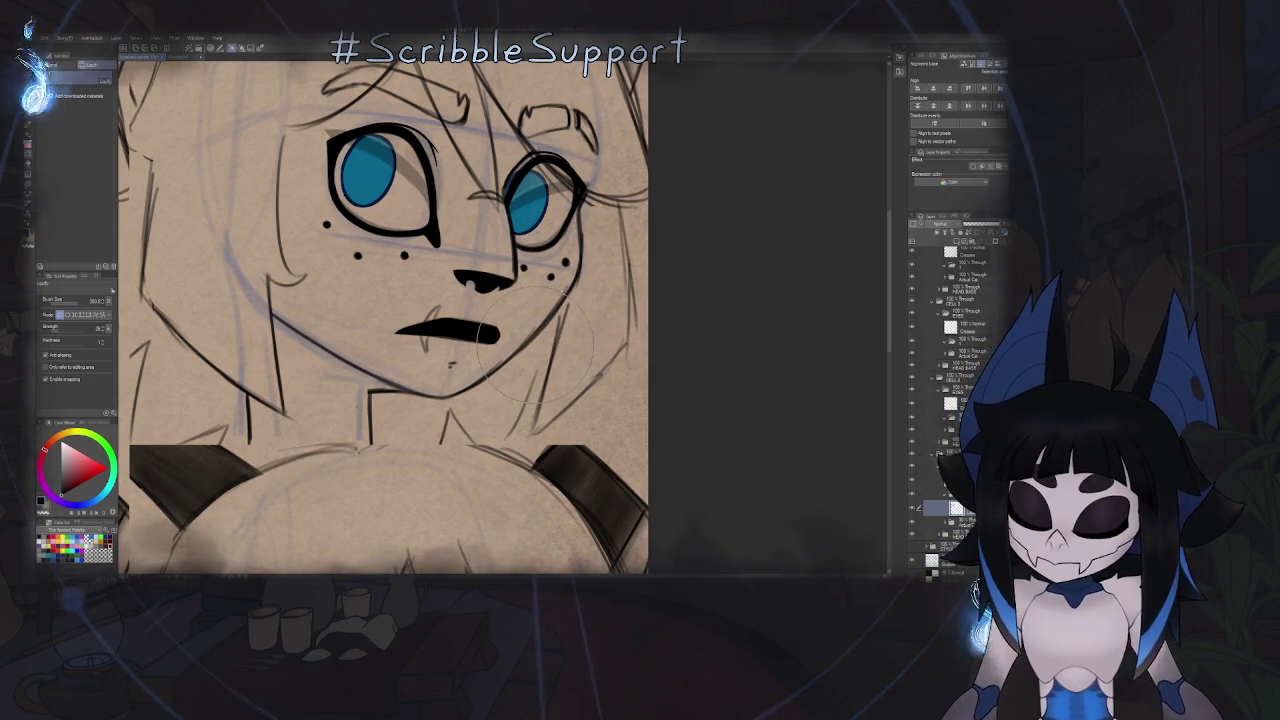
pyautogui.press('p')
pyautogui.press('h')
pyautogui.moveTo(509, 308); pyautogui.dragTo(523, 314)
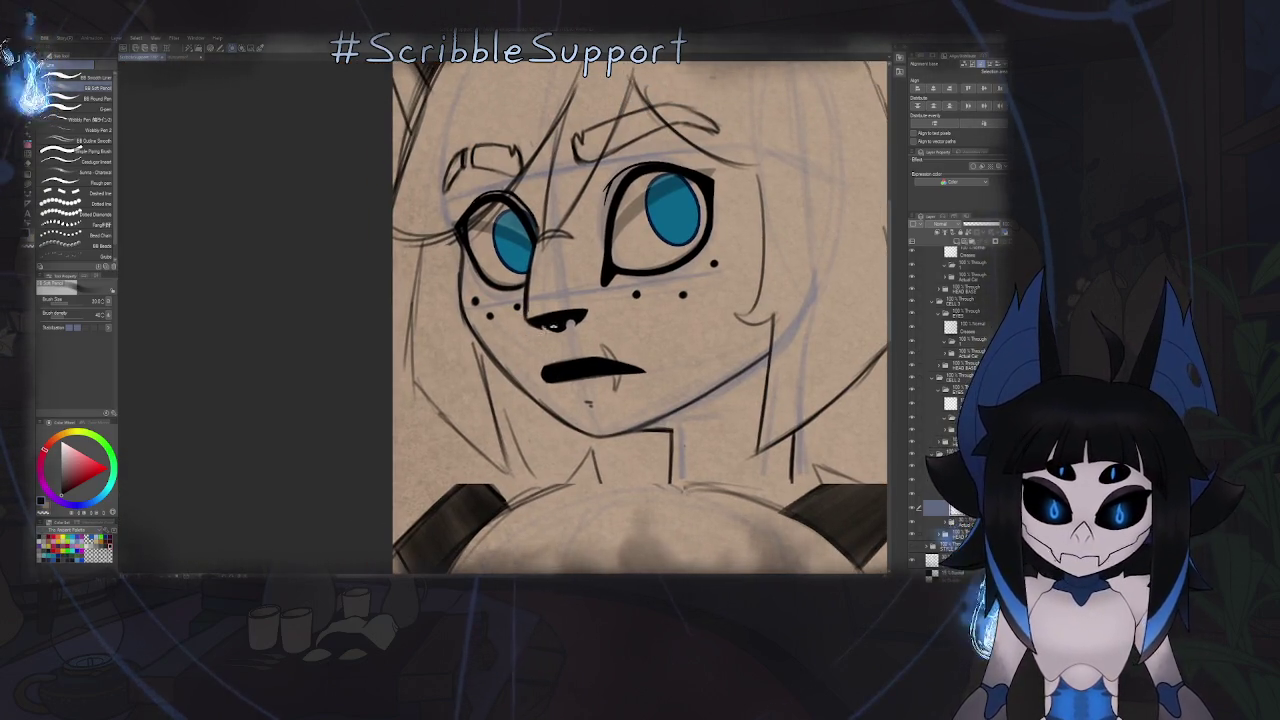
pyautogui.moveTo(600, 300); pyautogui.dragTo(560, 330)
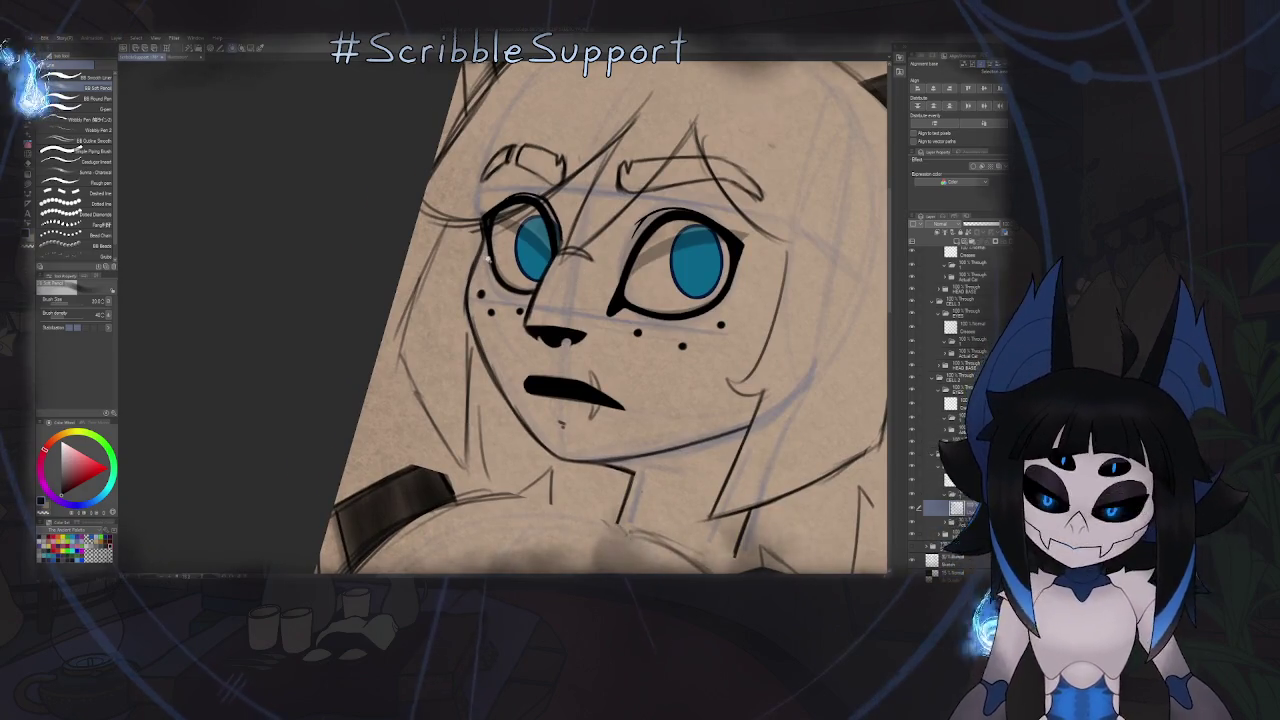
pyautogui.scroll(3, 490, 235)
pyautogui.scroll(3, 495, 215)
pyautogui.moveTo(502, 204); pyautogui.dragTo(485, 250)
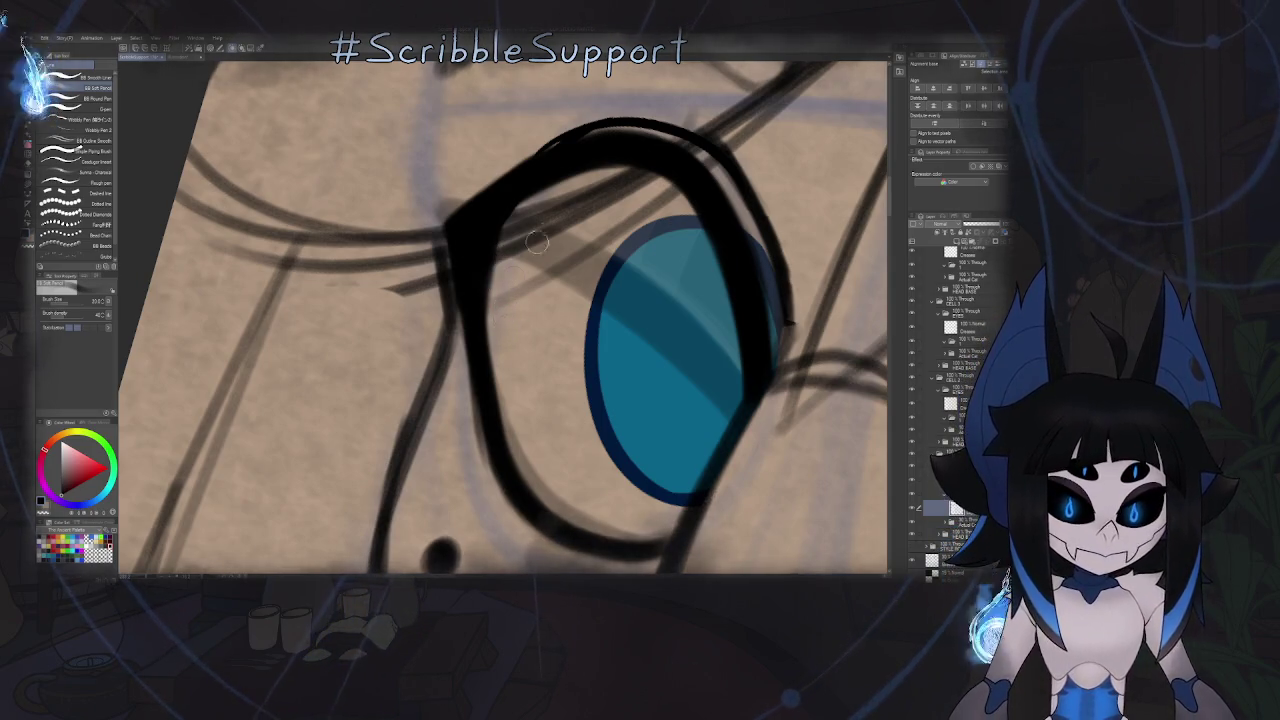
pyautogui.moveTo(537, 241)
pyautogui.mouseDown()
pyautogui.moveTo(537, 261)
pyautogui.moveTo(528, 231)
pyautogui.mouseUp()
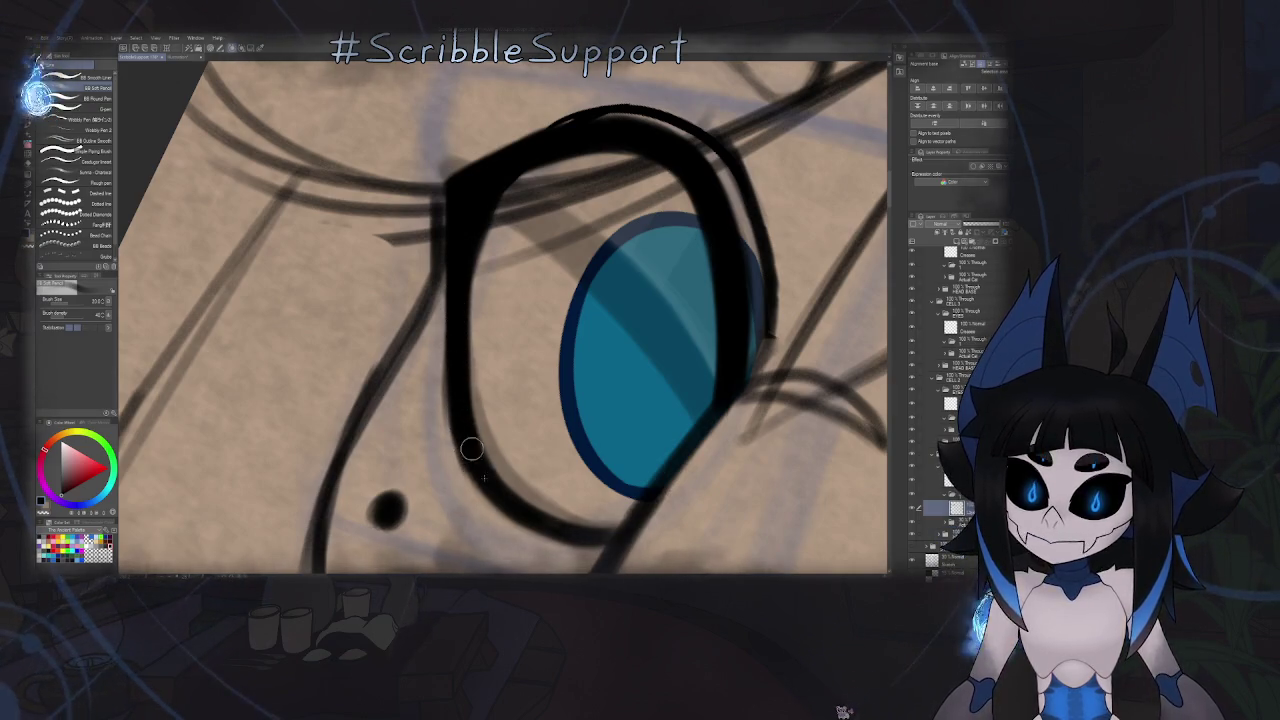
pyautogui.moveTo(591, 394); pyautogui.dragTo(633, 215)
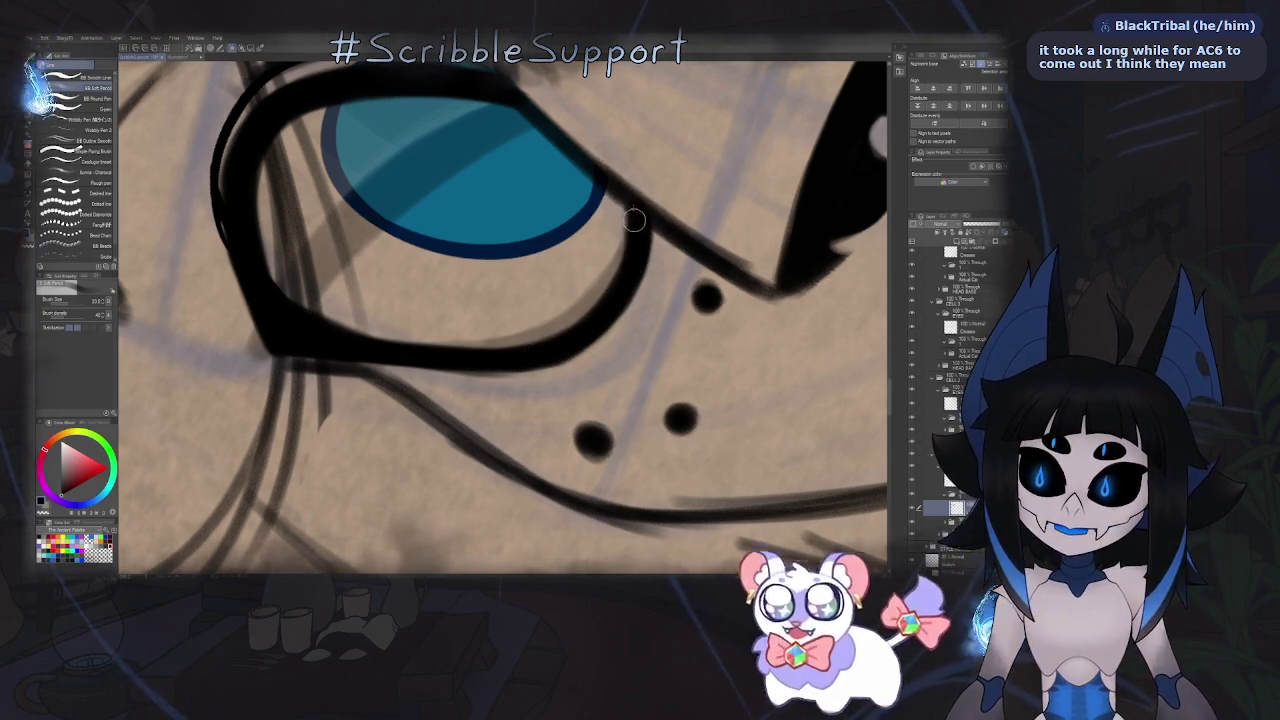
pyautogui.scroll(-3, 620, 270)
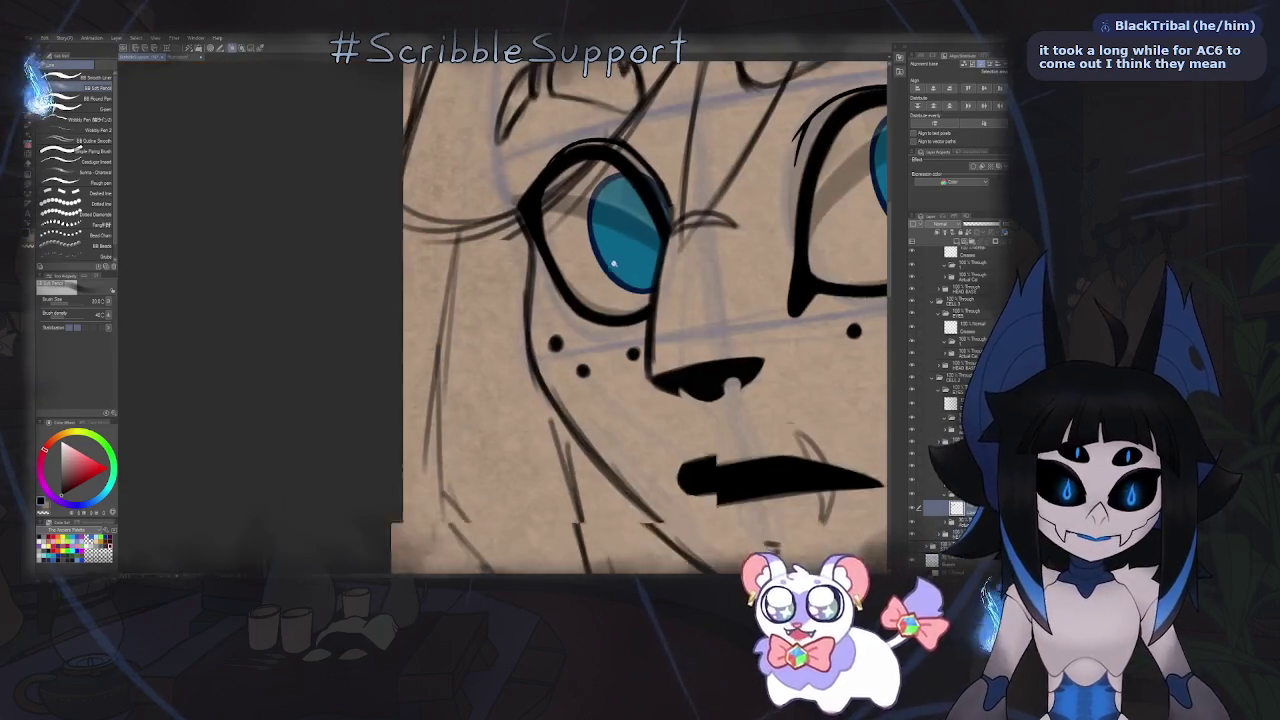
pyautogui.scroll(1, 560, 330)
pyautogui.scroll(1, 513, 371)
pyautogui.press('h')
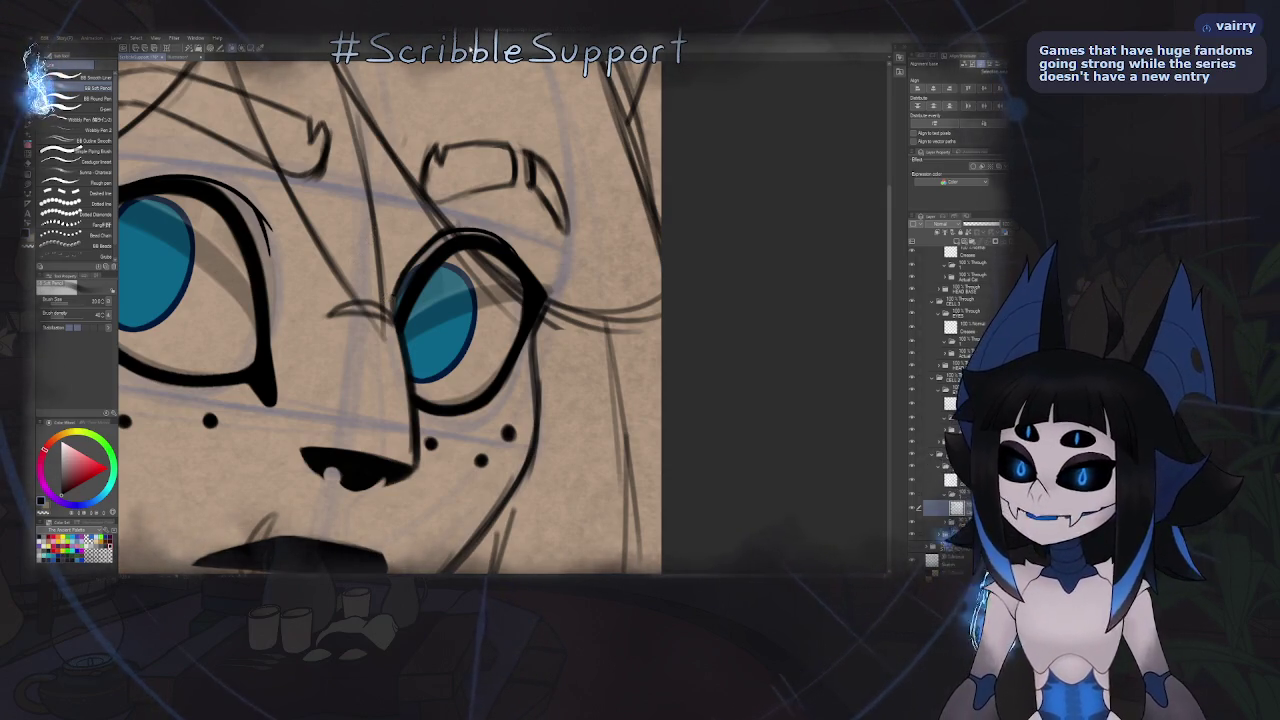
pyautogui.moveTo(459, 327); pyautogui.dragTo(537, 285)
pyautogui.scroll(-3, 509, 297)
pyautogui.scroll(5, 509, 297)
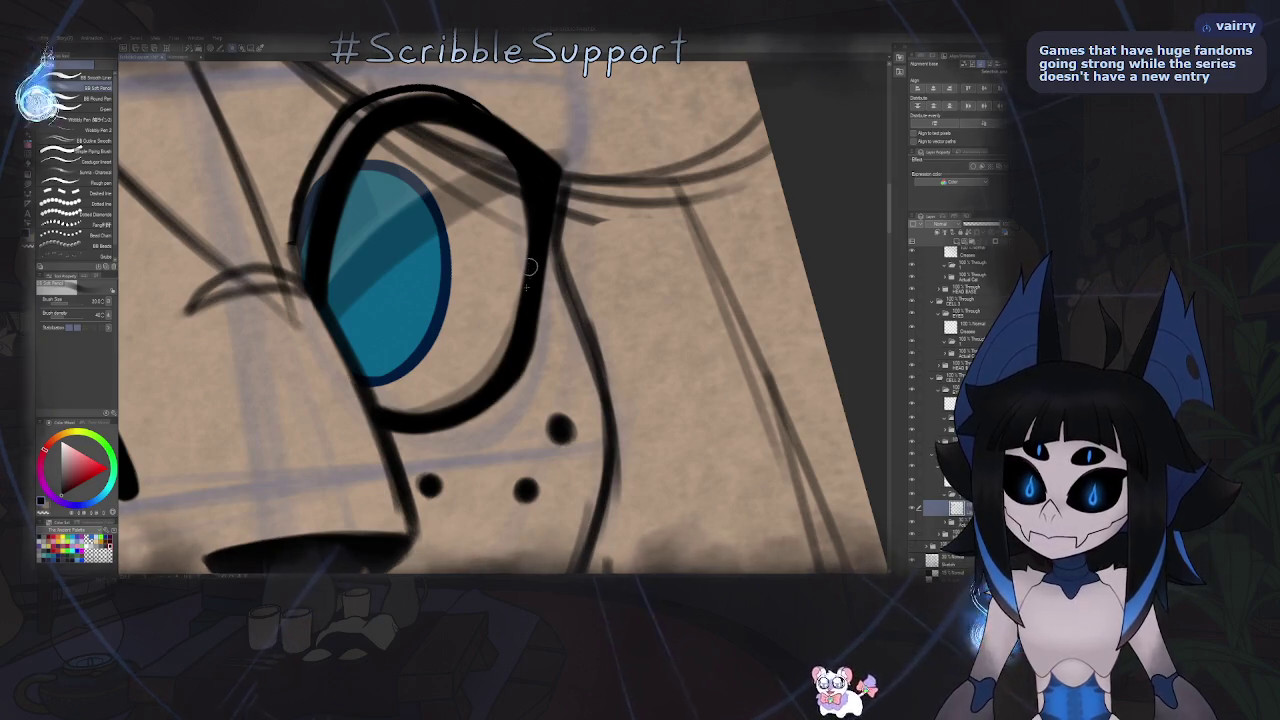
pyautogui.moveTo(524, 180); pyautogui.dragTo(515, 358)
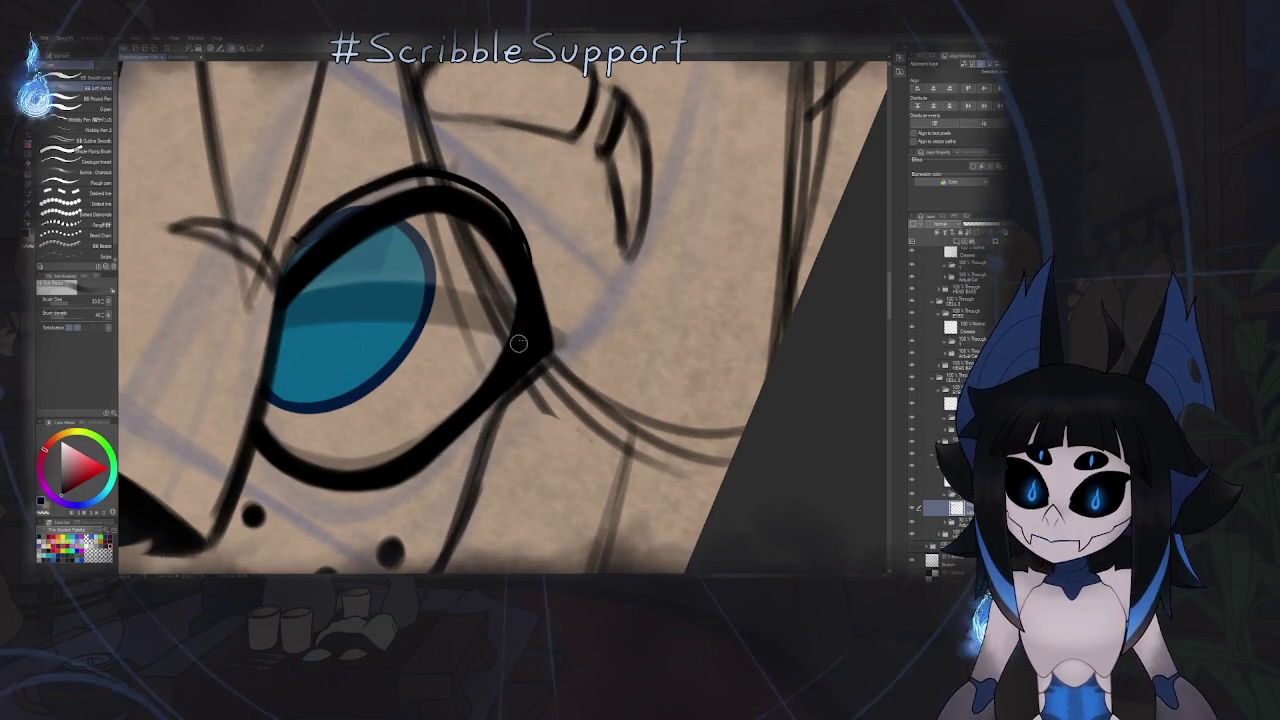
pyautogui.scroll(-2, 545, 323)
pyautogui.scroll(-2, 540, 318)
pyautogui.scroll(-2, 535, 315)
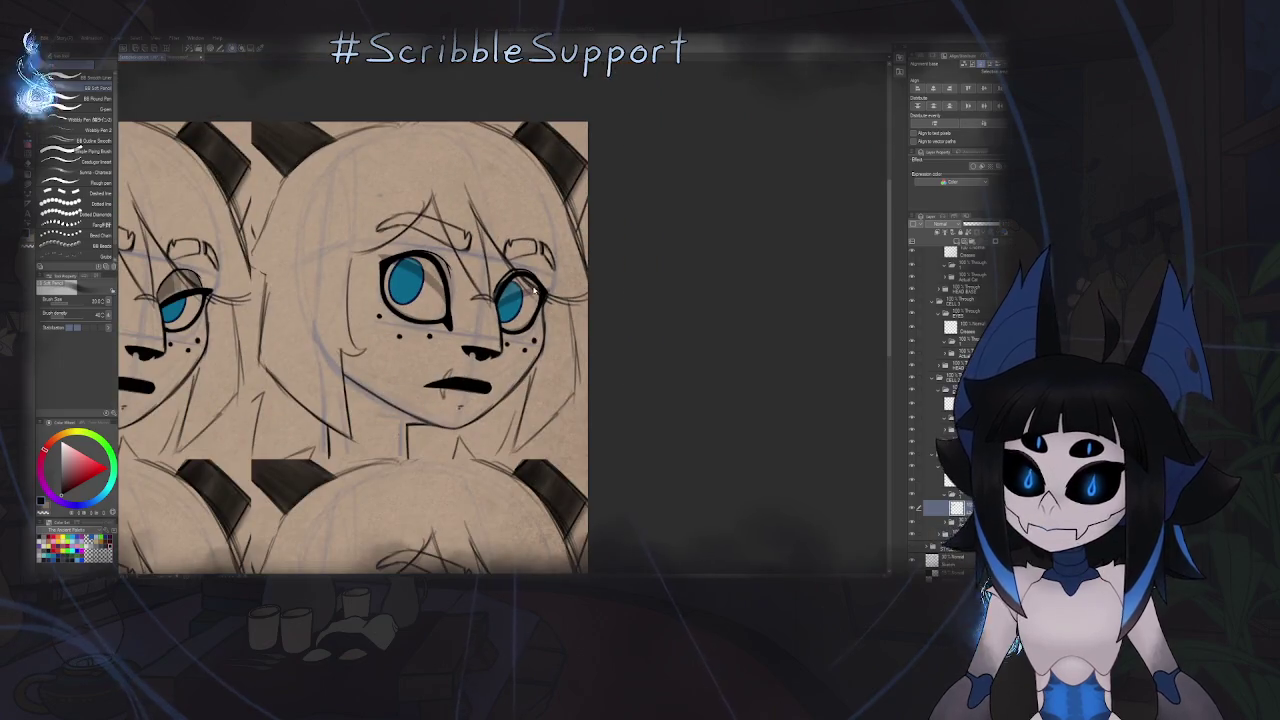
# - Select the layer two rows lower and switch to the Fill tool
pyautogui.scroll(-2, 529, 311)
pyautogui.scroll(-3, 600, 280)
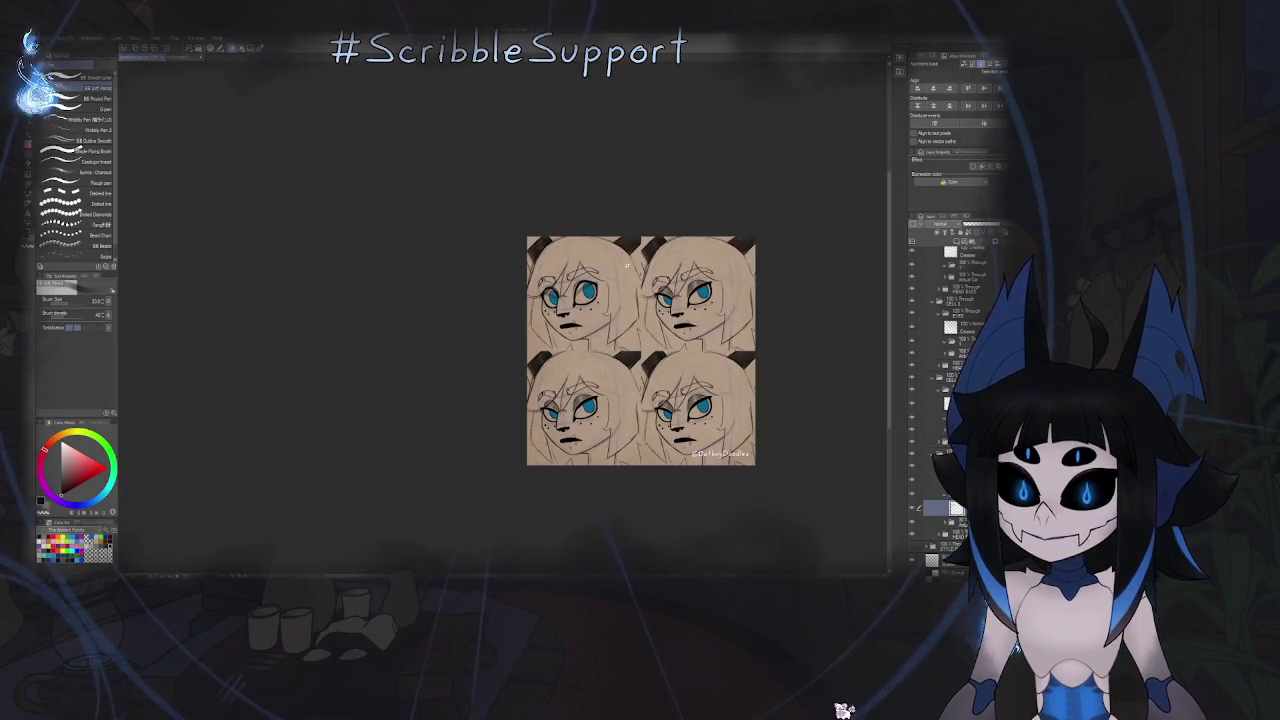
pyautogui.scroll(3, 573, 281)
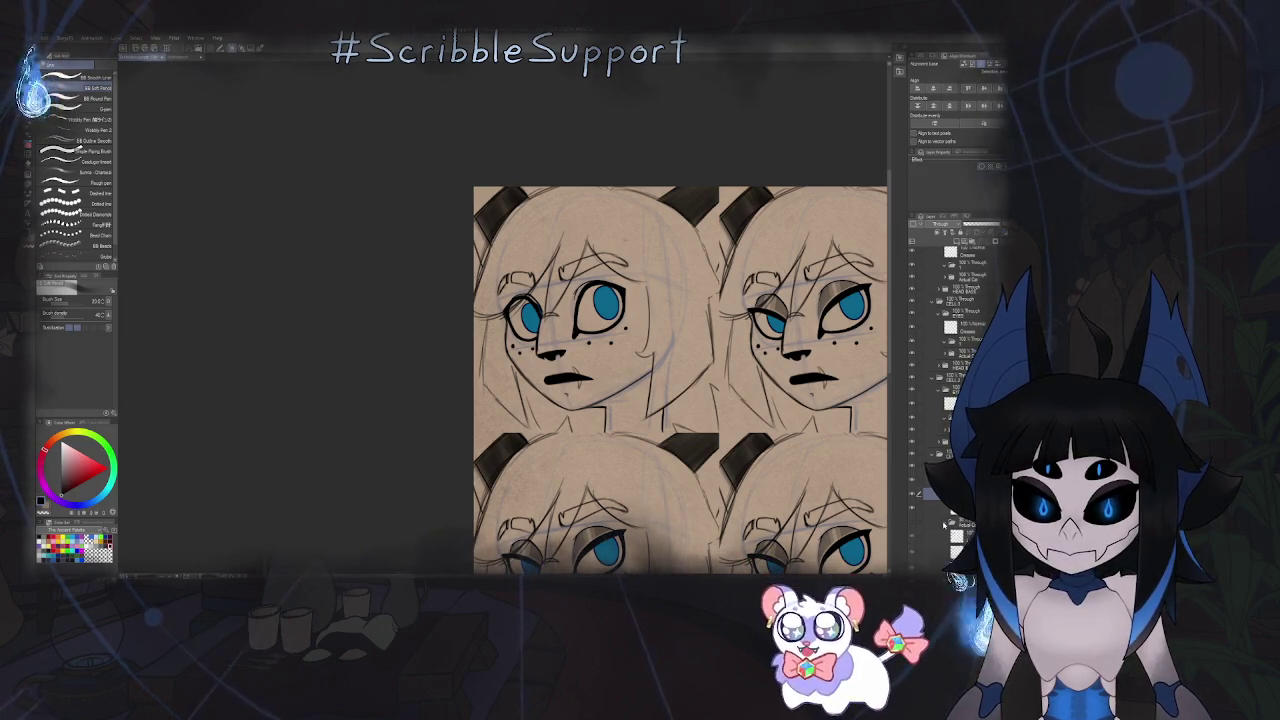
pyautogui.click(956, 508)
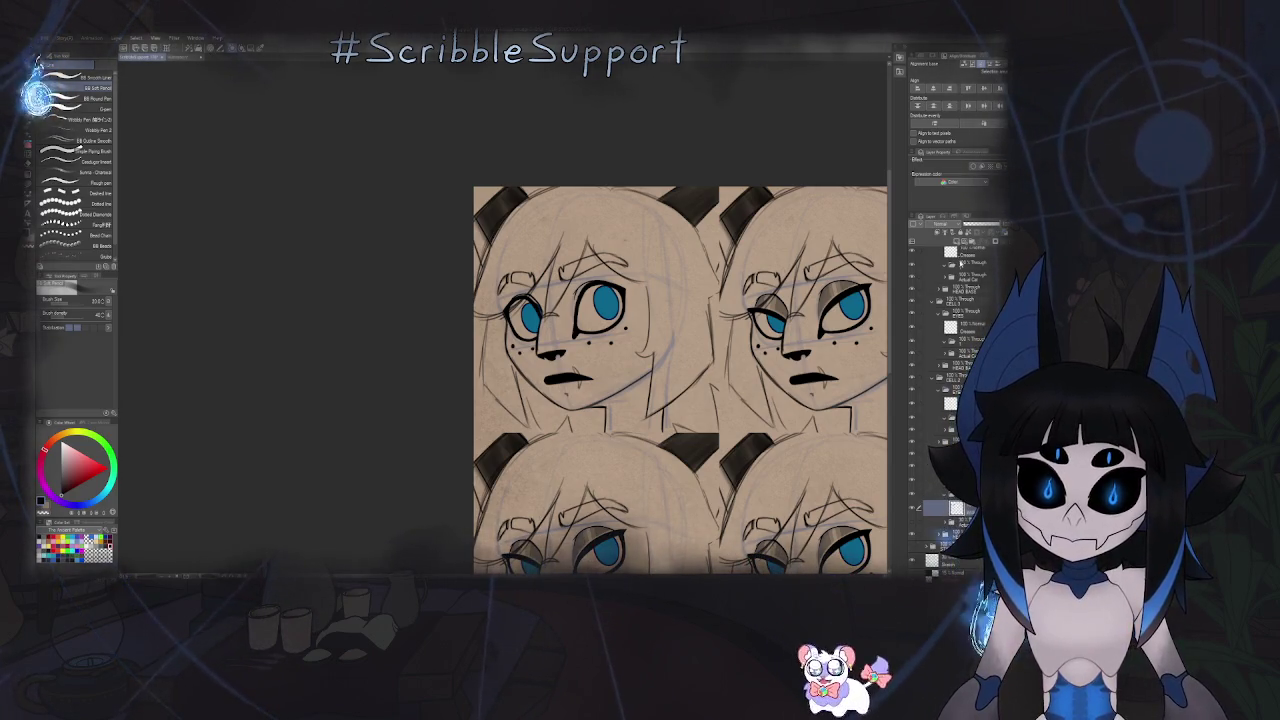
pyautogui.click(952, 522)
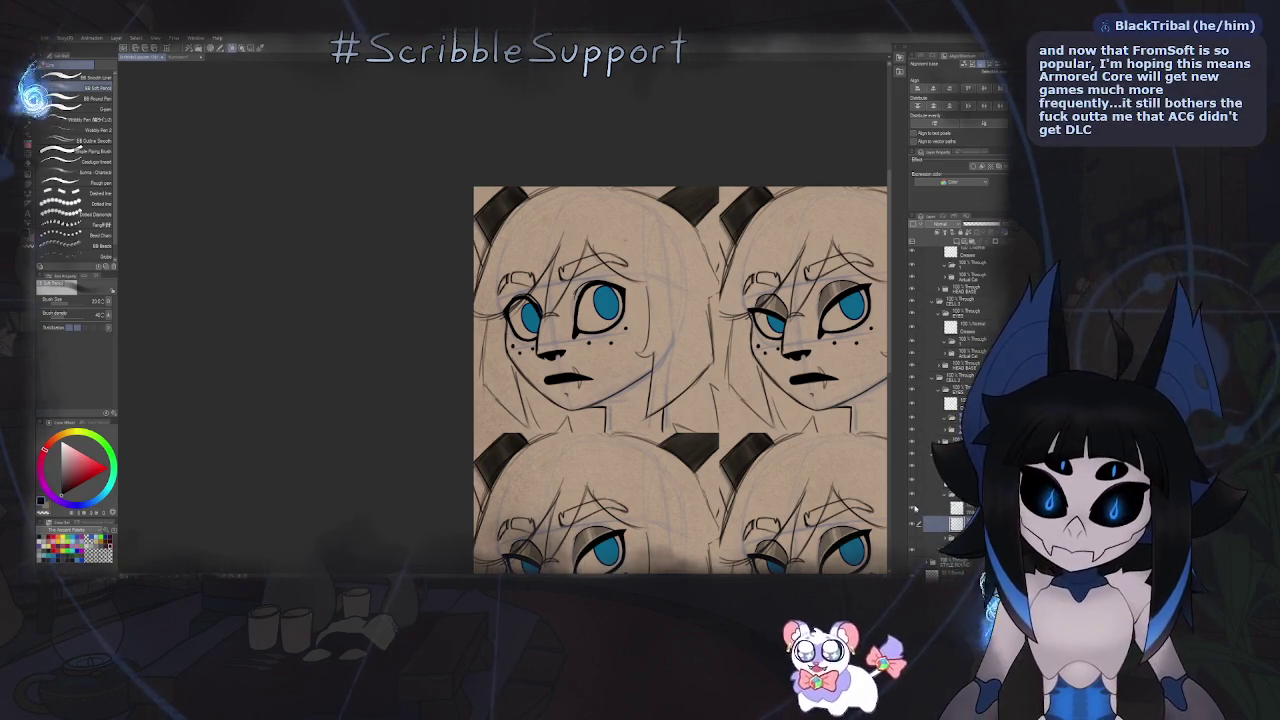
pyautogui.press('g')
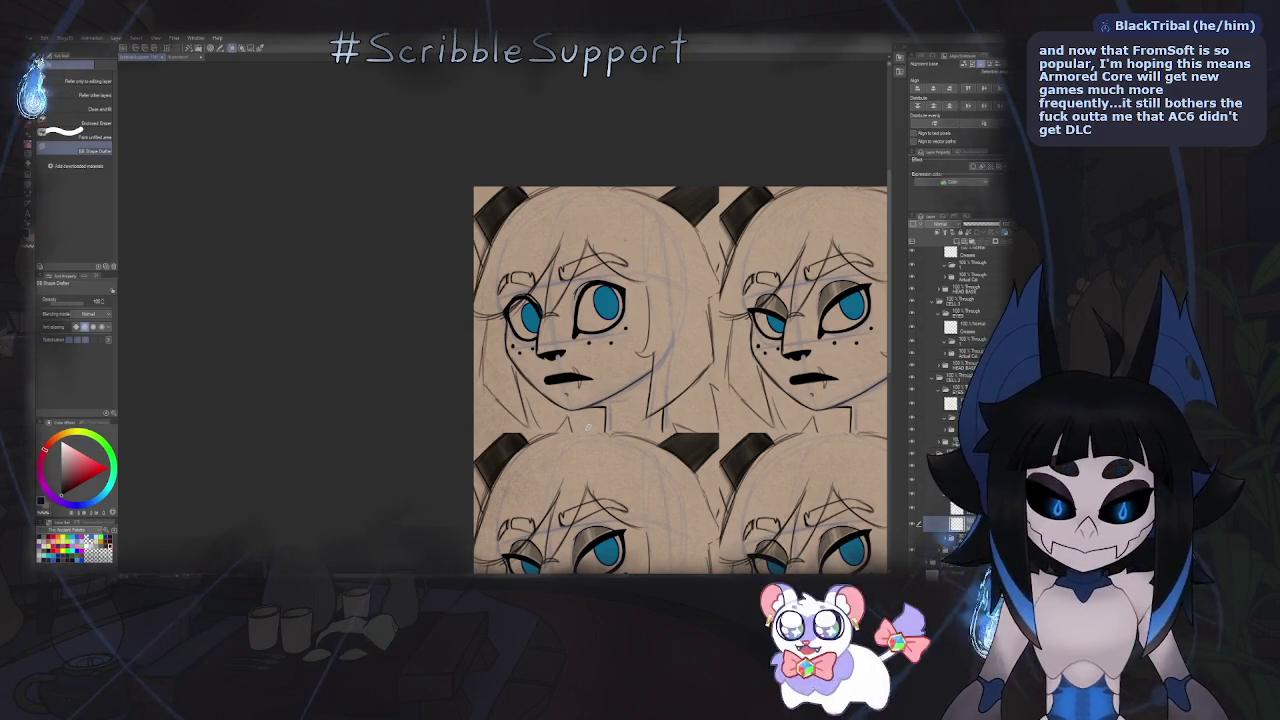
# - Mirror the canvas view and zoom out to survey all four faces
pyautogui.scroll(2, 560, 239)
pyautogui.scroll(2, 560, 239)
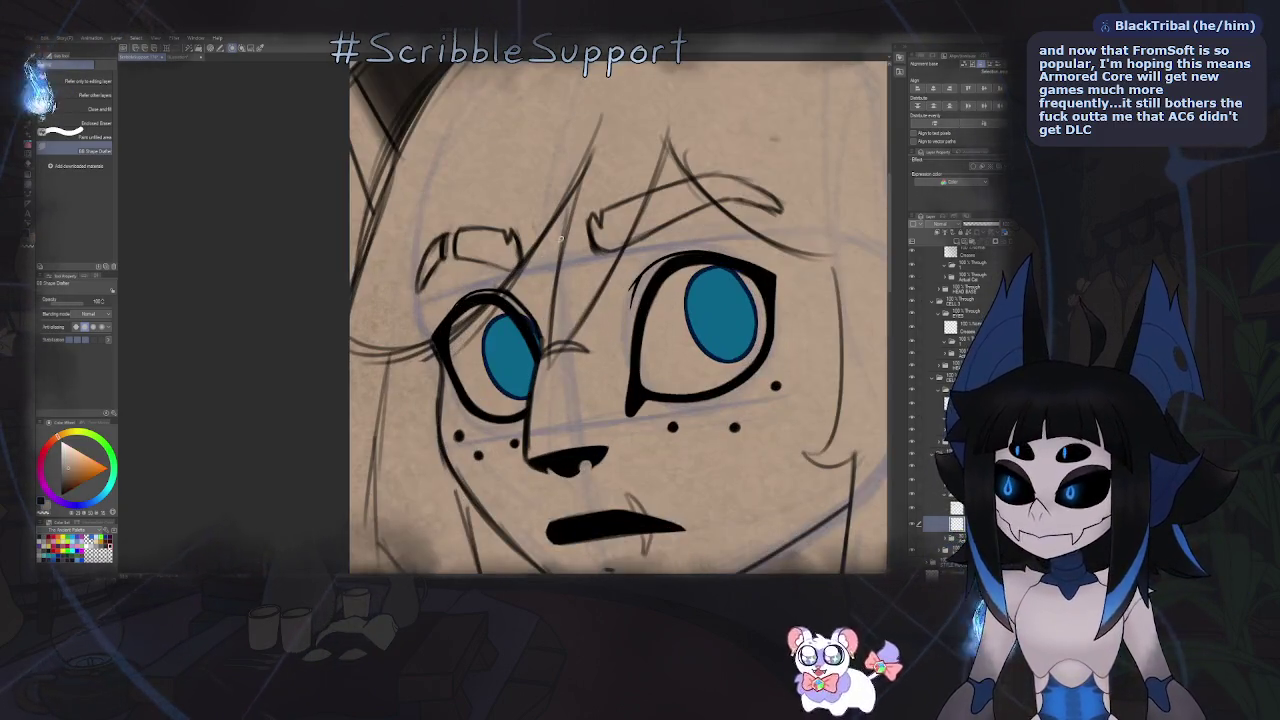
pyautogui.press('h')
pyautogui.scroll(2, 593, 337)
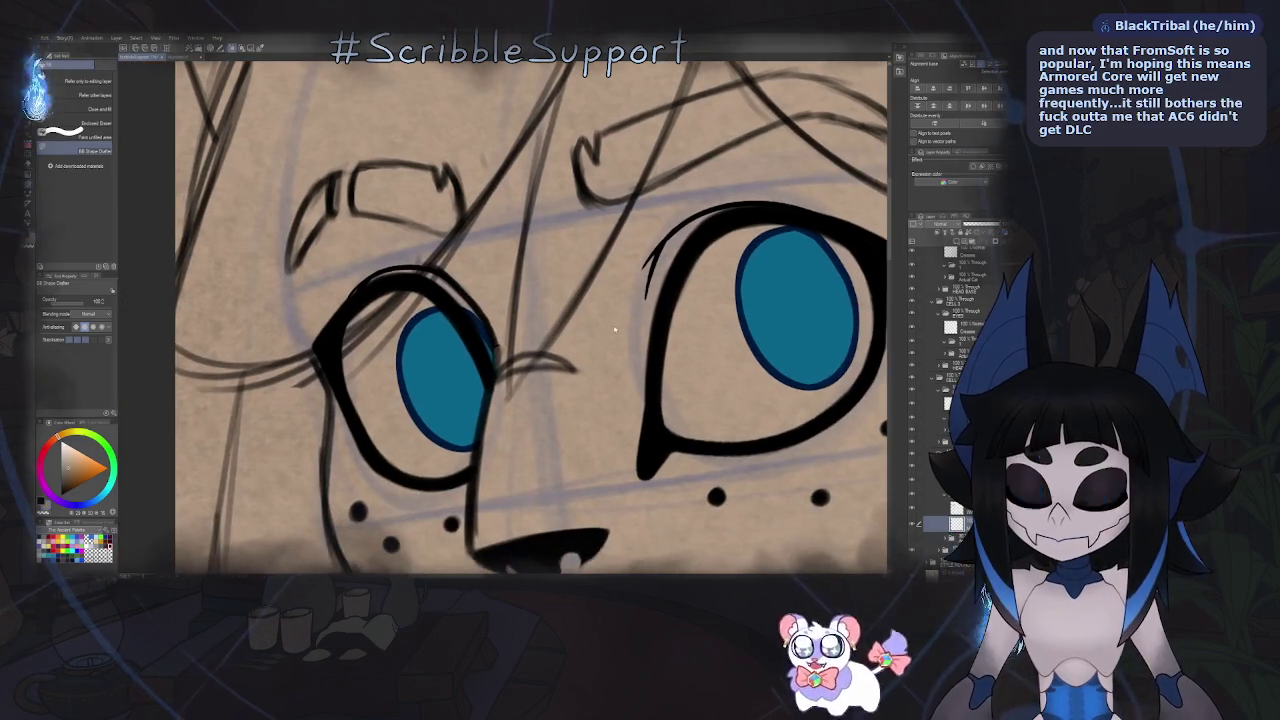
pyautogui.scroll(1, 593, 337)
pyautogui.scroll(2, 560, 355)
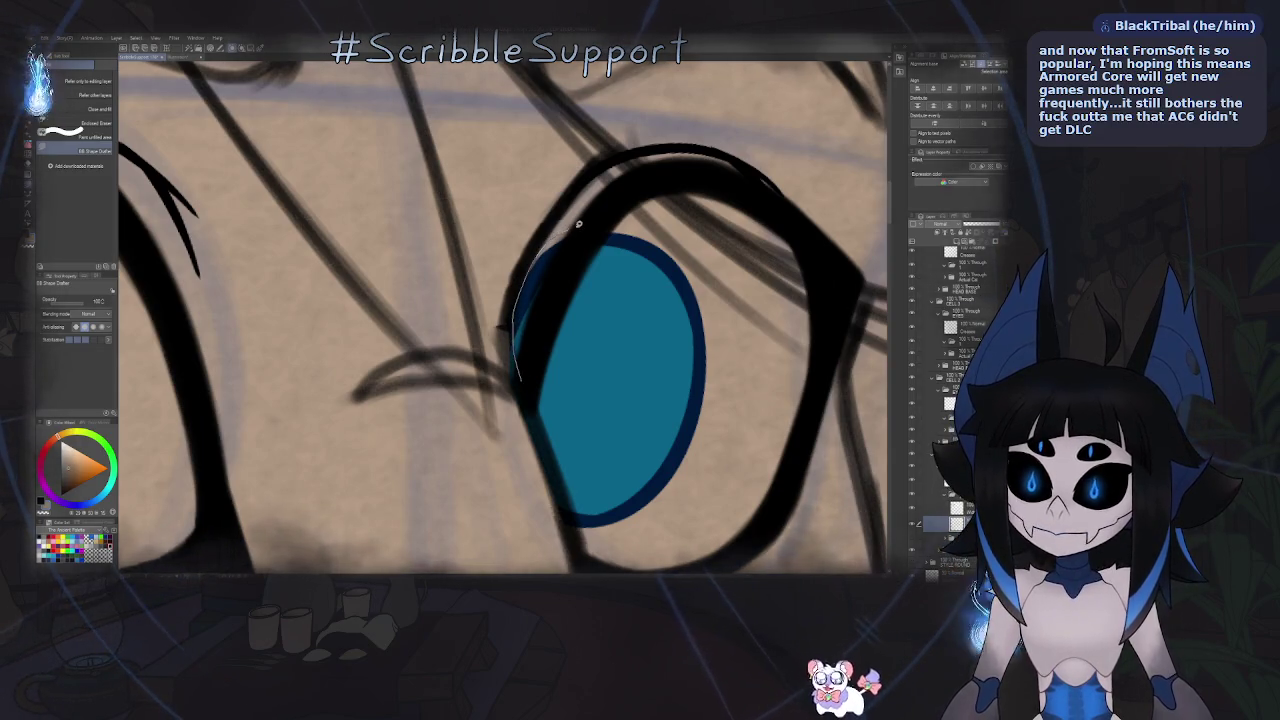
pyautogui.scroll(-4, 529, 300)
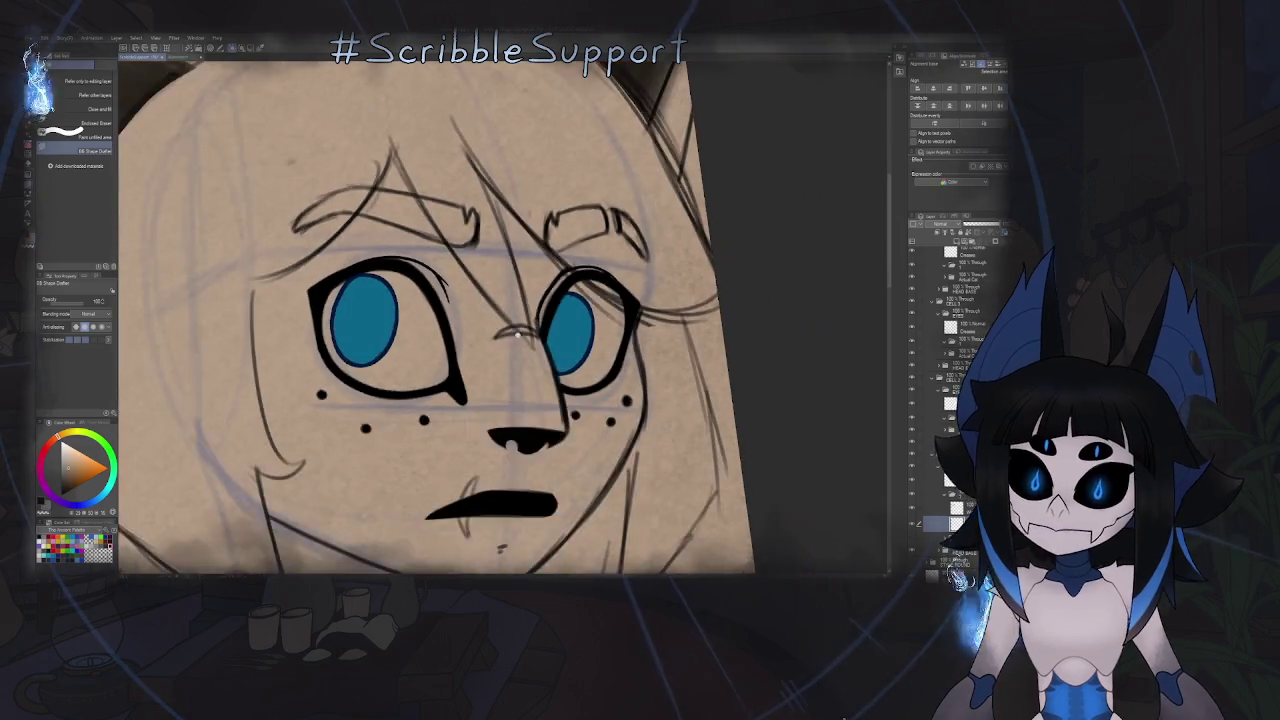
pyautogui.scroll(-2, 518, 333)
pyautogui.scroll(-2, 518, 333)
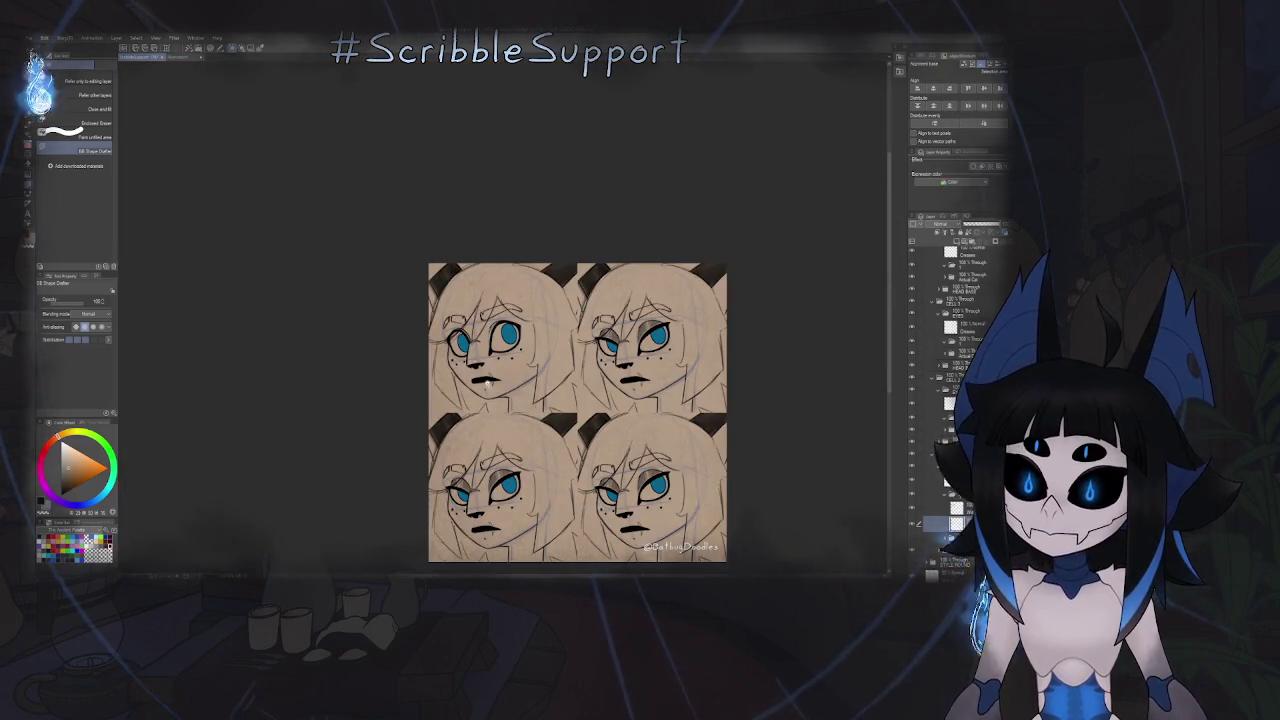
pyautogui.scroll(3, 487, 380)
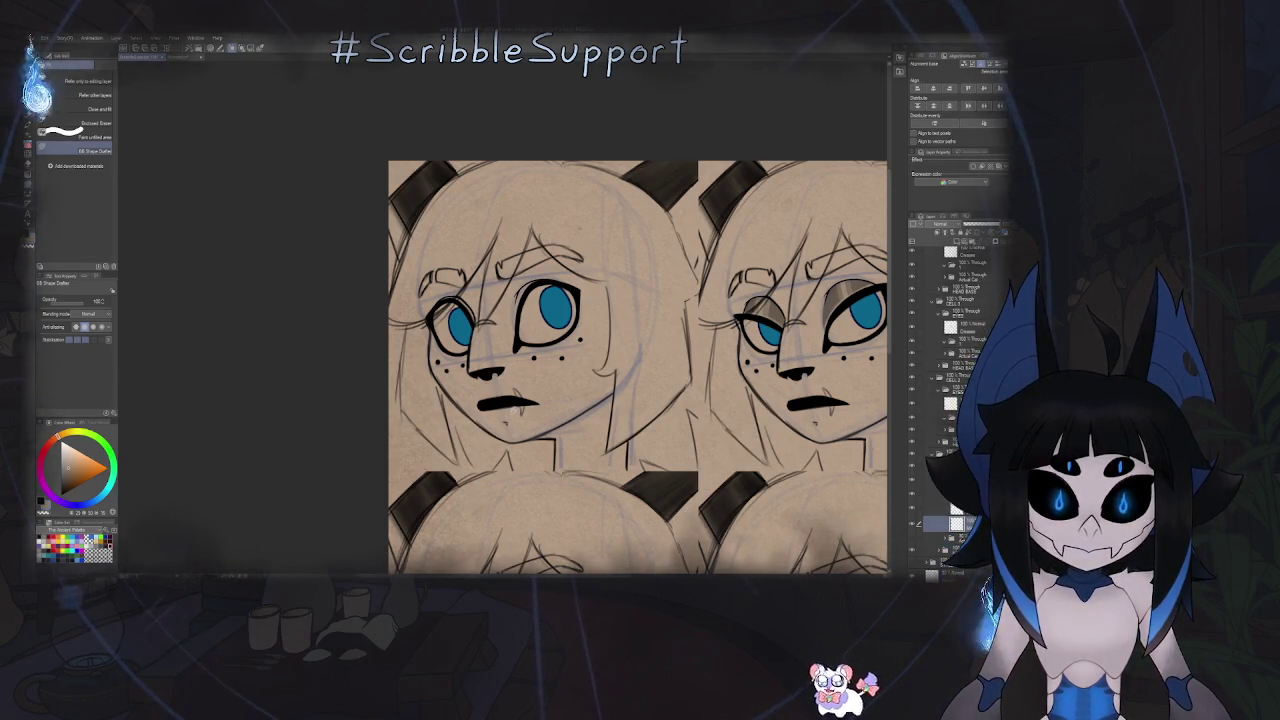
# - Return to the inking pens and zoom and pan across the two upper faces
pyautogui.press('p')
pyautogui.scroll(-3, 519, 412)
pyautogui.scroll(1, 527, 338)
pyautogui.scroll(1, 527, 338)
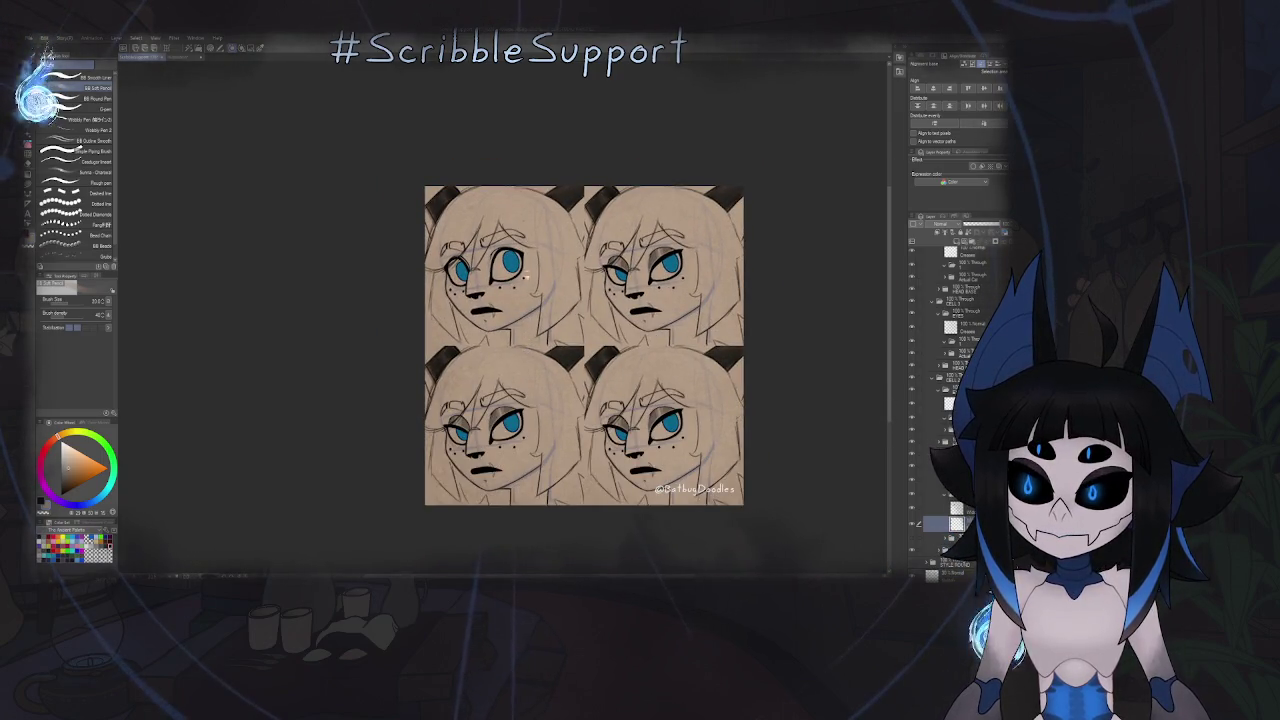
pyautogui.hotkey('ctrl', '+')
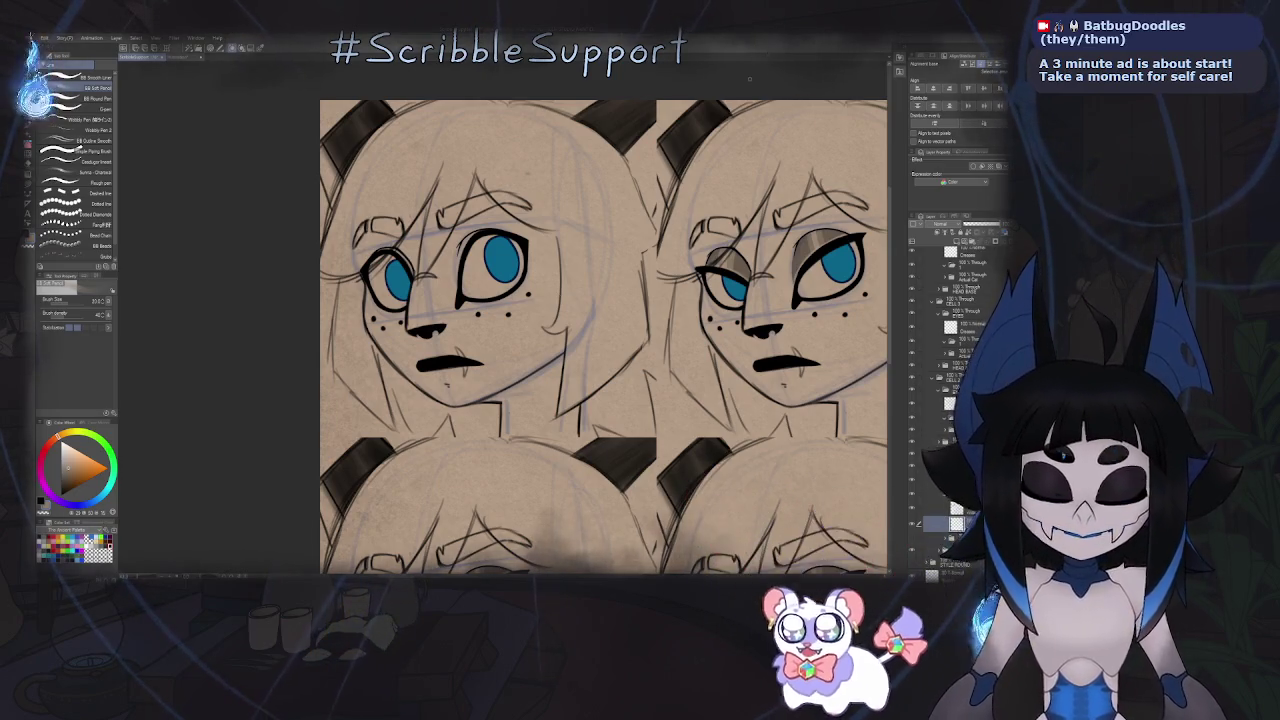
pyautogui.moveTo(600, 340); pyautogui.dragTo(490, 365)
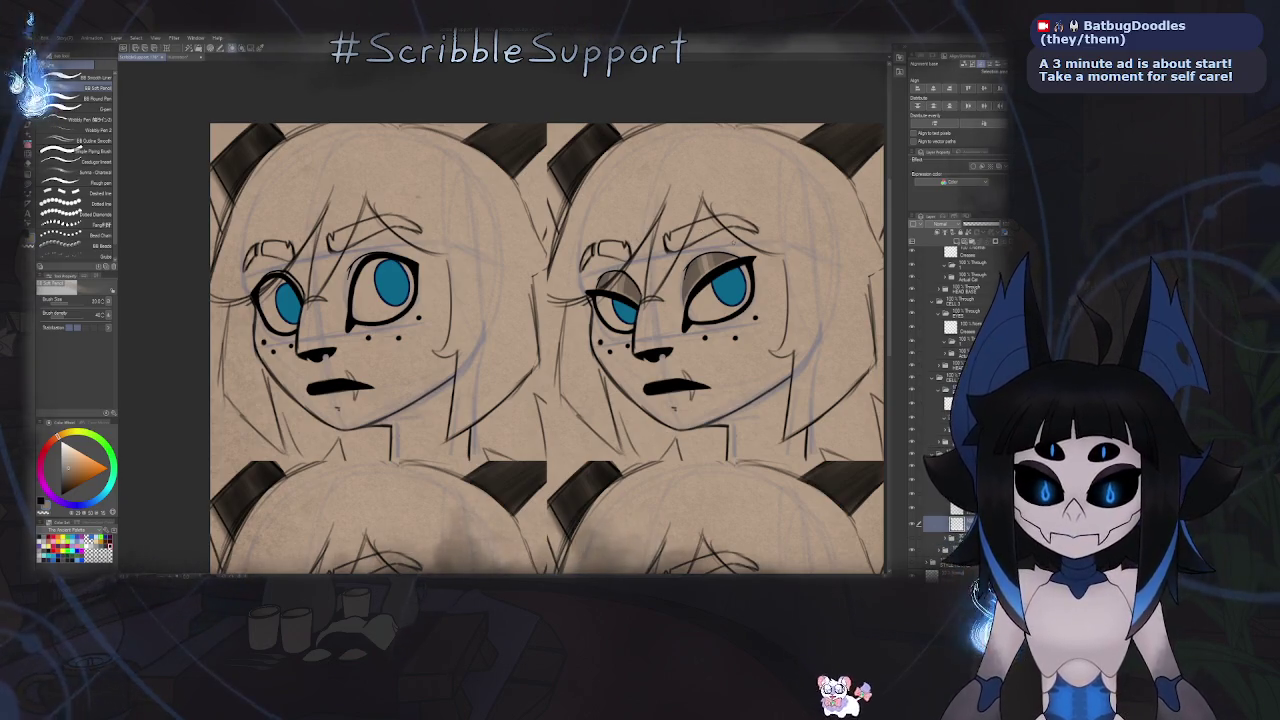
pyautogui.moveTo(659, 292); pyautogui.dragTo(605, 288)
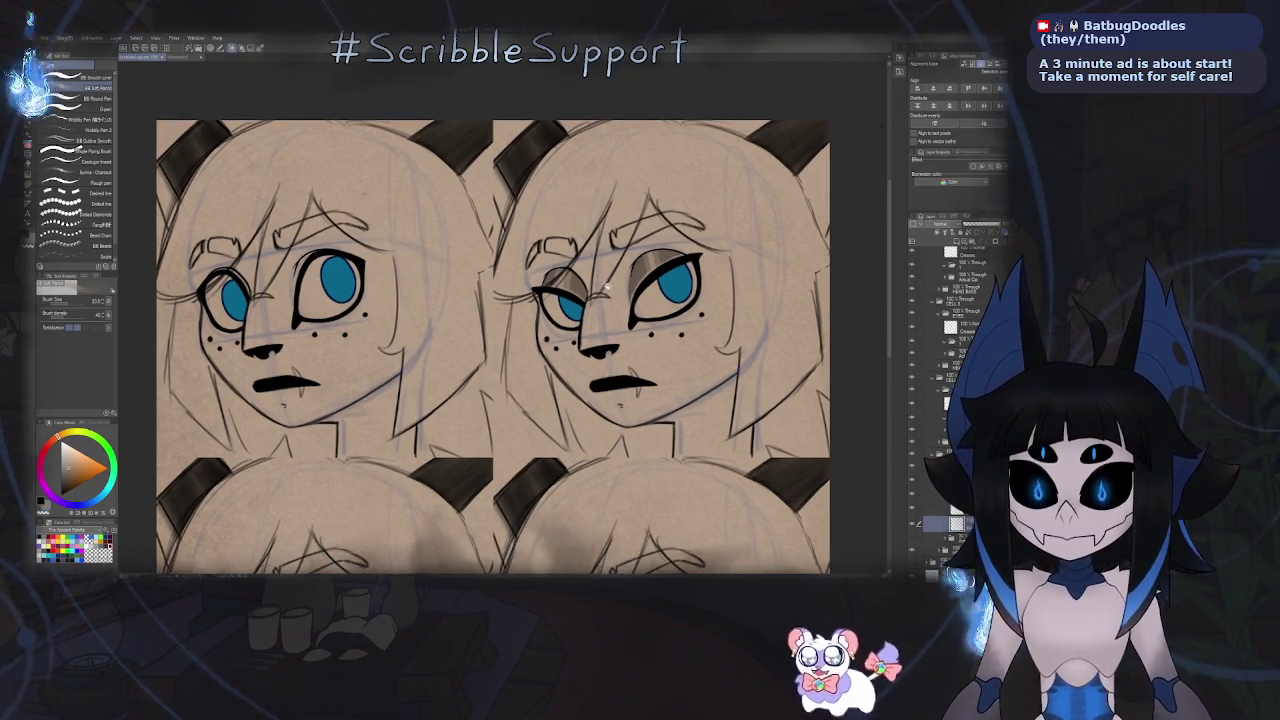
pyautogui.scroll(-5, 606, 288)
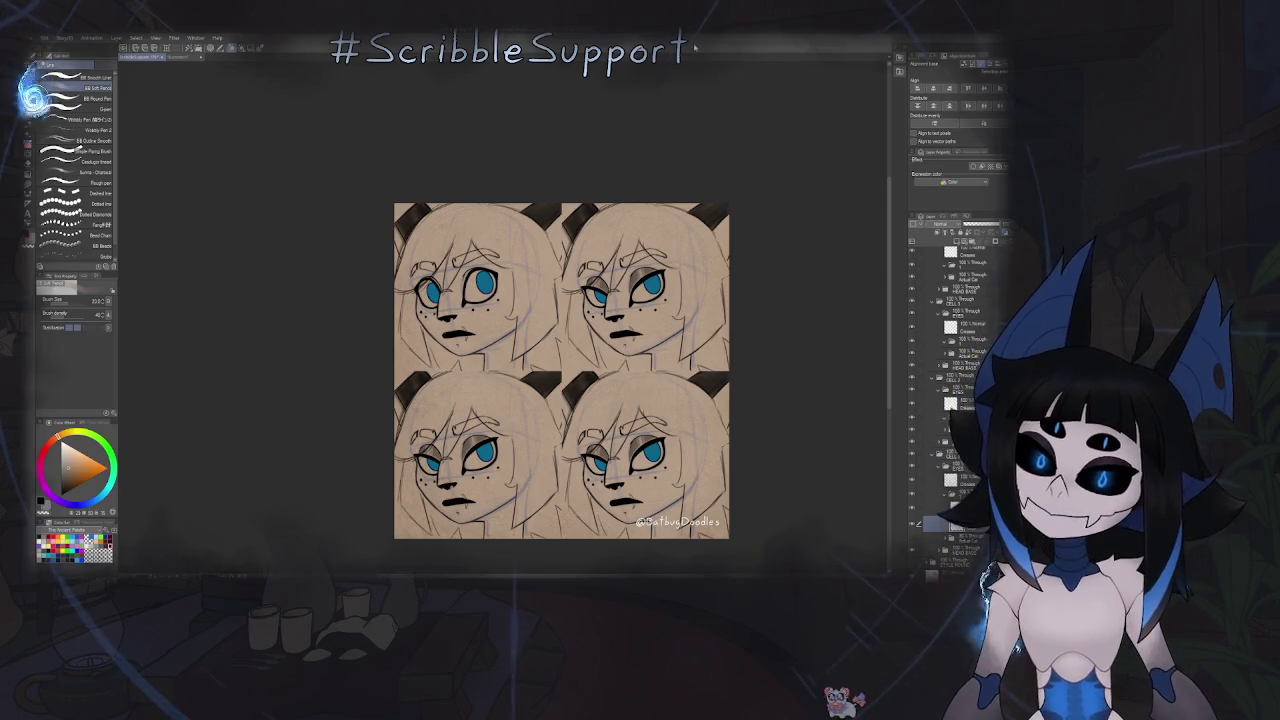
# - Reposition the view over the four faces and save the sheet with Ctrl+S
pyautogui.moveTo(623, 289); pyautogui.dragTo(548, 238)
pyautogui.scroll(3, 548, 238)
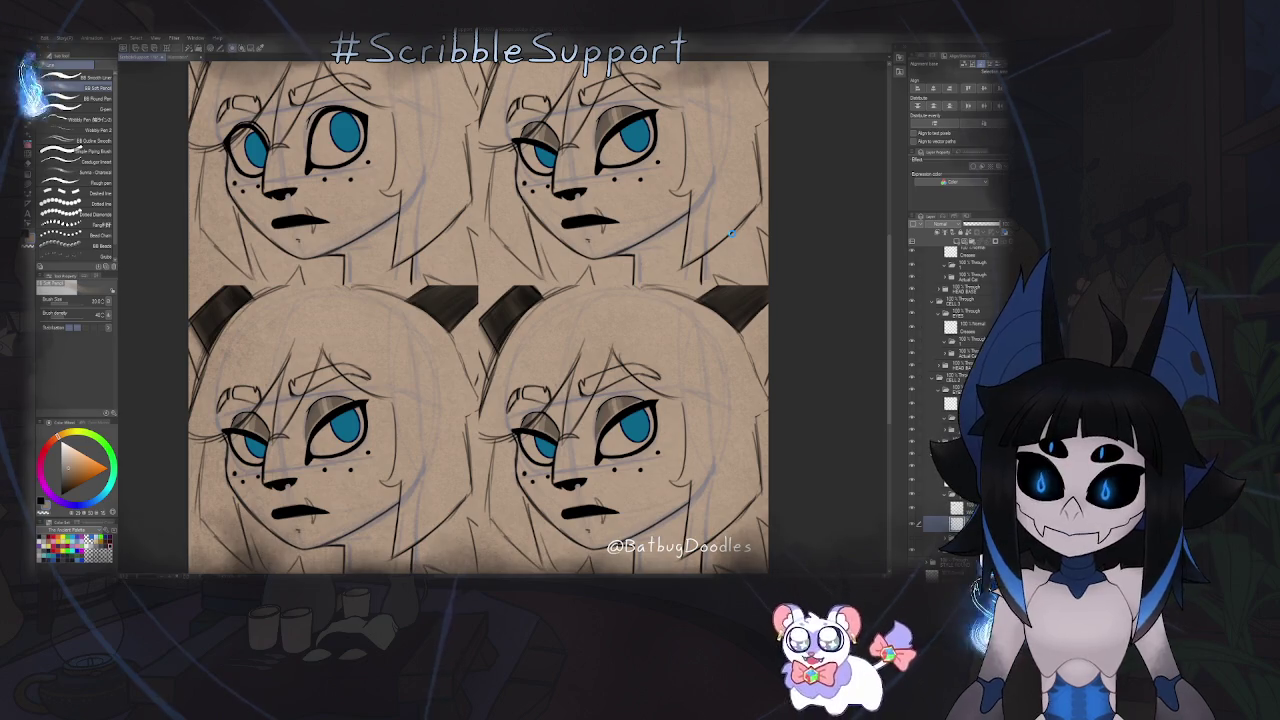
pyautogui.hotkey('ctrl', 's')
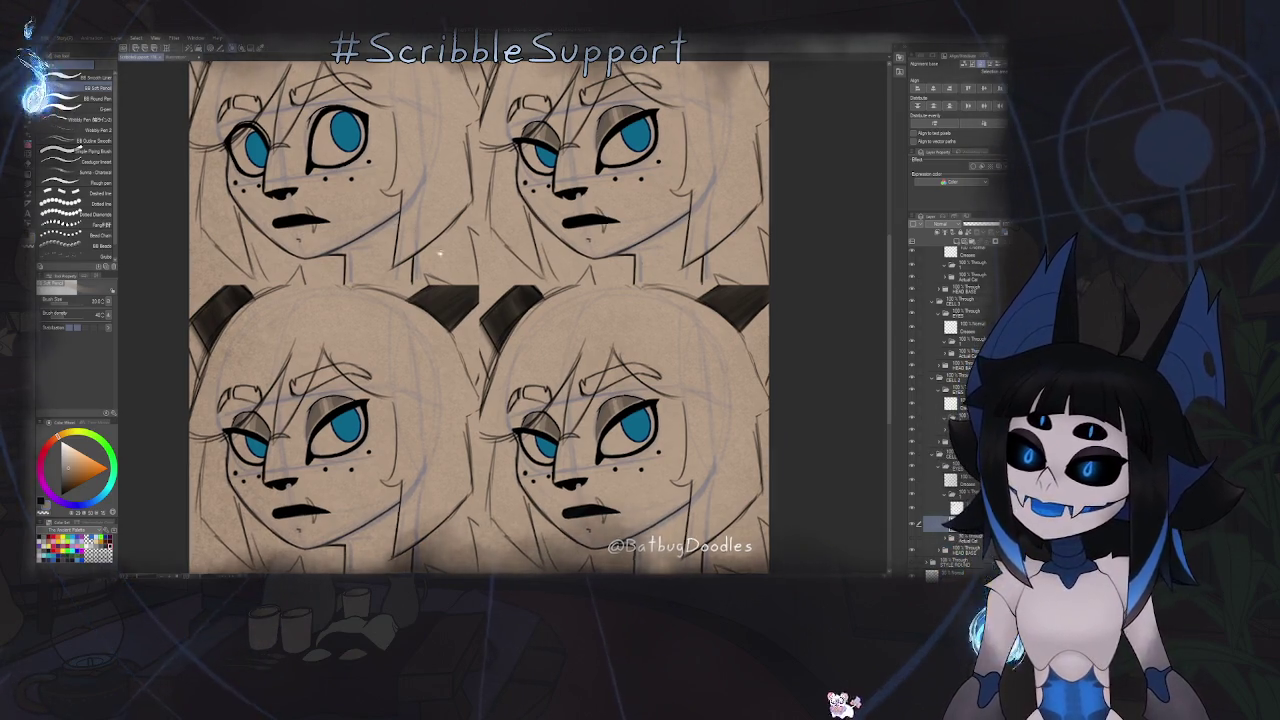
# - Bring the lower faces into view, check them mirrored, then restore the normal view
pyautogui.moveTo(500, 300); pyautogui.dragTo(625, 490)
pyautogui.scroll(2, 438, 368)
pyautogui.press('h')
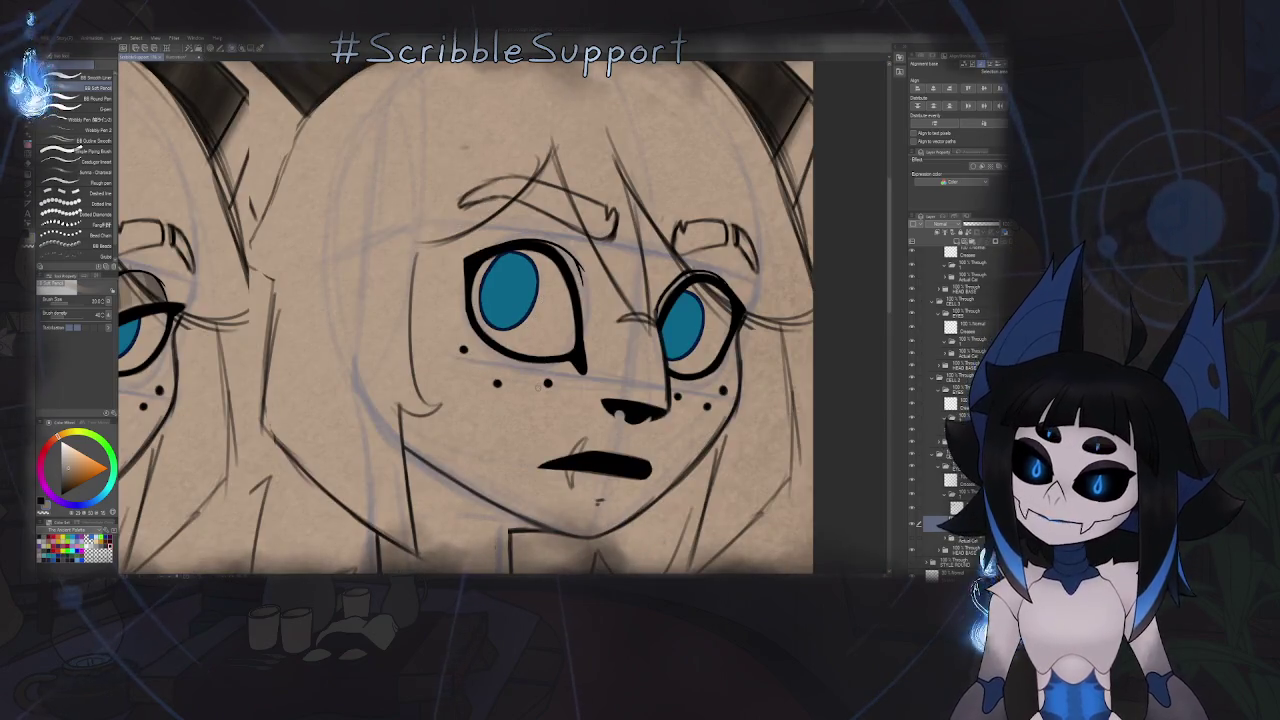
pyautogui.press('h')
pyautogui.press('h')
pyautogui.scroll(3, 614, 340)
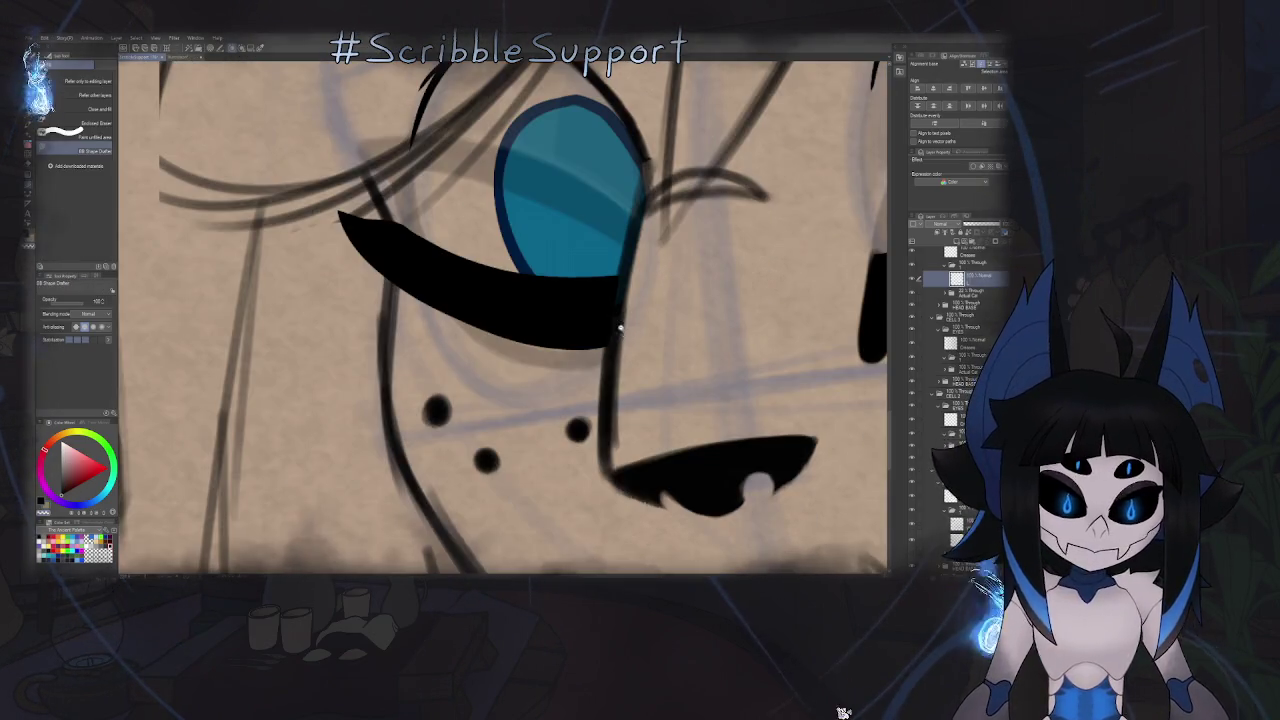
pyautogui.scroll(-1, 615, 343)
pyautogui.scroll(-2, 615, 343)
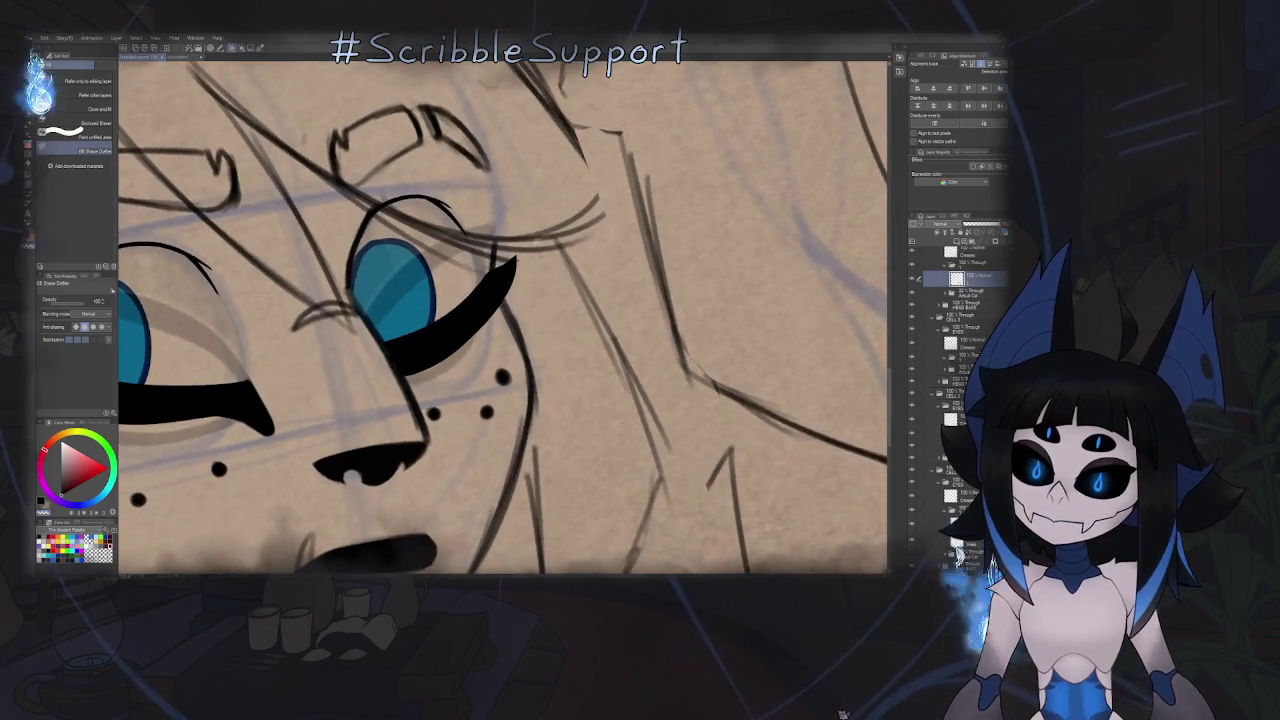
pyautogui.scroll(-3, 551, 245)
pyautogui.hotkey('ctrl', '@')
pyautogui.scroll(-3, 578, 330)
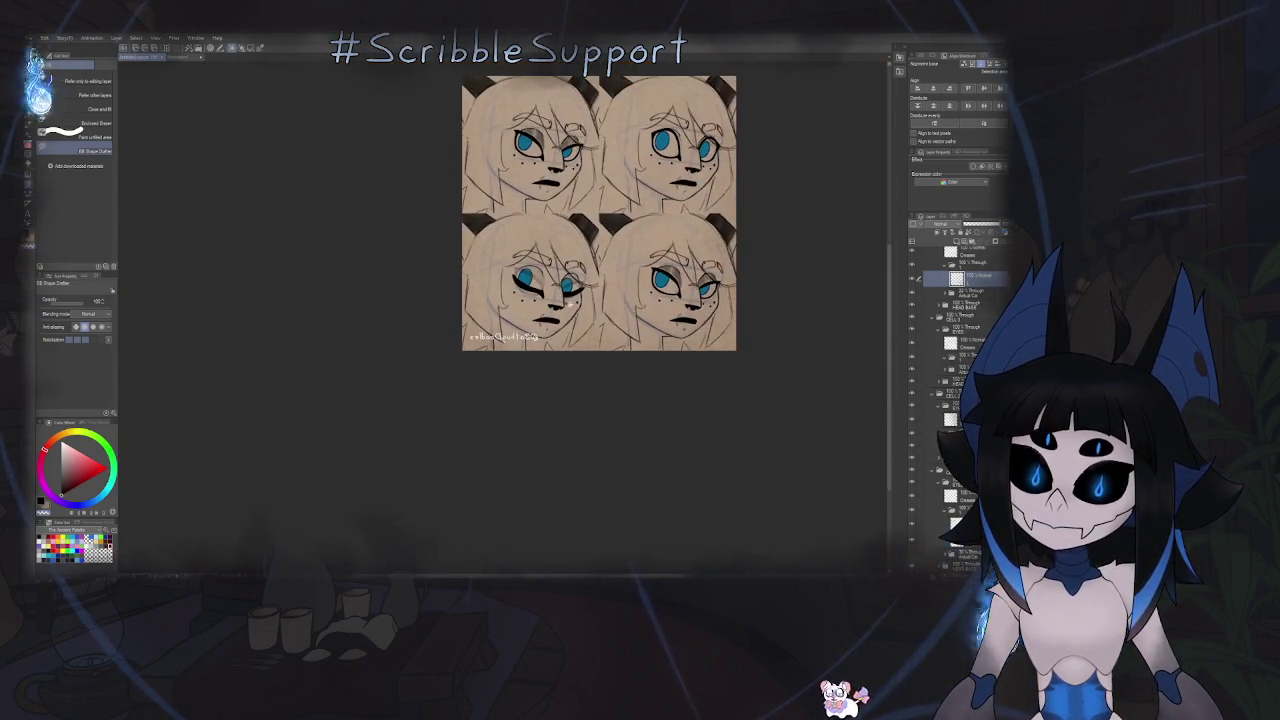
pyautogui.press('h')
pyautogui.moveTo(580, 330); pyautogui.dragTo(664, 377)
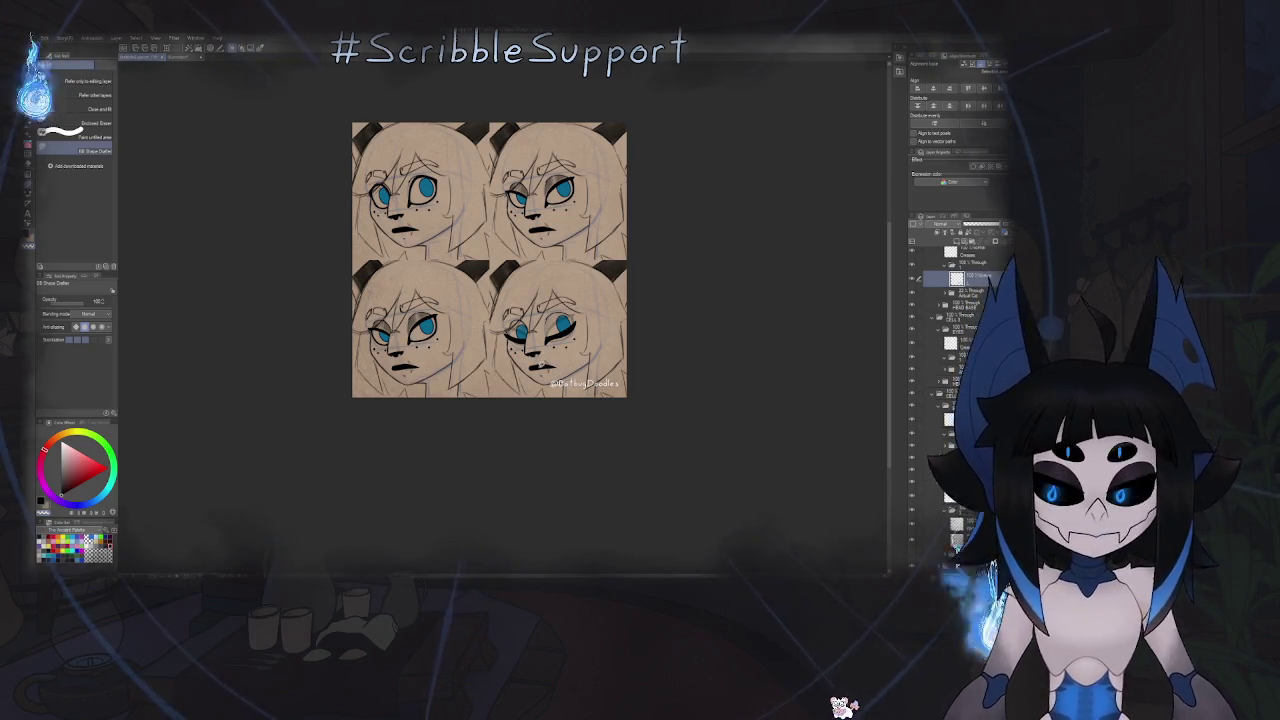
# - Tilt and mirror the view on the bottom-right face and undo the stray white highlight stroke
pyautogui.scroll(5, 548, 340)
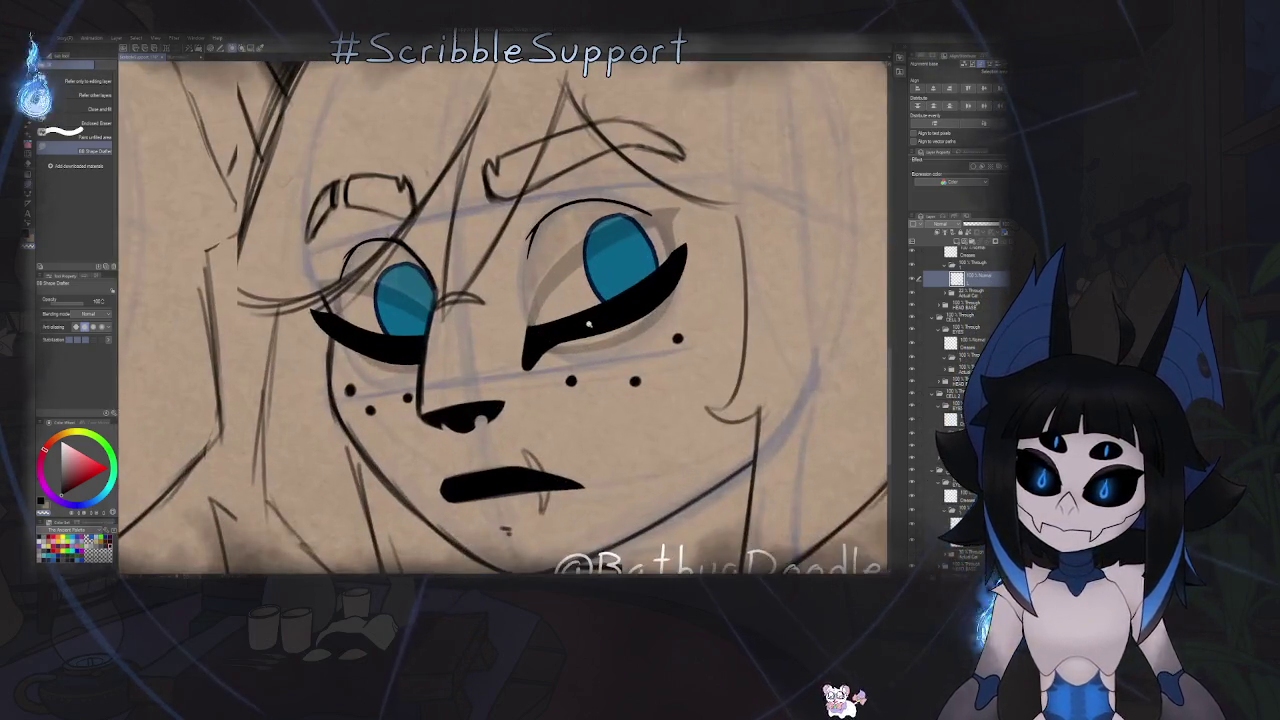
pyautogui.moveTo(576, 341); pyautogui.dragTo(640, 300)
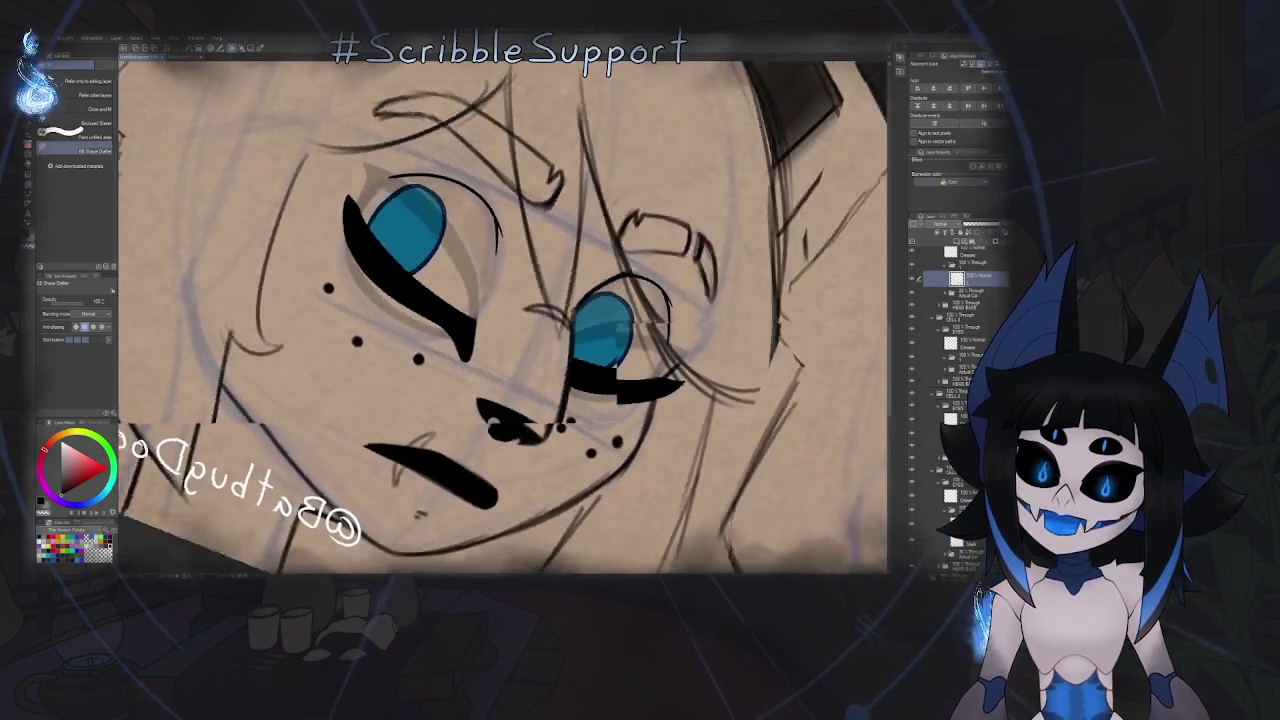
pyautogui.scroll(5, 497, 388)
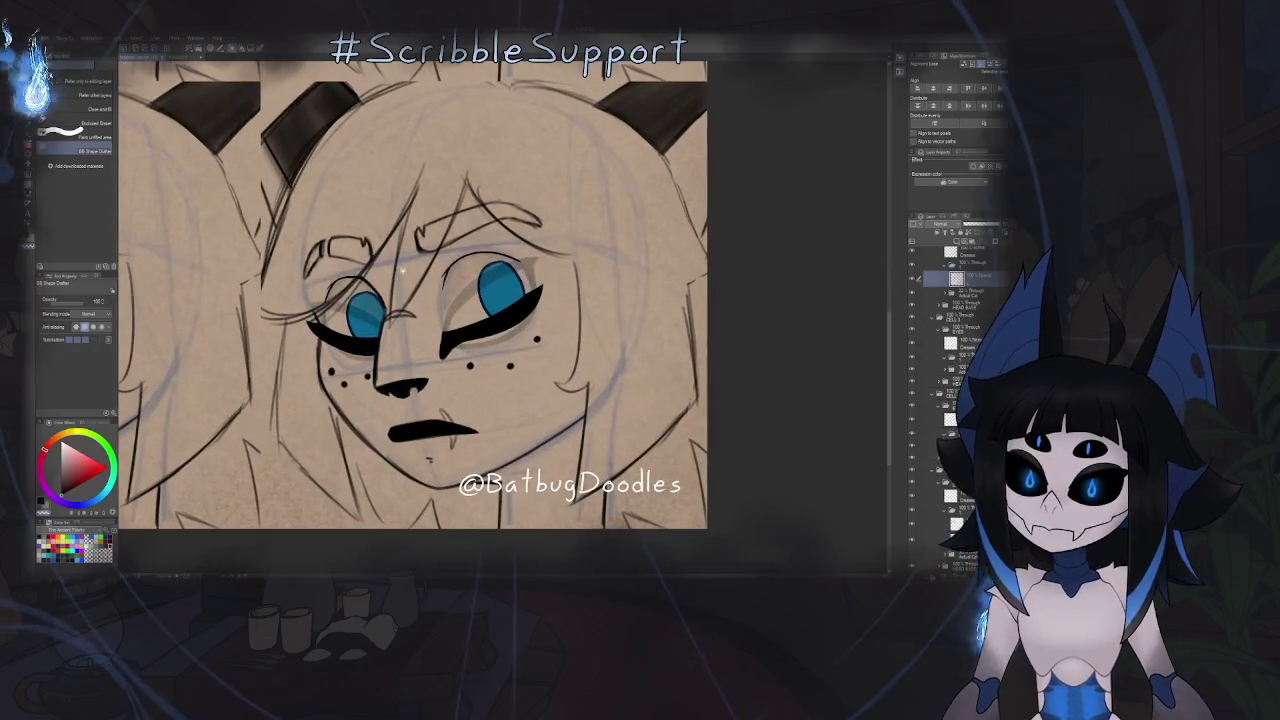
pyautogui.press('h')
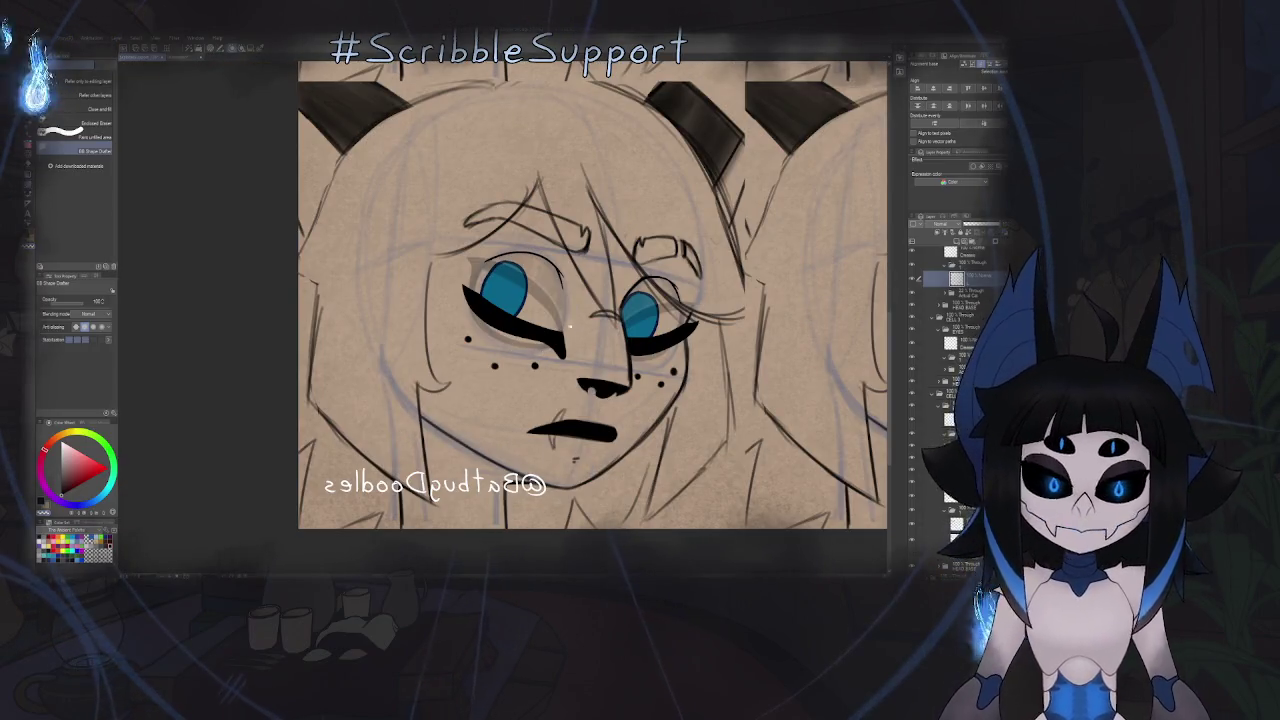
pyautogui.moveTo(570, 325); pyautogui.dragTo(520, 420)
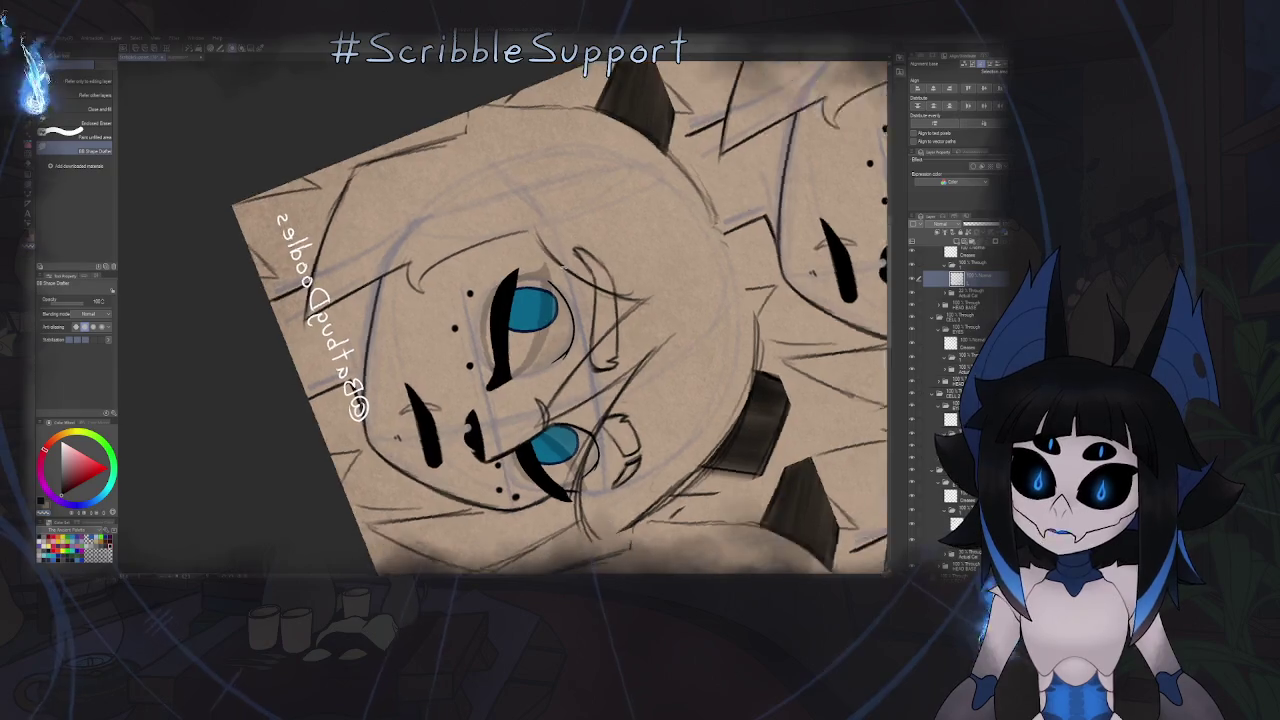
pyautogui.scroll(5, 492, 334)
pyautogui.moveTo(476, 376); pyautogui.dragTo(495, 383)
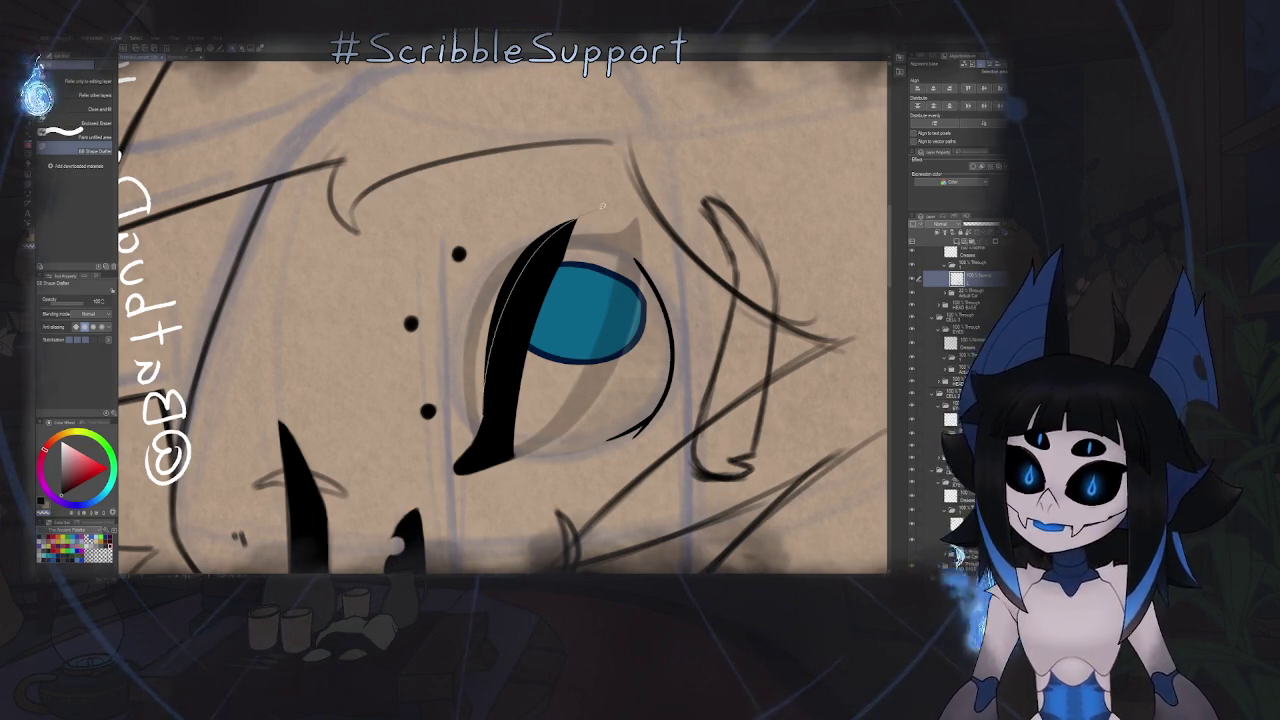
pyautogui.hotkey('ctrl', 'z')
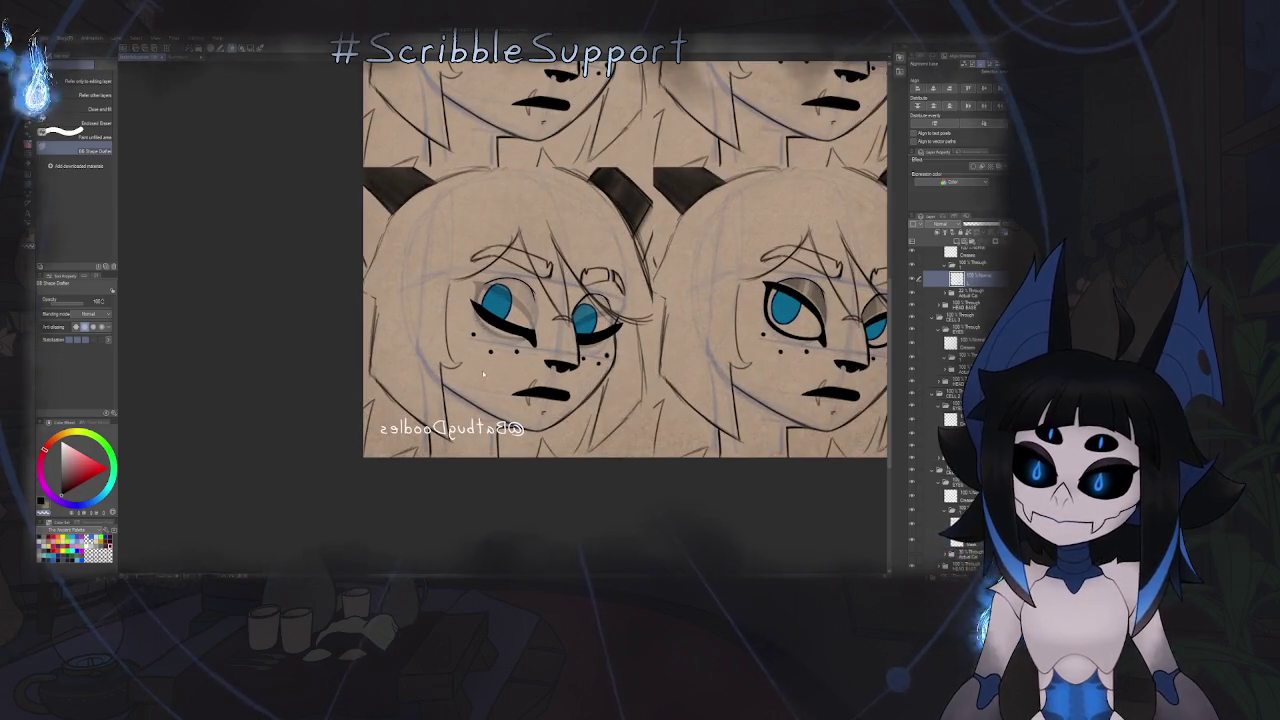
# - Lasso-select the bottom-right face's right eye together with its eyeliner
pyautogui.press('h')
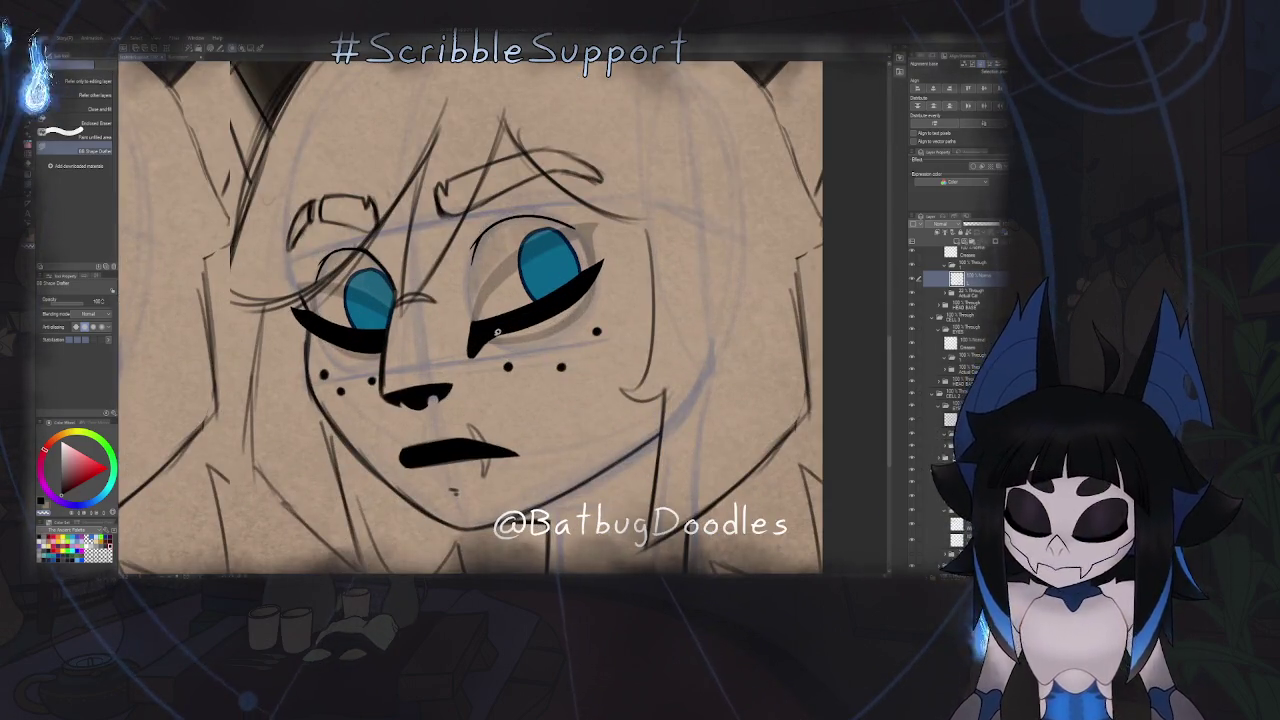
pyautogui.press('m')
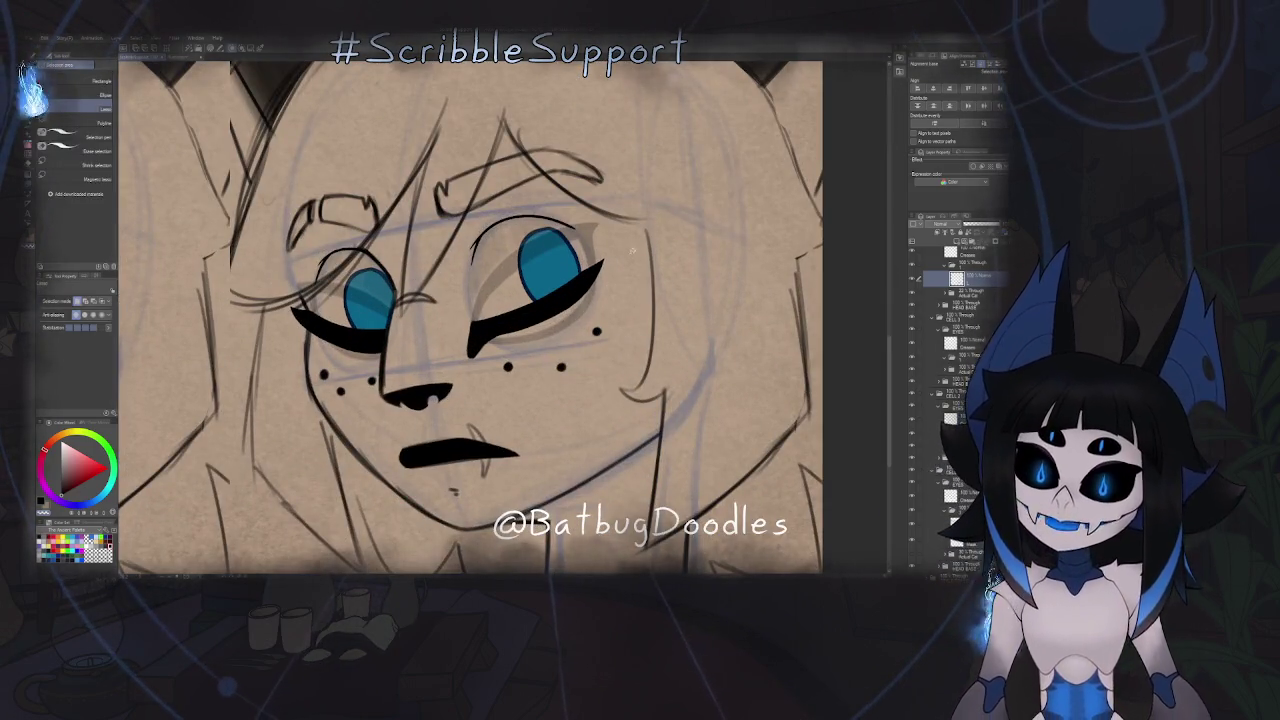
pyautogui.moveTo(630, 248); pyautogui.dragTo(550, 266)
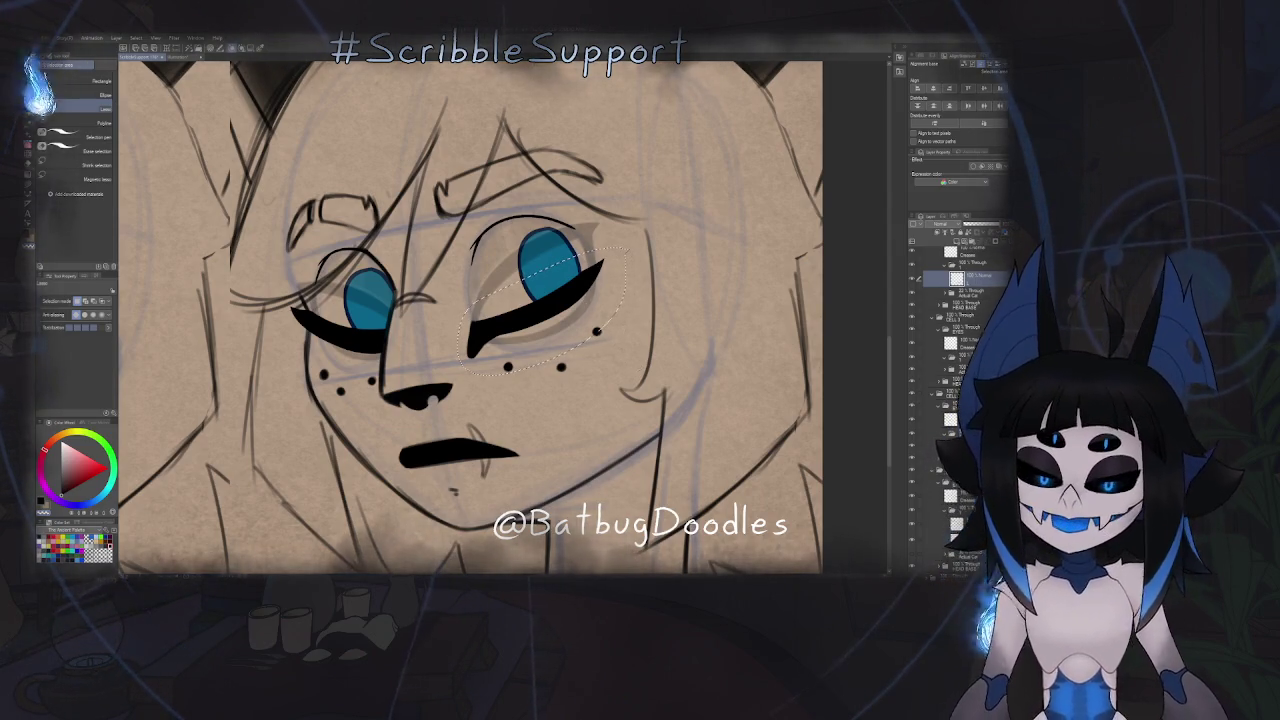
pyautogui.hotkey('ctrl', 't')
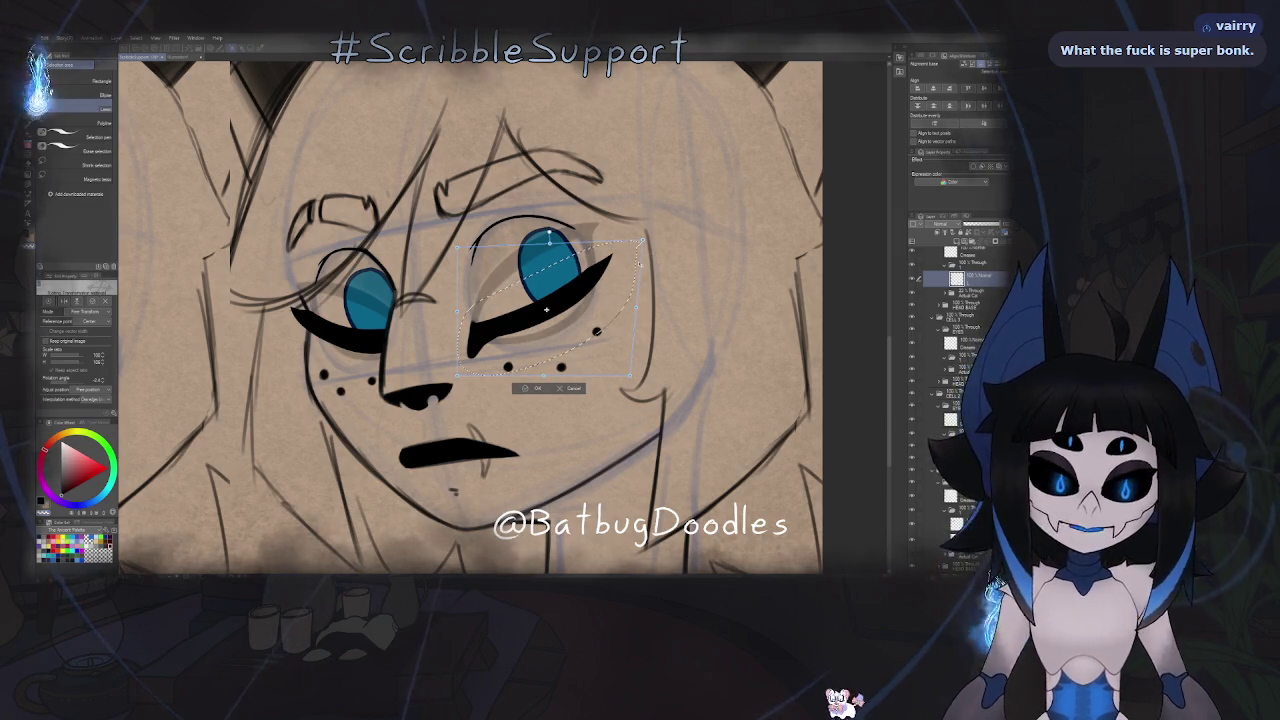
pyautogui.press('Return')
# - Rotate the selected eye and eyeliner slightly using Ctrl+T transform
pyautogui.hotkey('ctrl', '-')
pyautogui.press('h')
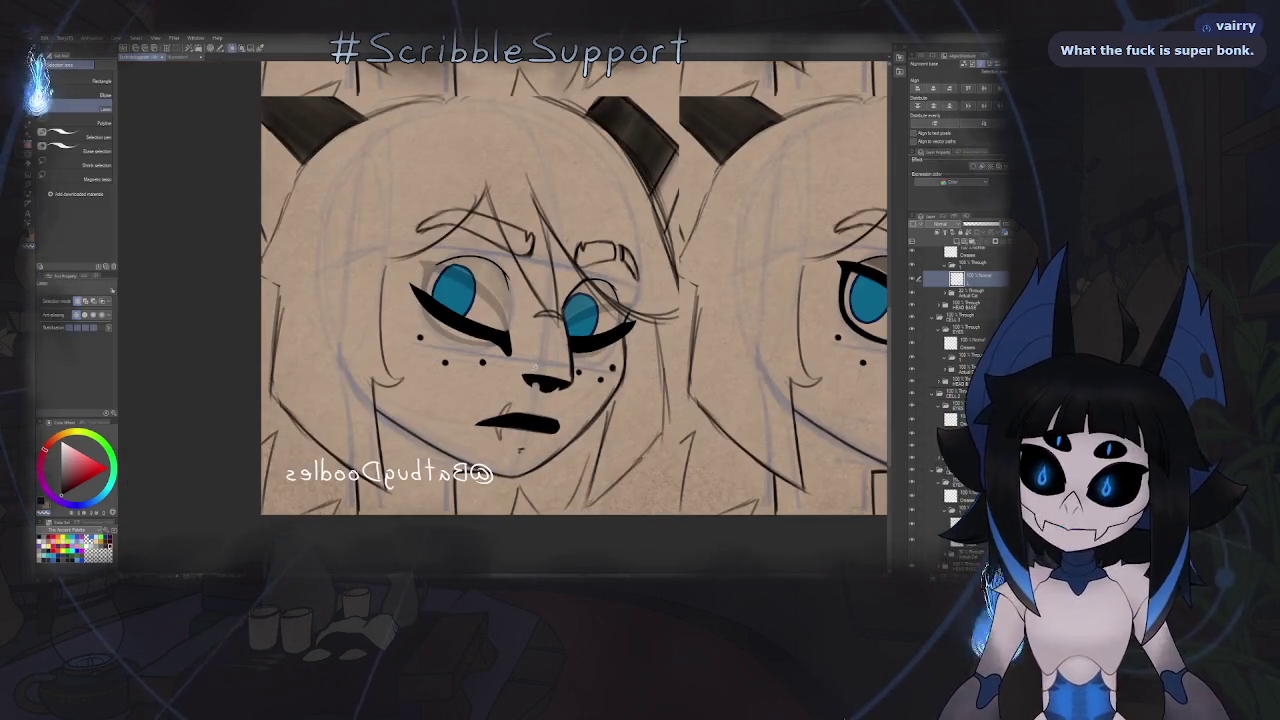
pyautogui.scroll(2, 601, 352)
pyautogui.scroll(2, 615, 325)
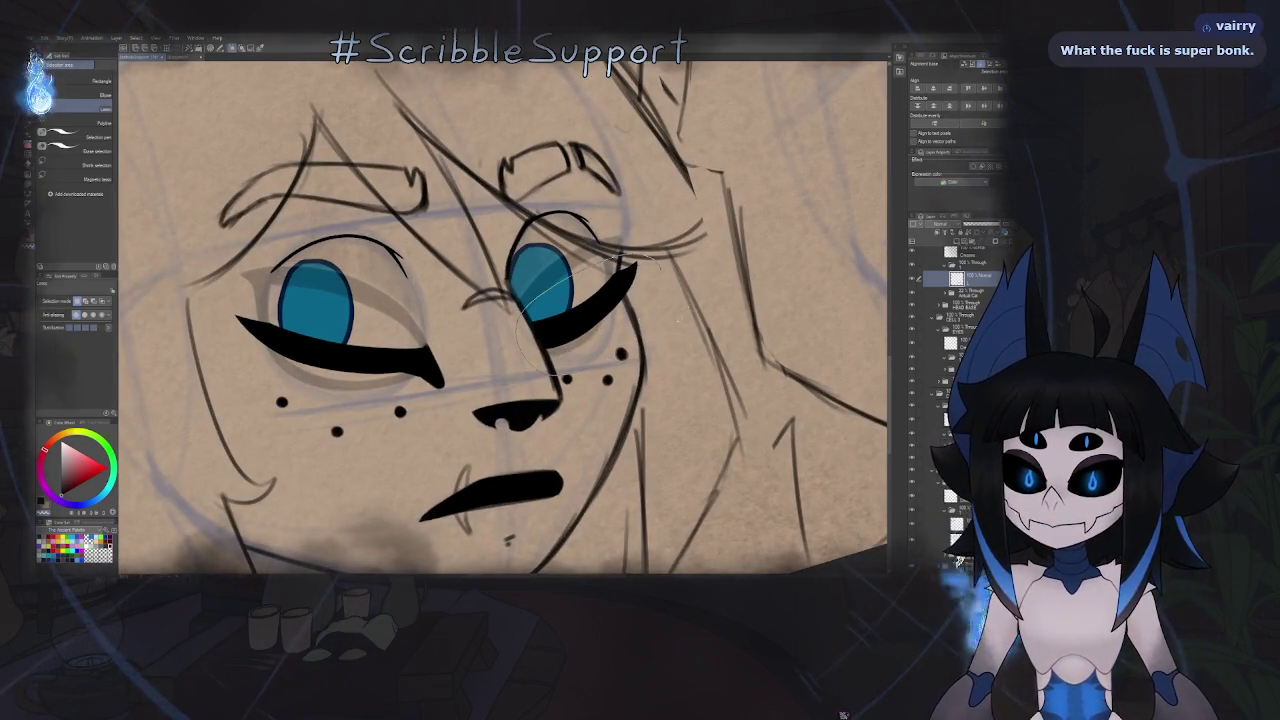
pyautogui.hotkey('ctrl', 't')
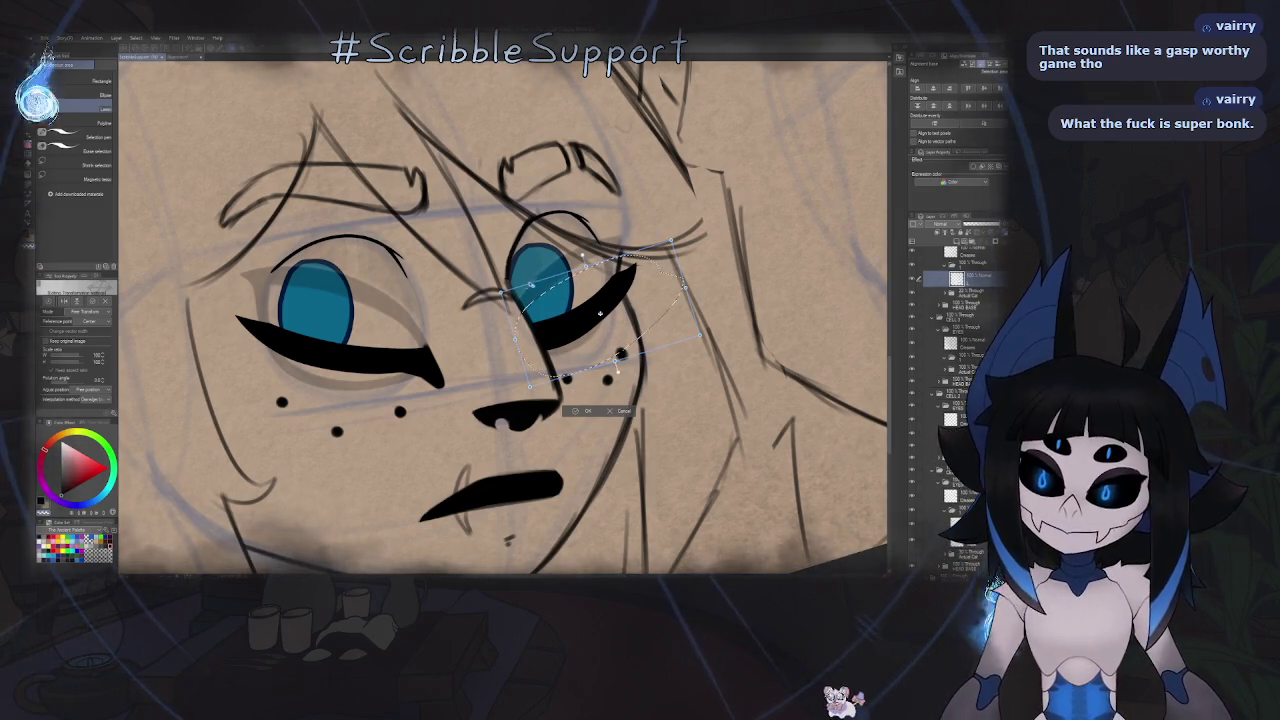
pyautogui.moveTo(621, 353); pyautogui.dragTo(622, 355)
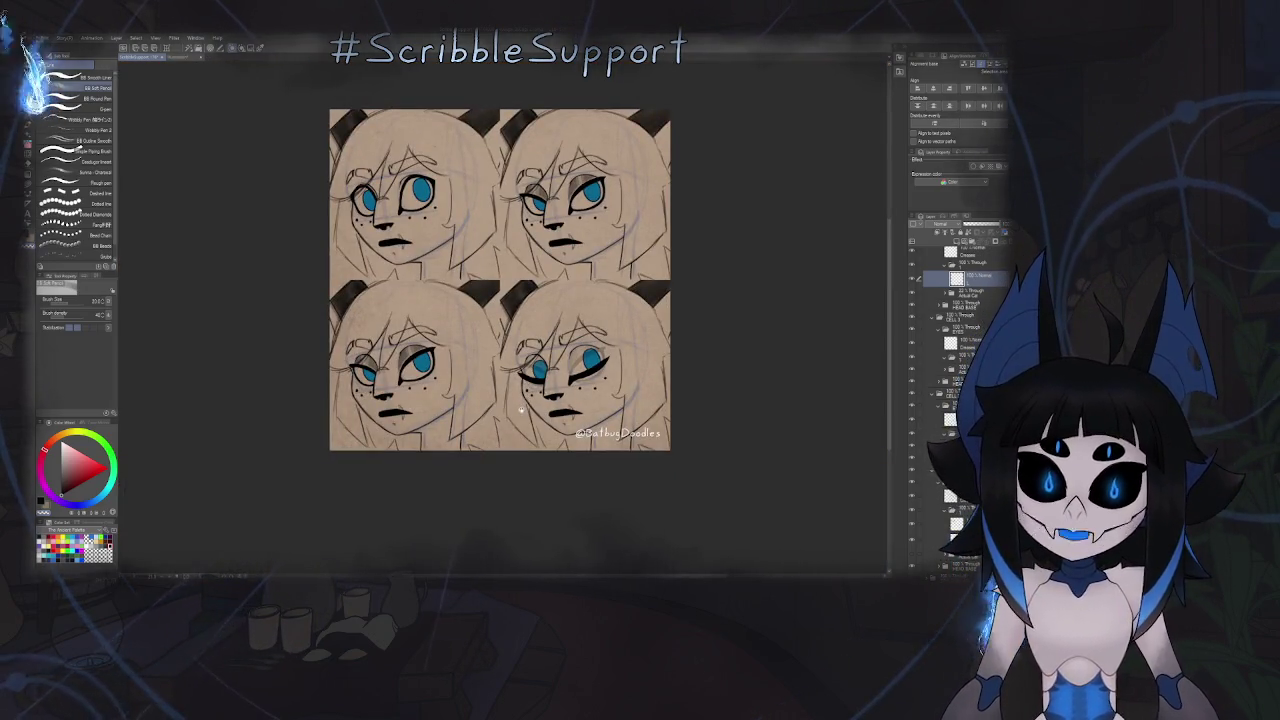
# - Save the sheet and add a new raster layer as the only active layer
pyautogui.scroll(1, 523, 403)
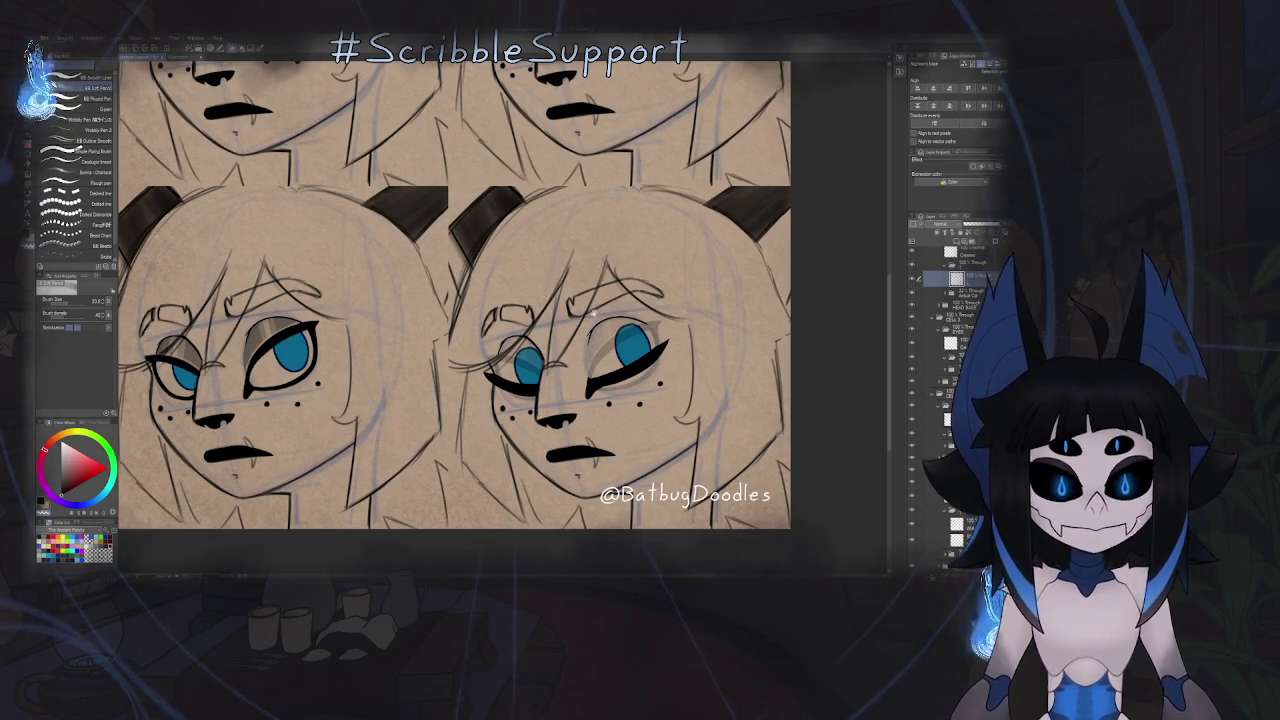
pyautogui.scroll(-2, 573, 341)
pyautogui.scroll(-2, 573, 341)
pyautogui.scroll(-1, 573, 341)
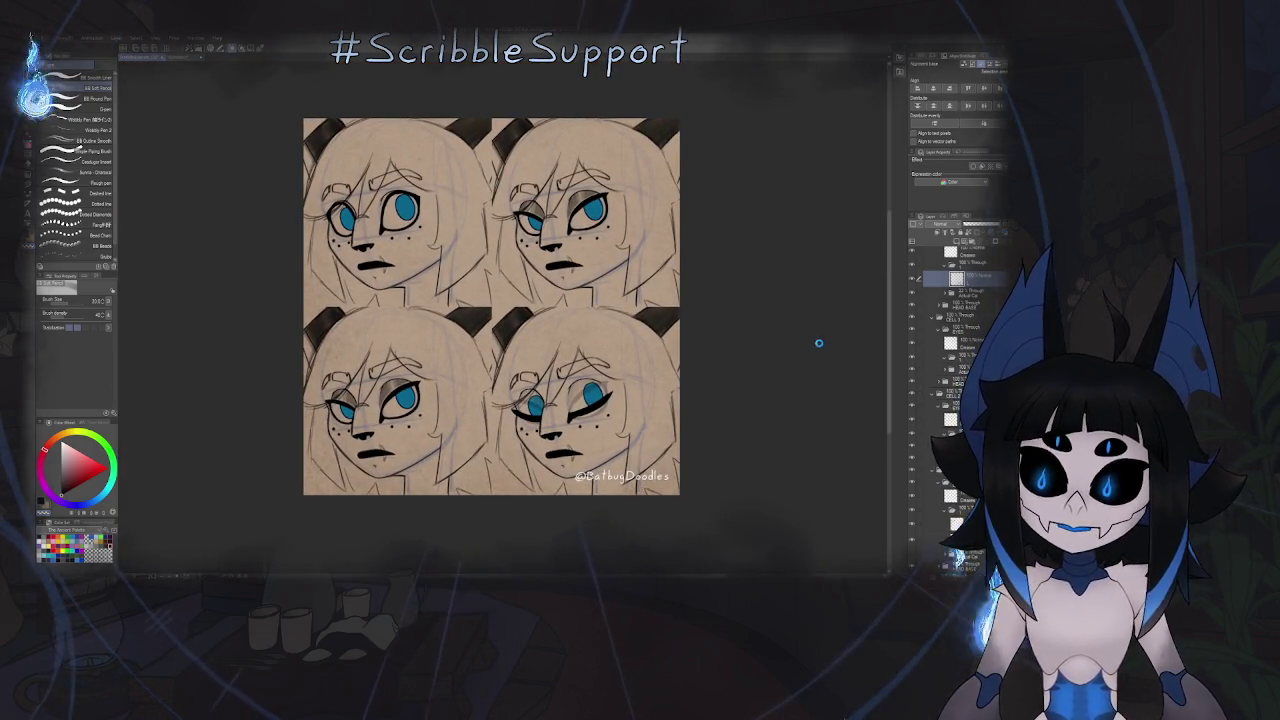
pyautogui.press('Delete')
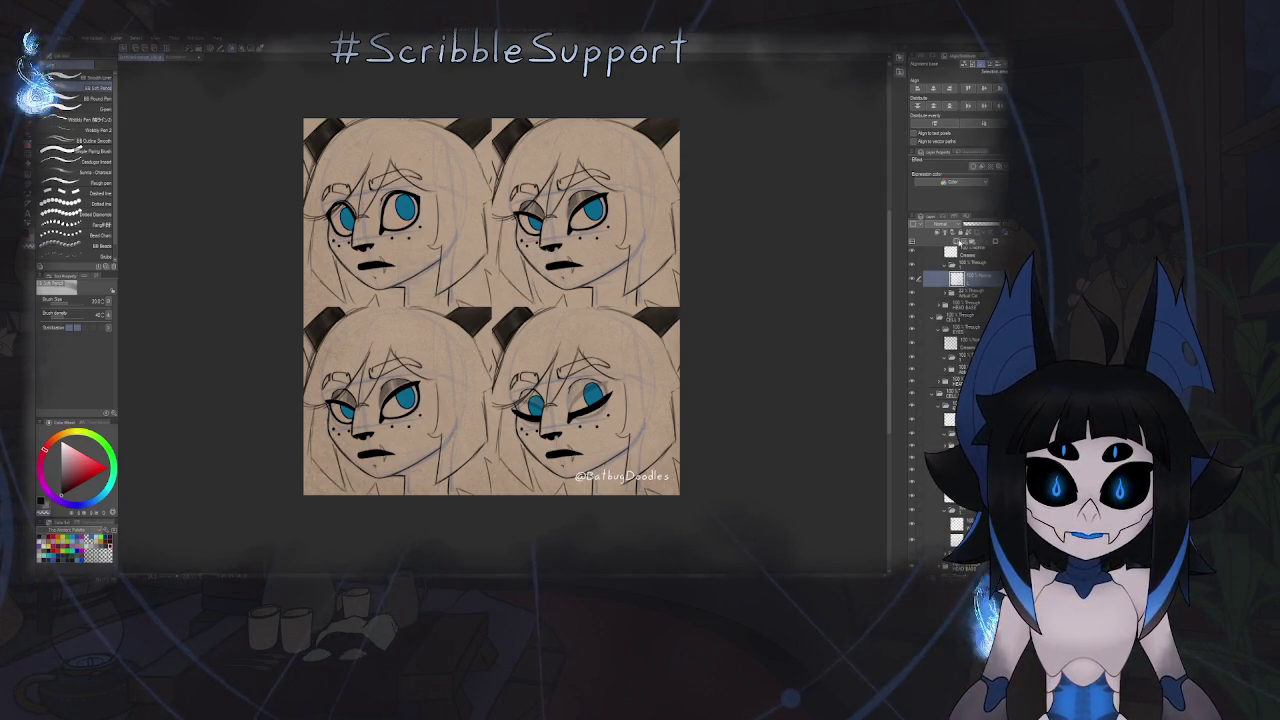
pyautogui.click(972, 287)
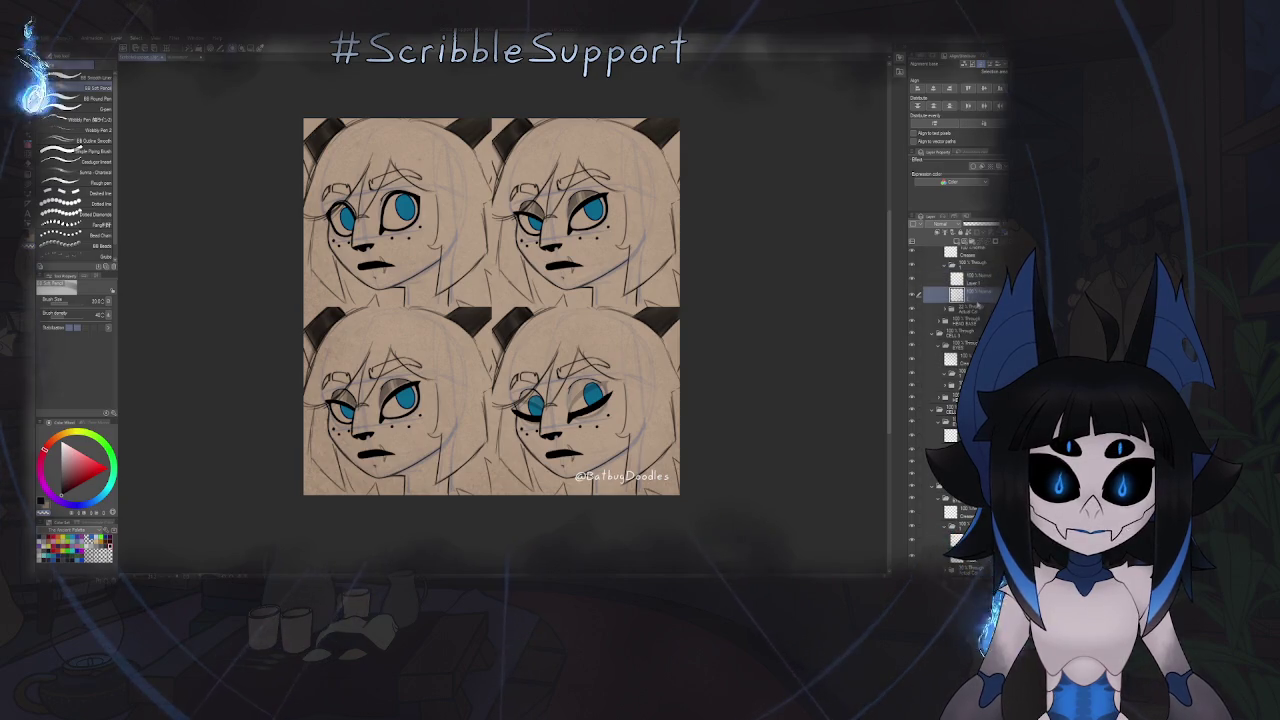
pyautogui.click(973, 296)
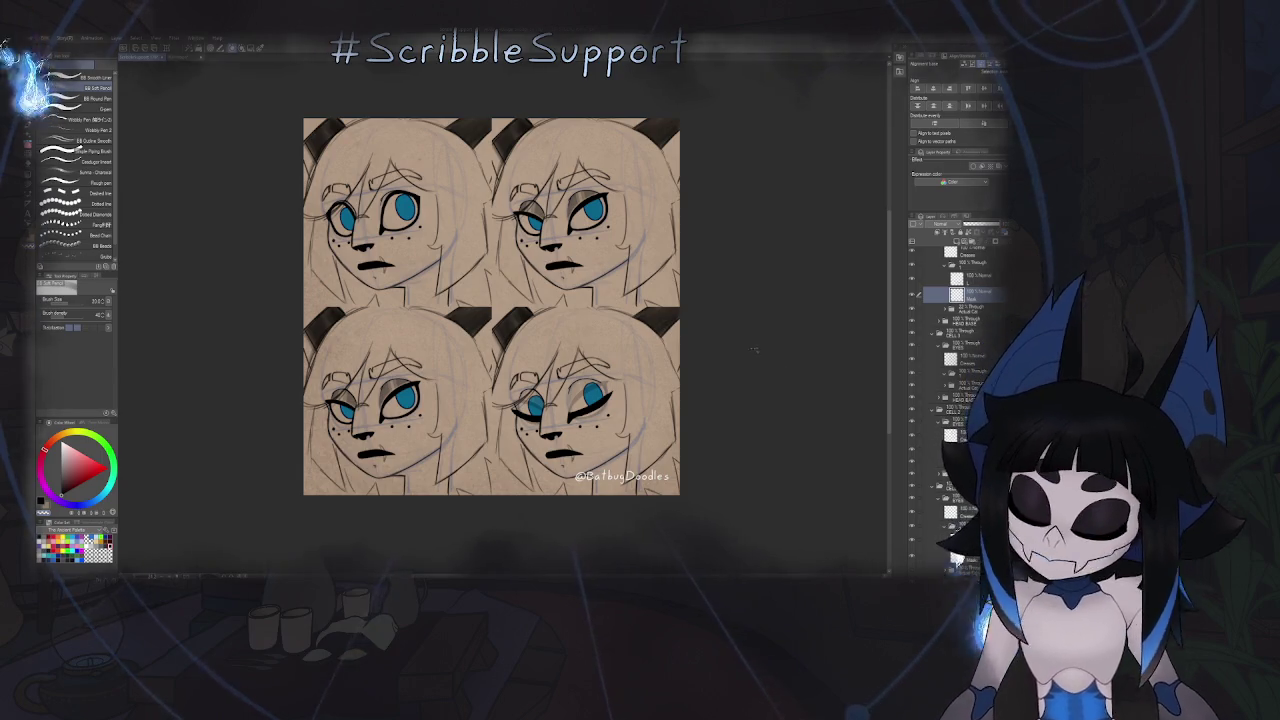
# - Switch to the Fill tool and select the eye colour layer
pyautogui.press('g')
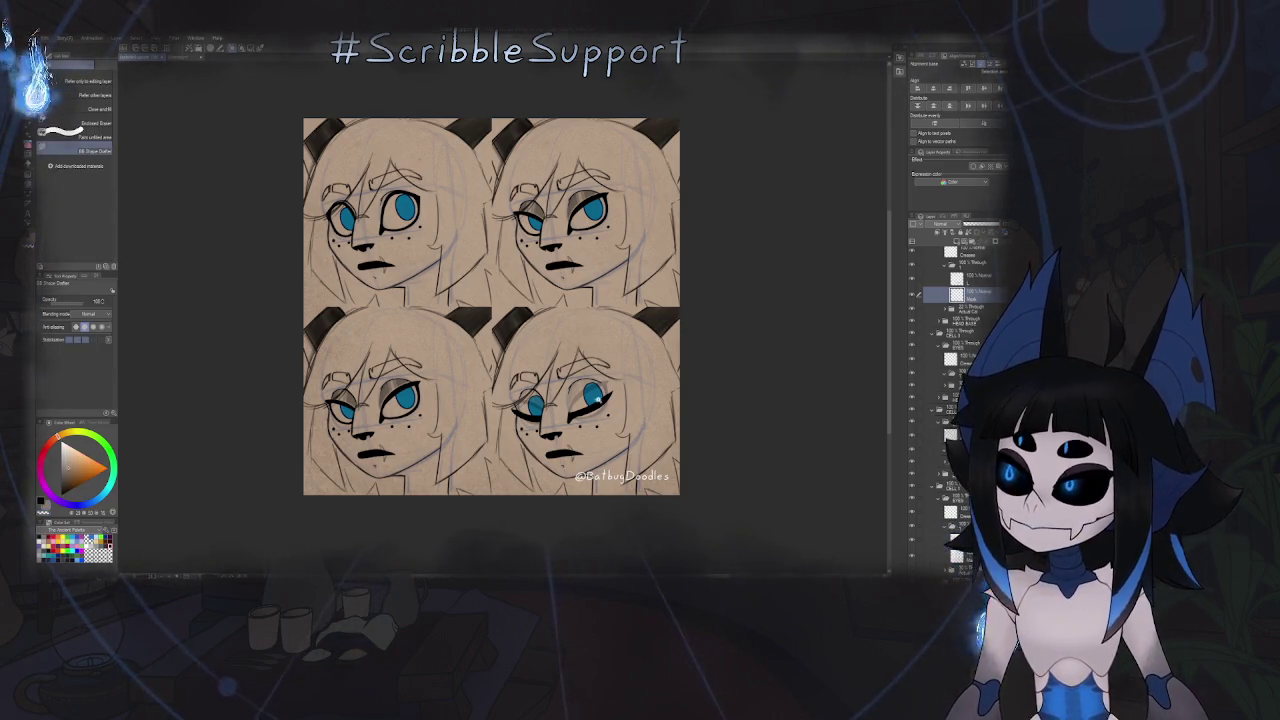
pyautogui.scroll(5, 617, 390)
pyautogui.scroll(1, 617, 390)
pyautogui.scroll(2, 540, 365)
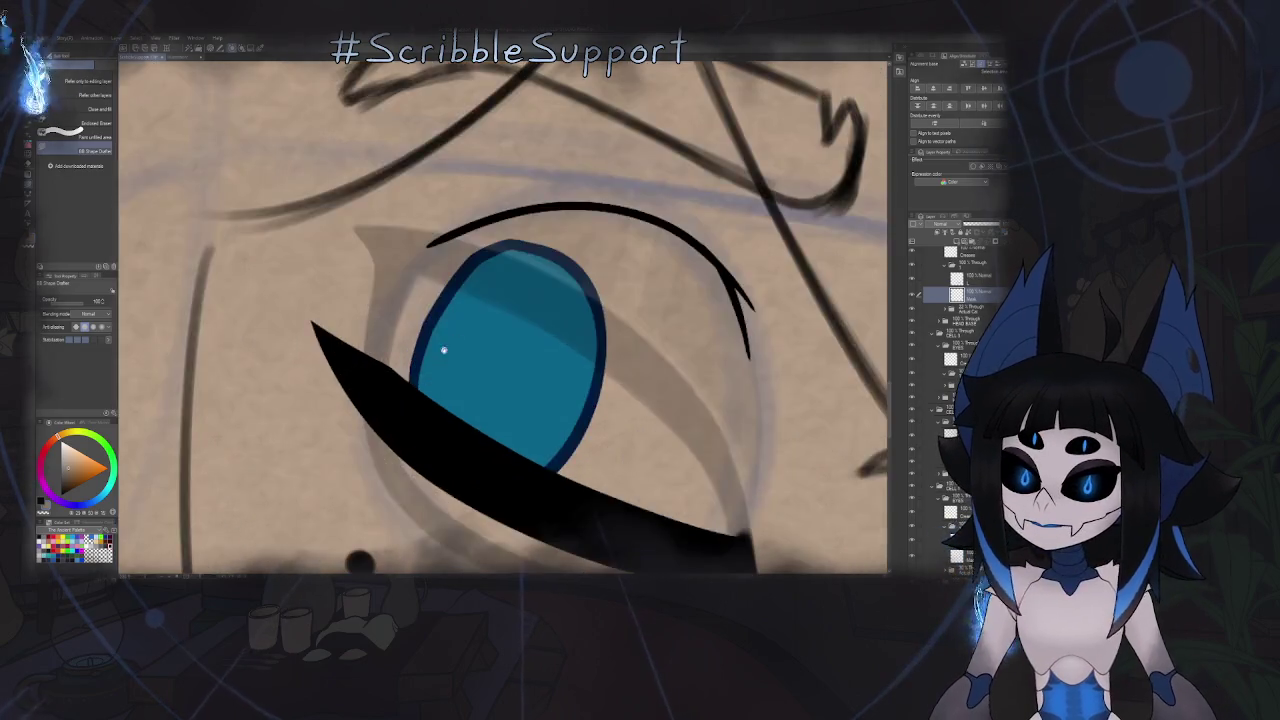
pyautogui.scroll(2, 461, 340)
pyautogui.scroll(-4, 543, 363)
pyautogui.scroll(1, 543, 363)
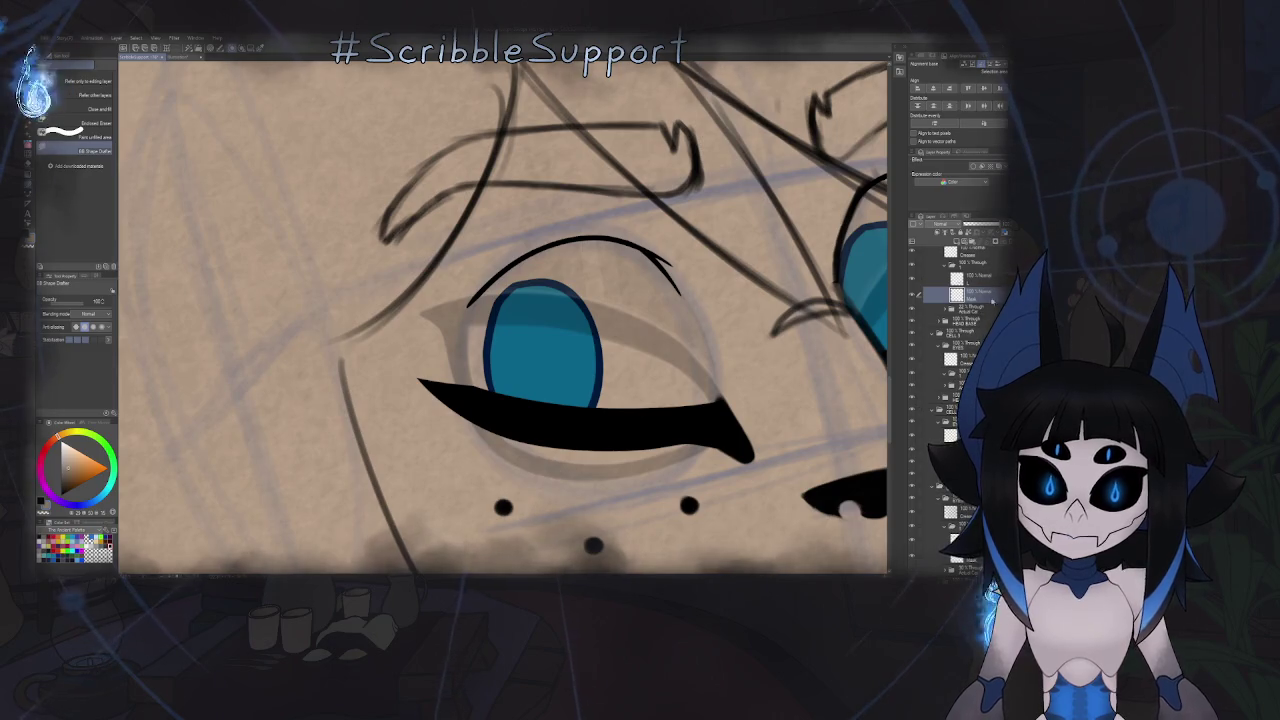
pyautogui.click(970, 309)
pyautogui.click(968, 293)
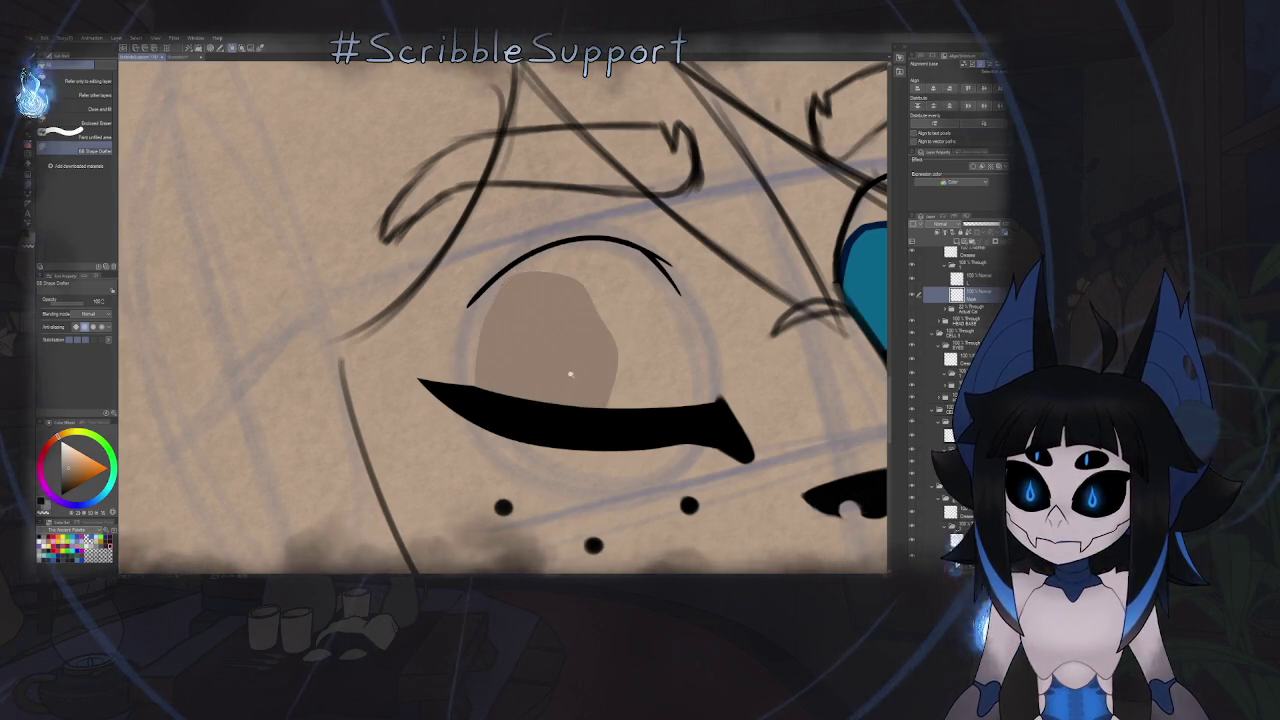
# - Lasso and delete the blue iris in the bottom-right face's closed eye
pyautogui.scroll(-2, 566, 413)
pyautogui.scroll(3, 585, 389)
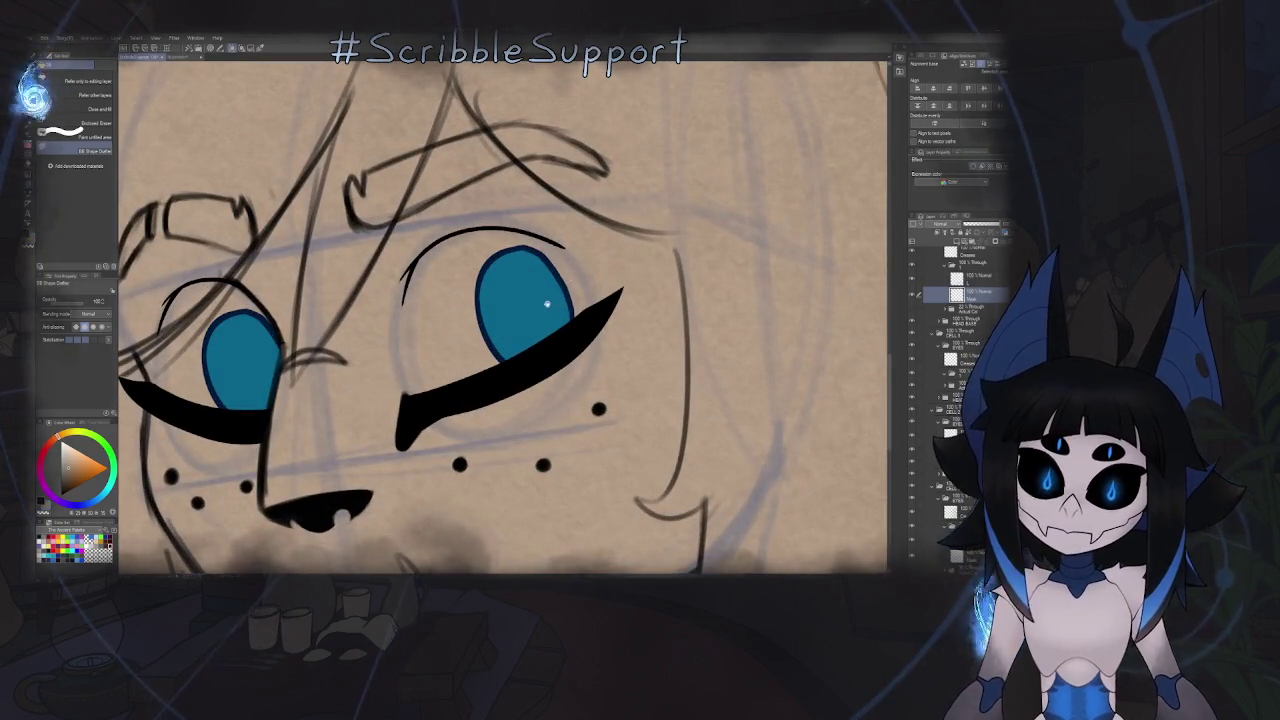
pyautogui.scroll(2, 561, 302)
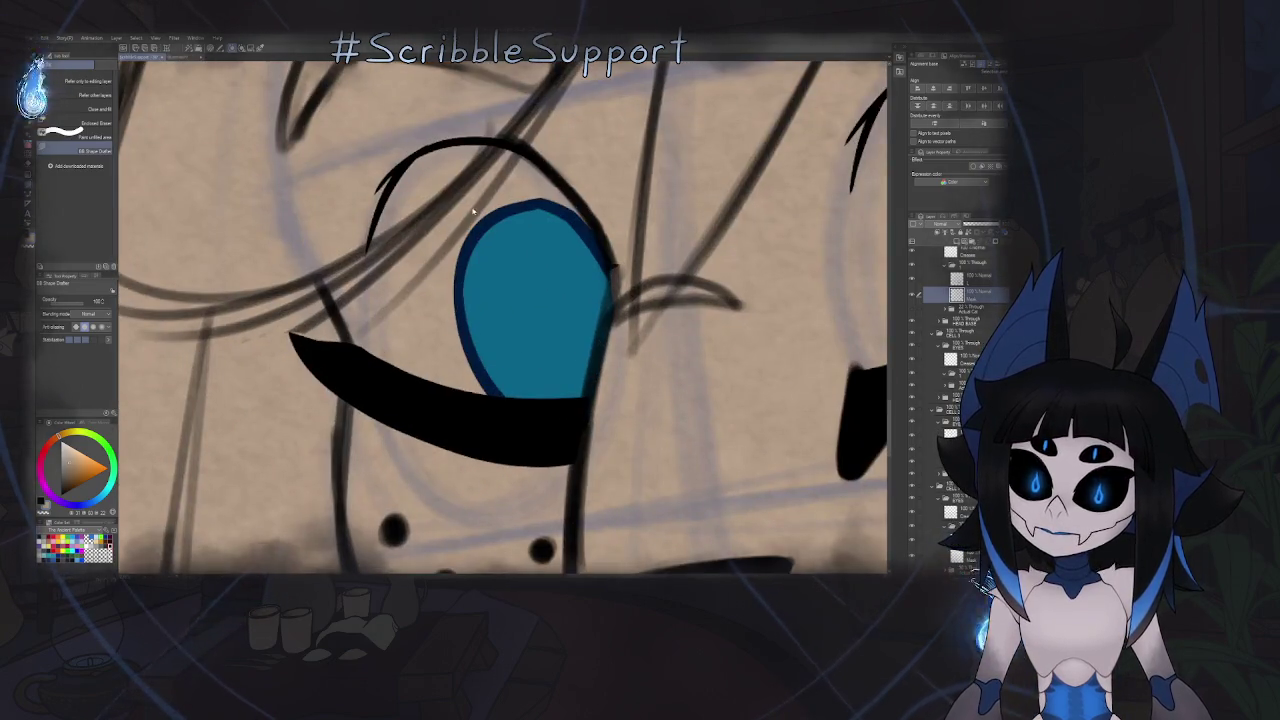
pyautogui.press('h')
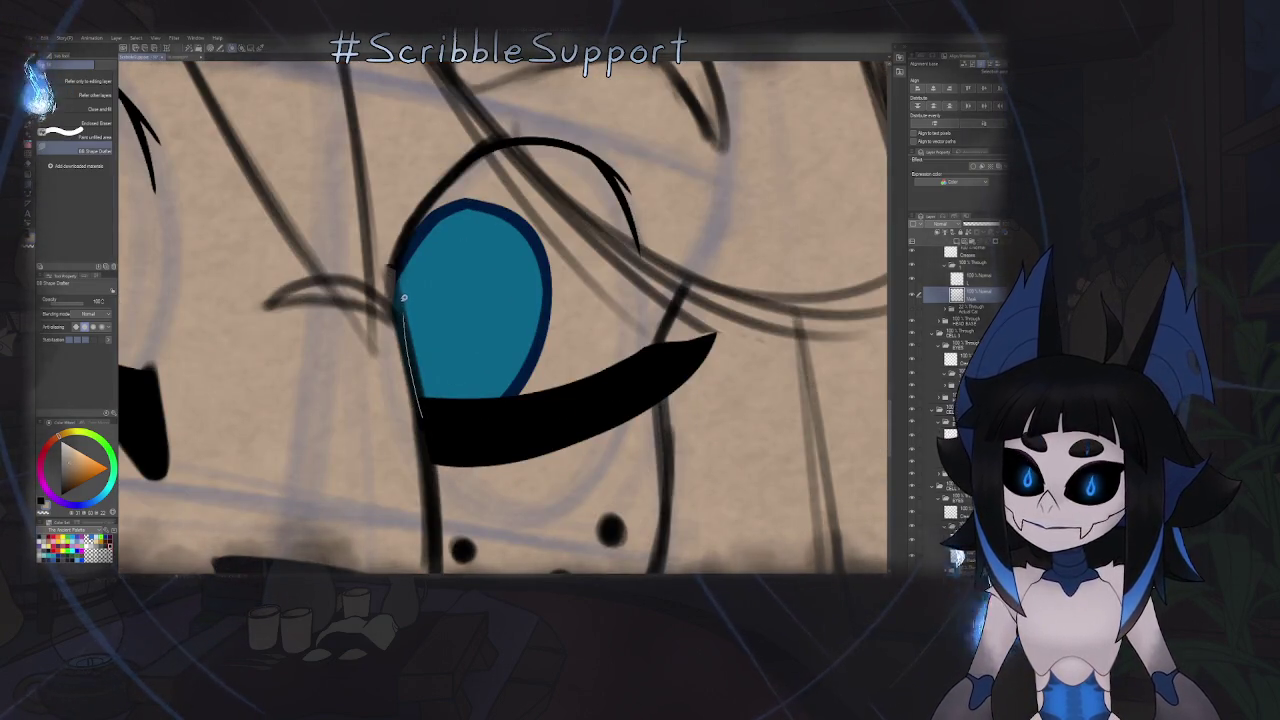
pyautogui.moveTo(400, 270); pyautogui.dragTo(509, 187)
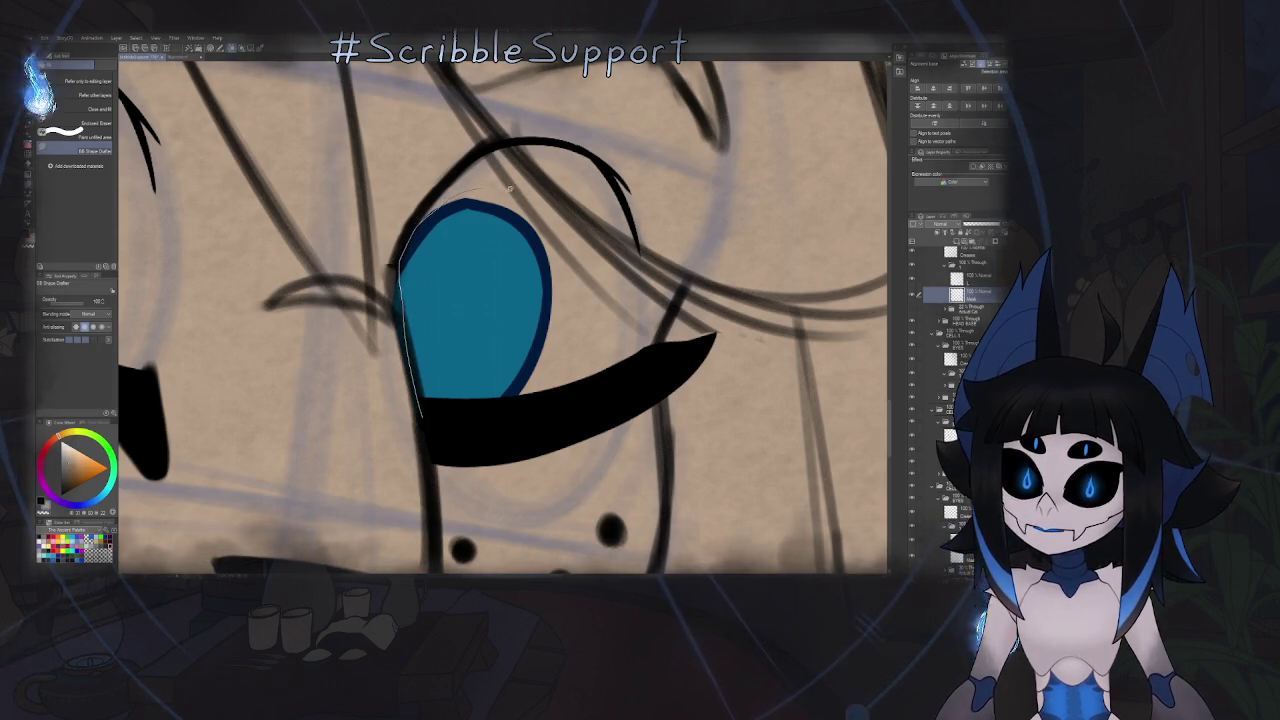
pyautogui.moveTo(447, 420); pyautogui.dragTo(447, 420)
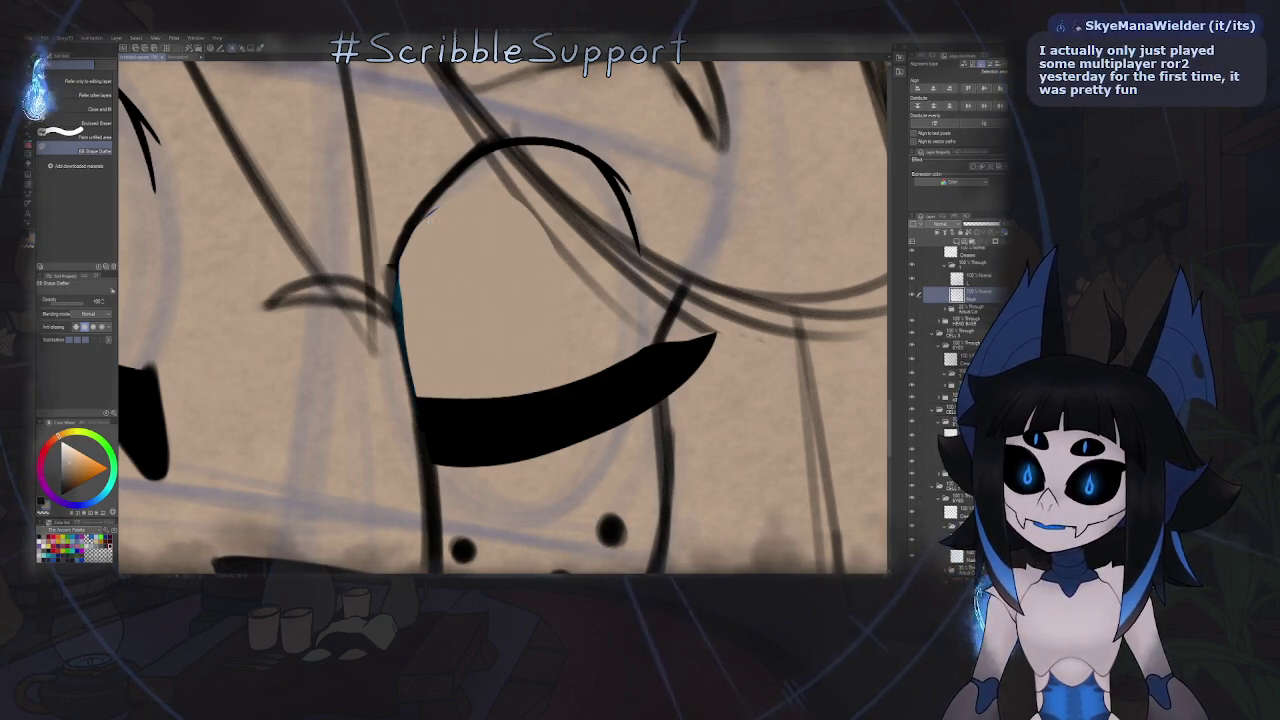
pyautogui.scroll(2, 433, 230)
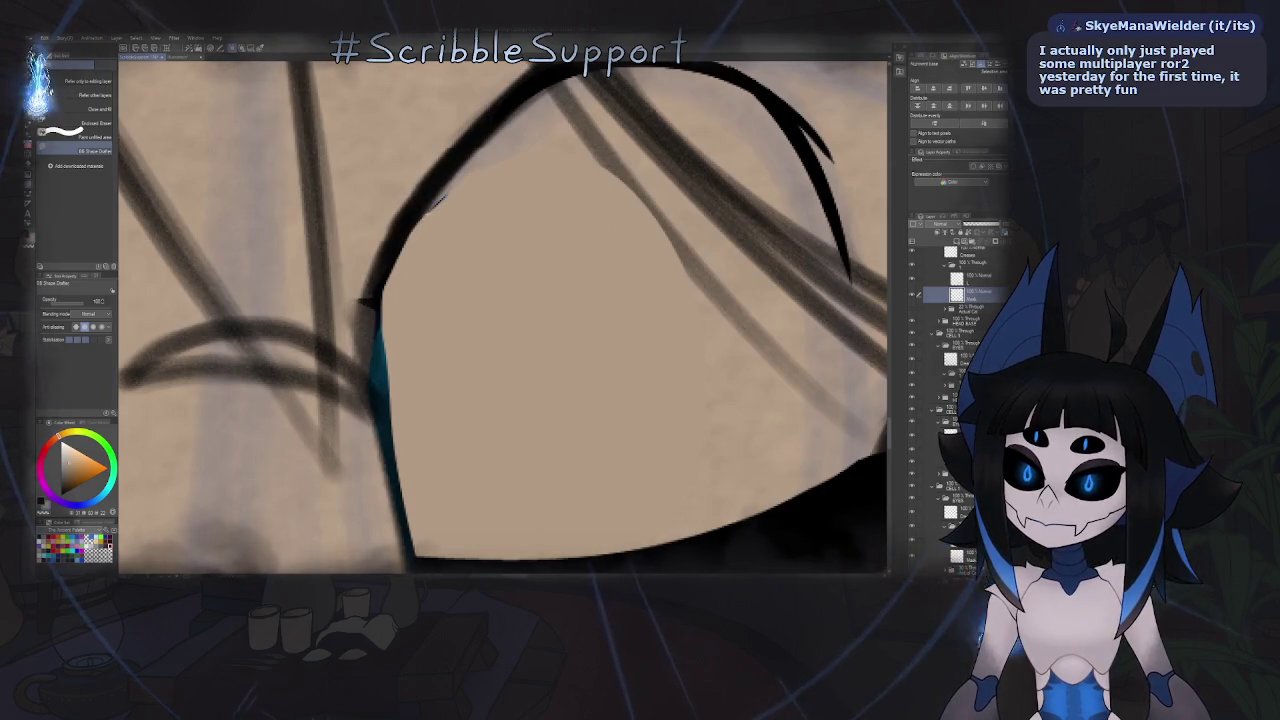
pyautogui.scroll(-3, 480, 257)
pyautogui.scroll(-3, 477, 372)
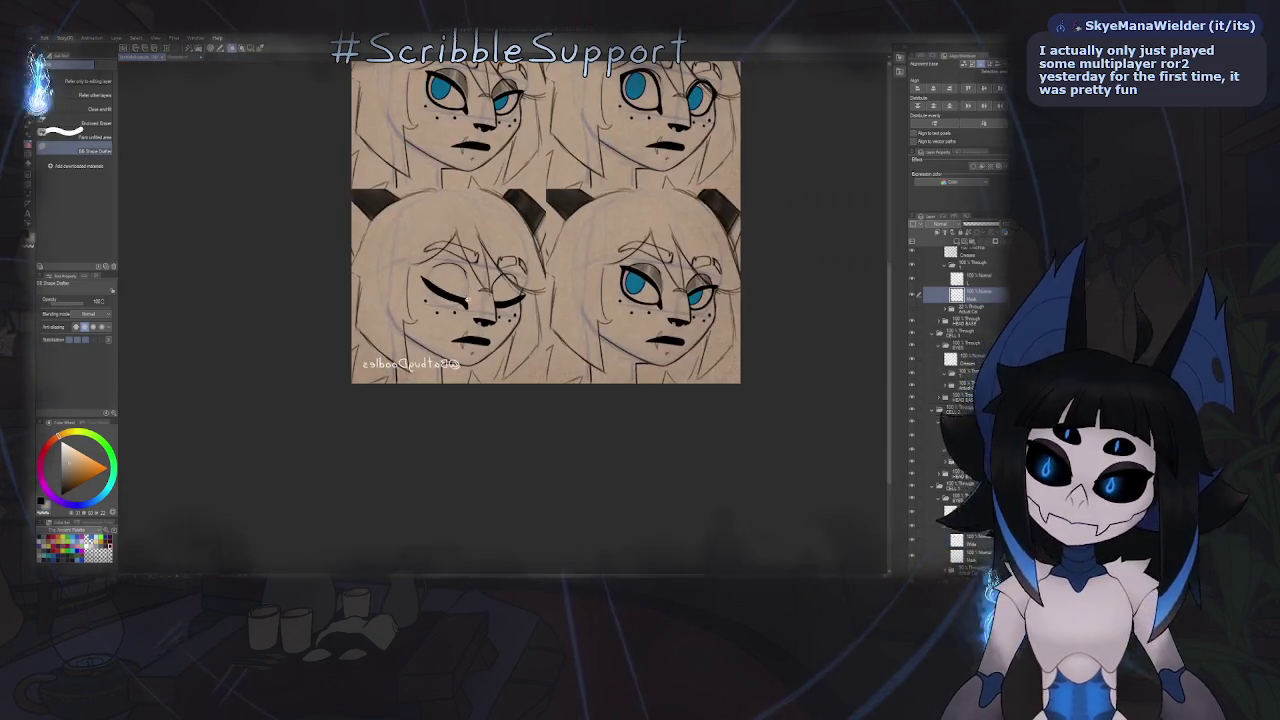
pyautogui.press('h')
pyautogui.scroll(-2, 506, 383)
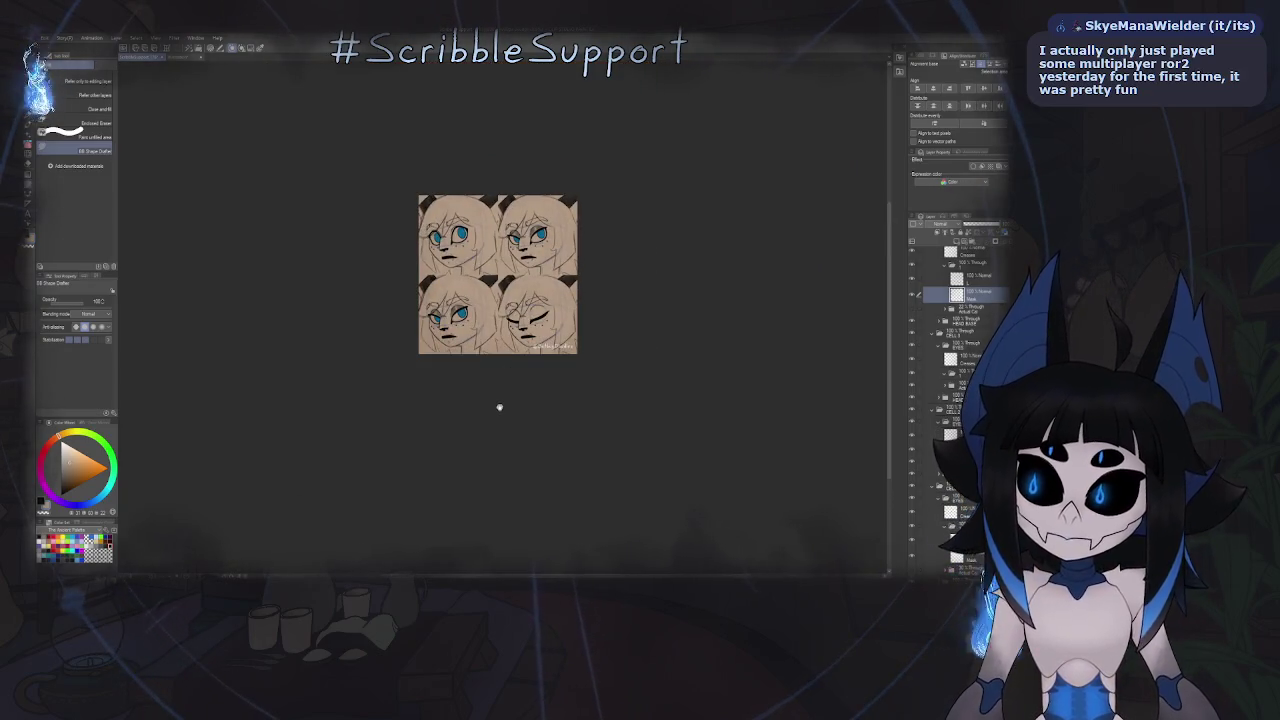
pyautogui.scroll(2, 506, 357)
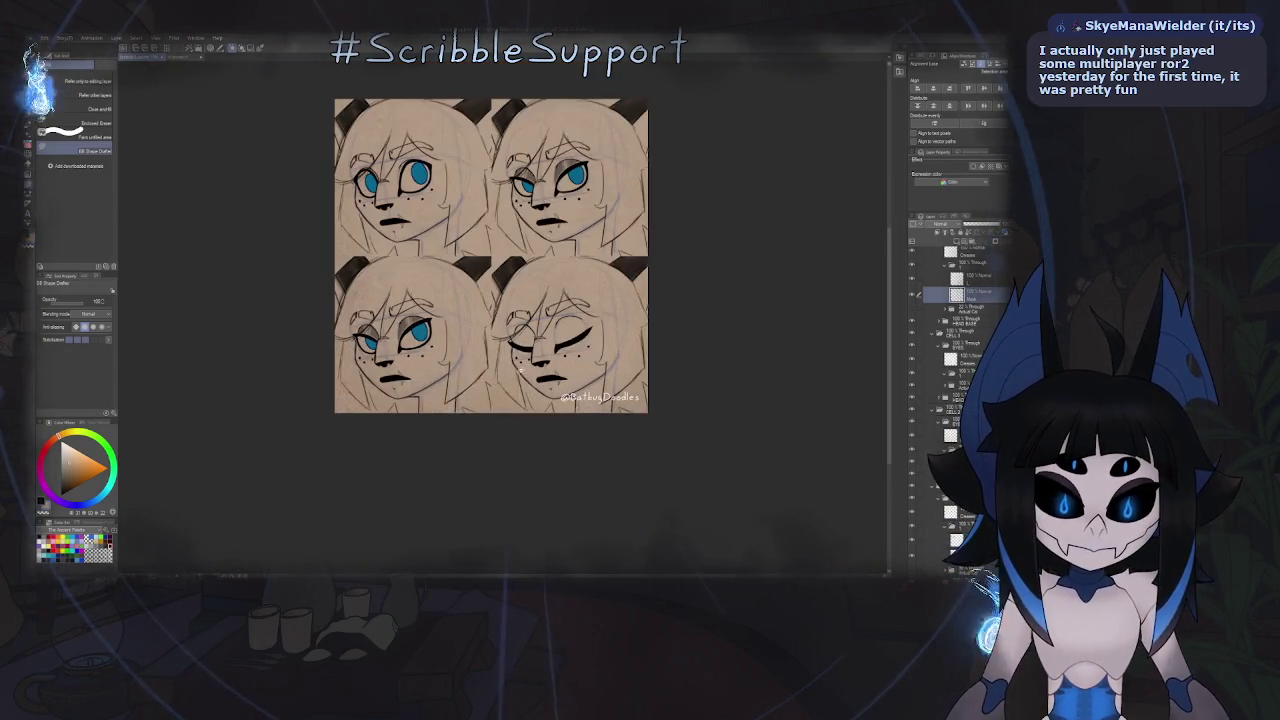
pyautogui.scroll(1, 510, 365)
pyautogui.scroll(1, 516, 372)
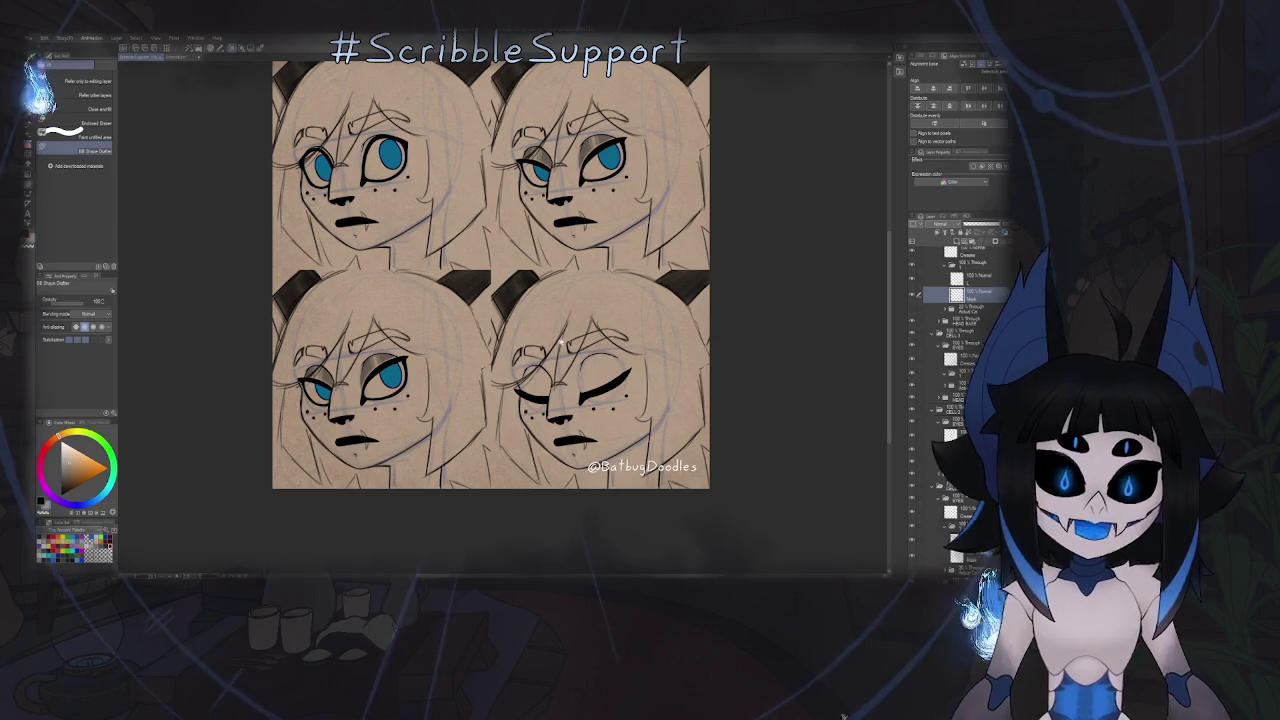
# - Collapse the layer folder, select the layer two rows below, and switch to the brush
pyautogui.scroll(2, 560, 342)
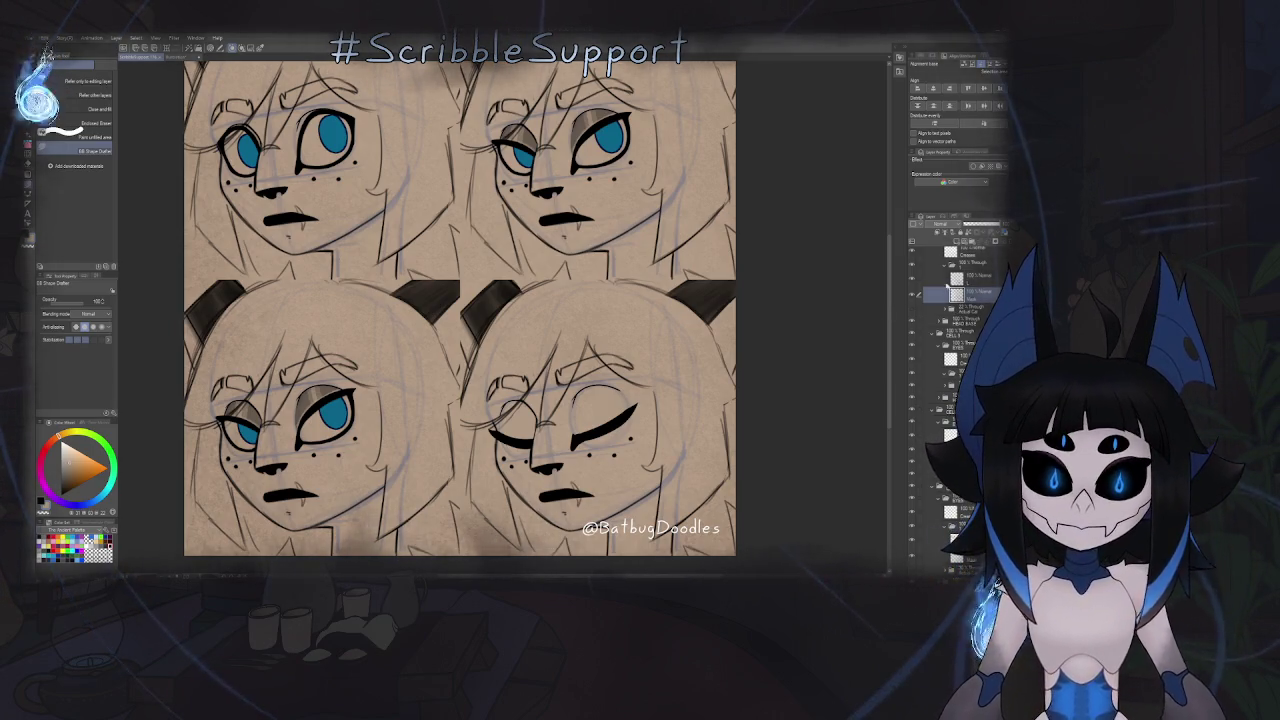
pyautogui.click(945, 269)
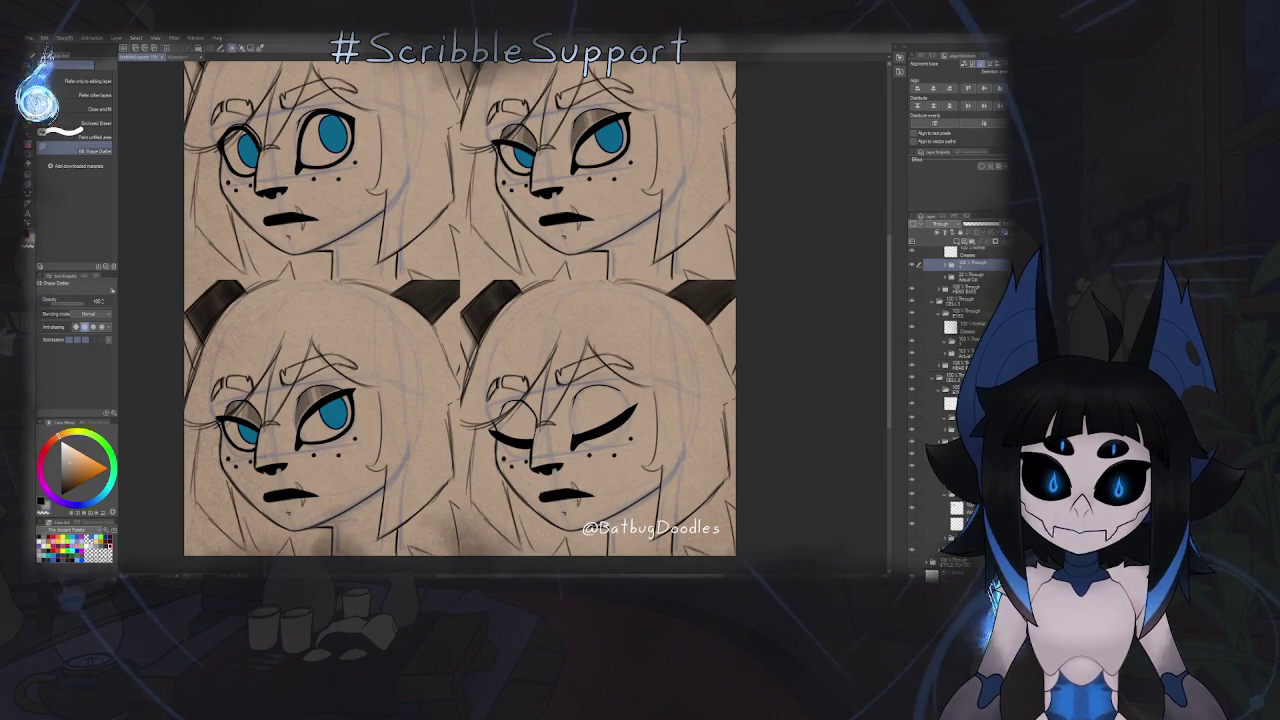
pyautogui.scroll(2, 955, 320)
pyautogui.scroll(1, 955, 320)
pyautogui.scroll(1, 955, 320)
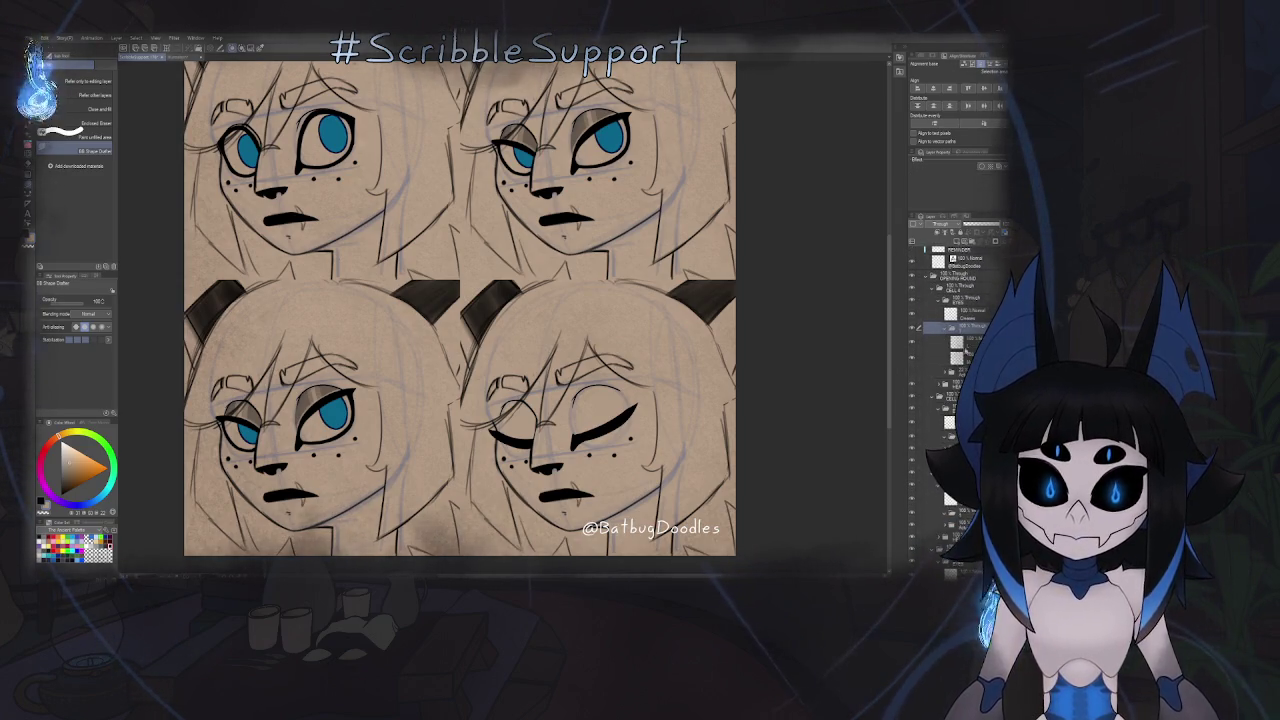
pyautogui.click(960, 357)
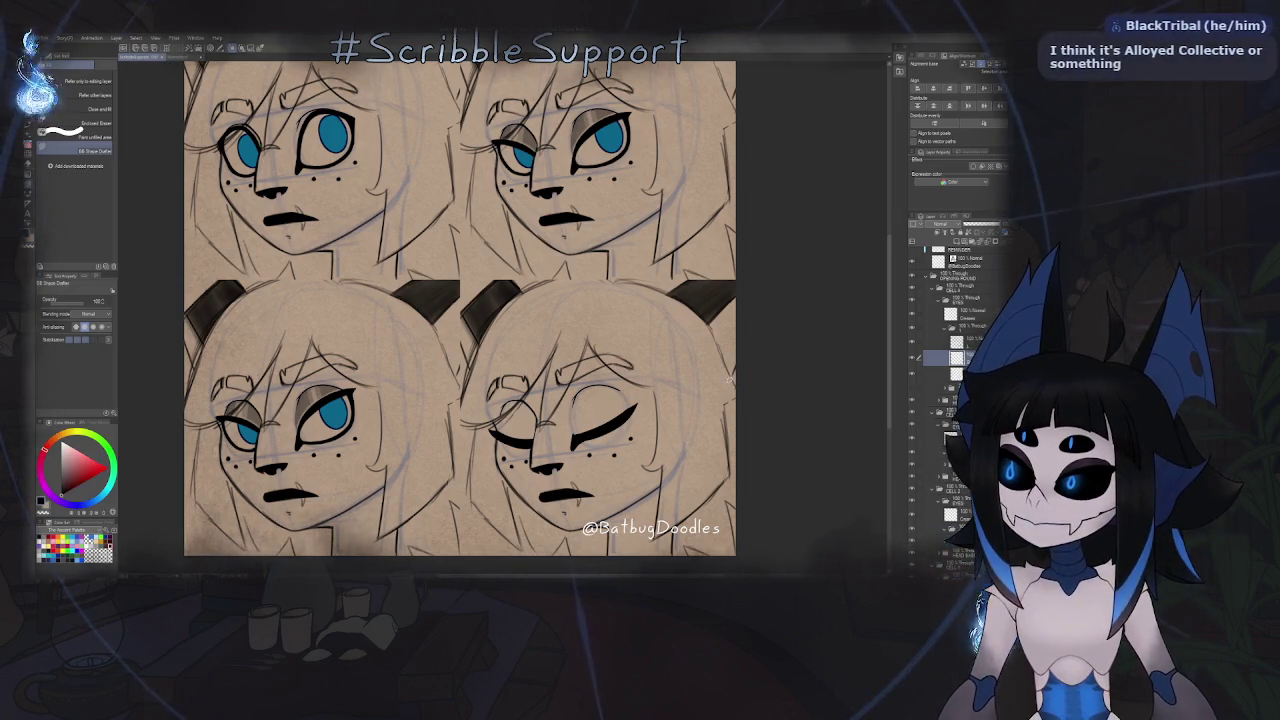
pyautogui.press('b')
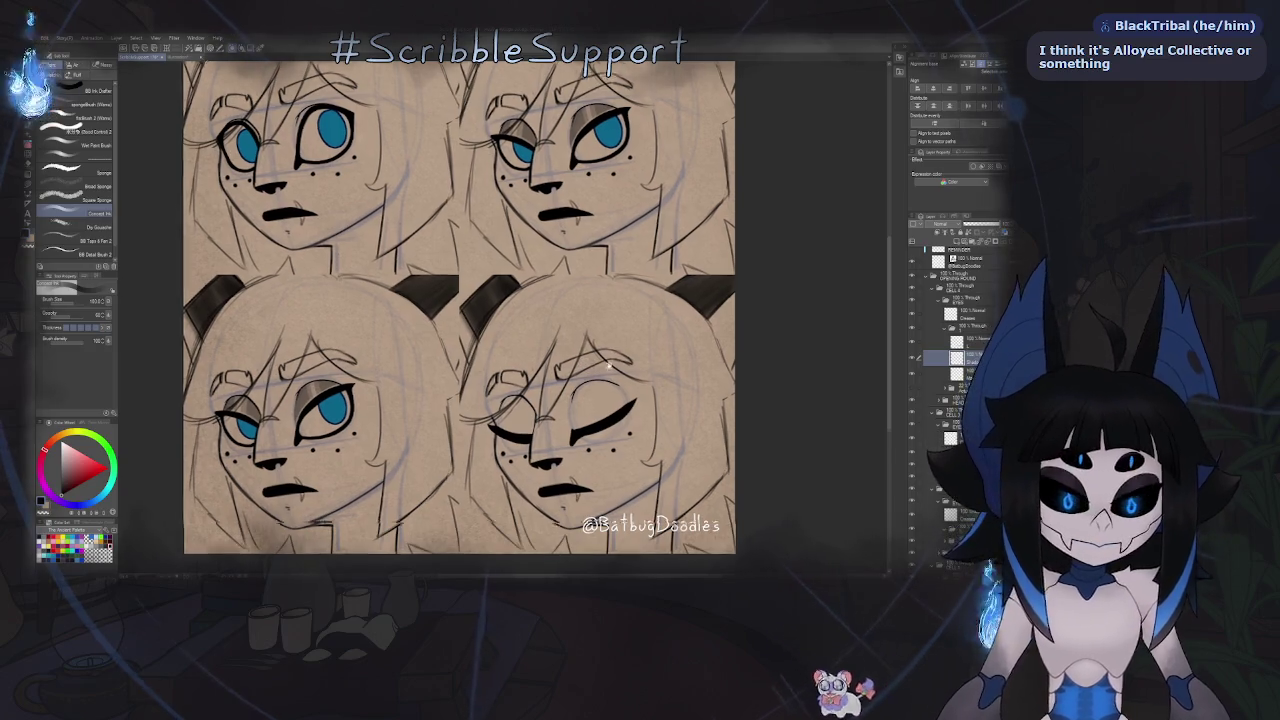
# - Paint brown across the bottom-right face's closed eye, leaving a small triangular highlight
pyautogui.scroll(5, 632, 330)
pyautogui.press('h')
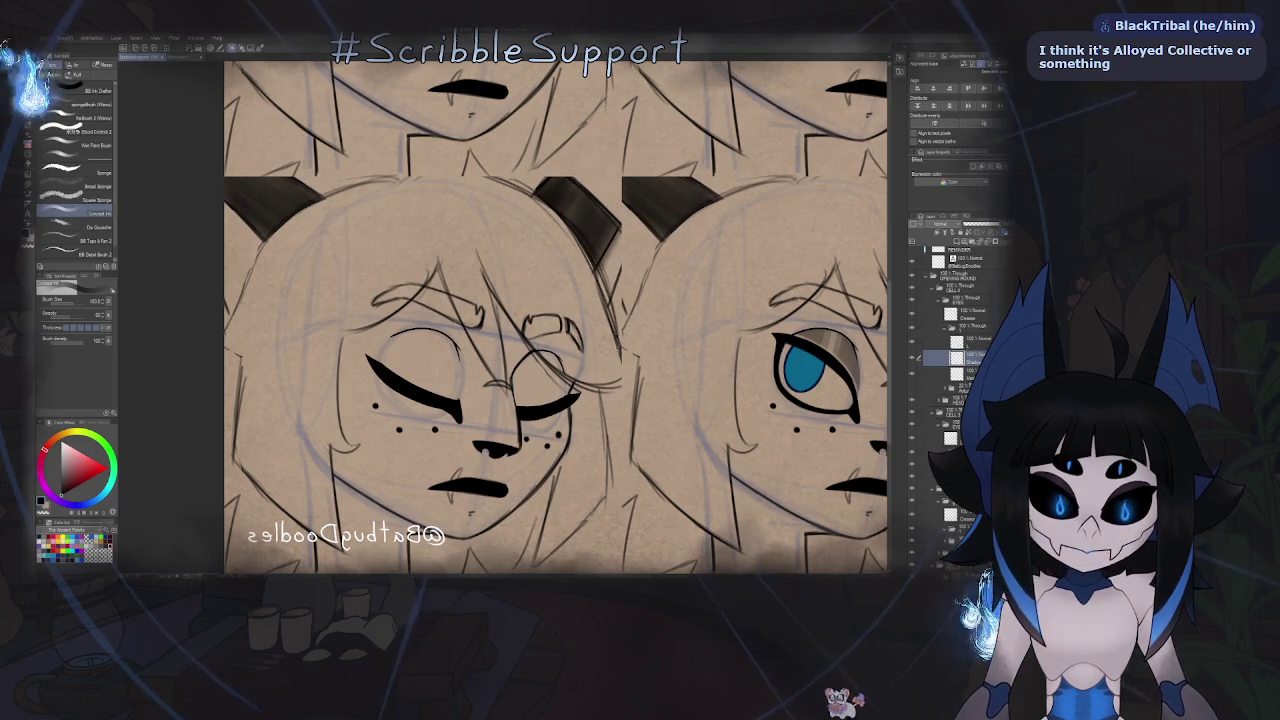
pyautogui.scroll(5, 408, 390)
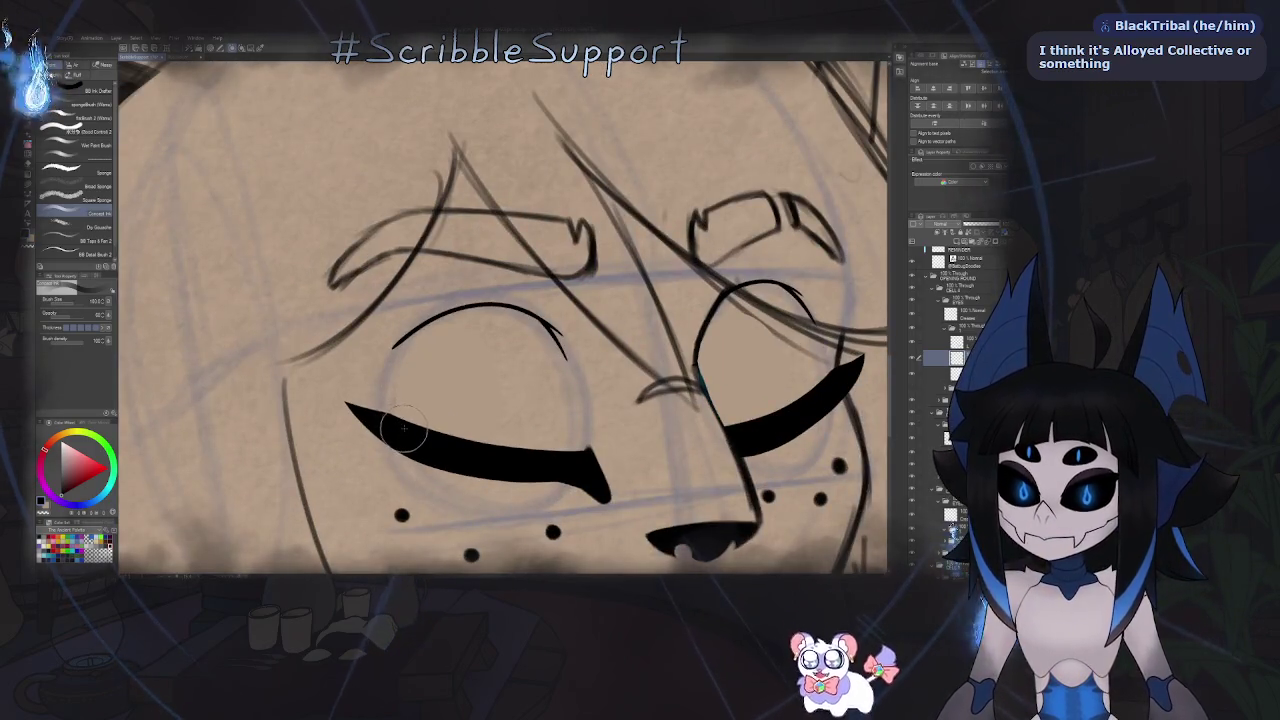
pyautogui.moveTo(408, 390); pyautogui.dragTo(420, 358)
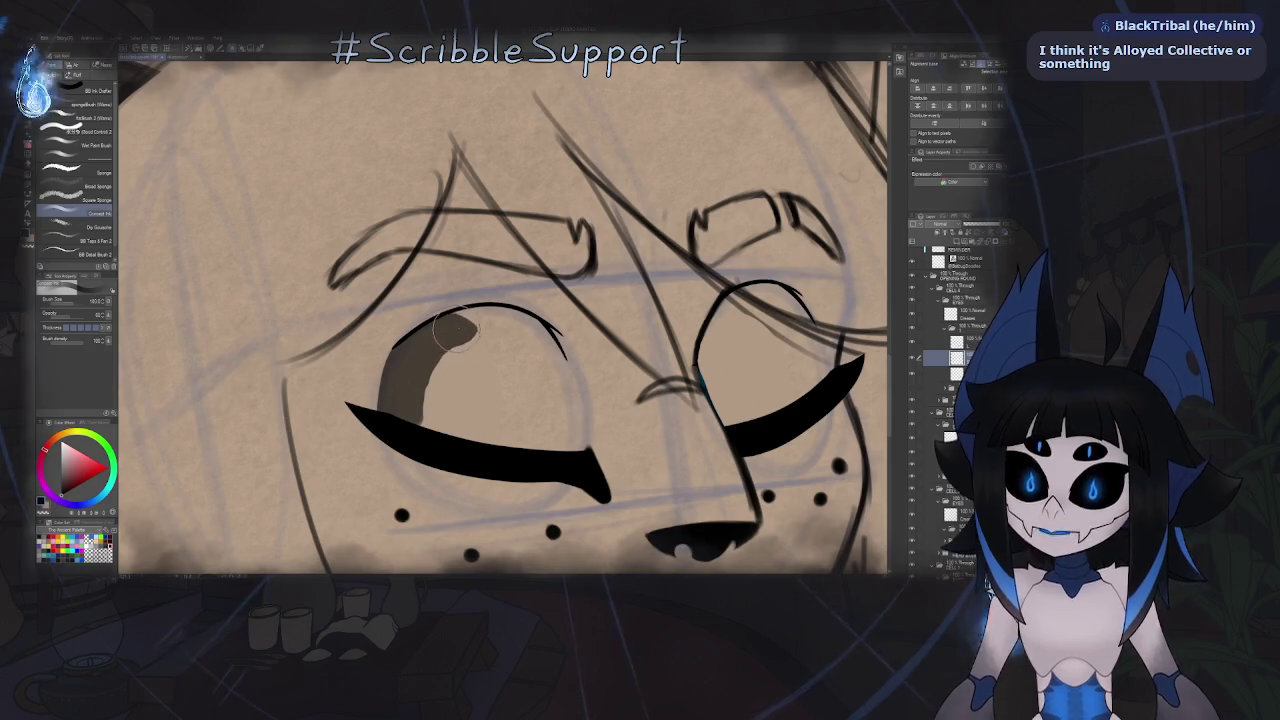
pyautogui.moveTo(490, 322)
pyautogui.mouseDown()
pyautogui.moveTo(520, 326)
pyautogui.moveTo(543, 355)
pyautogui.mouseUp()
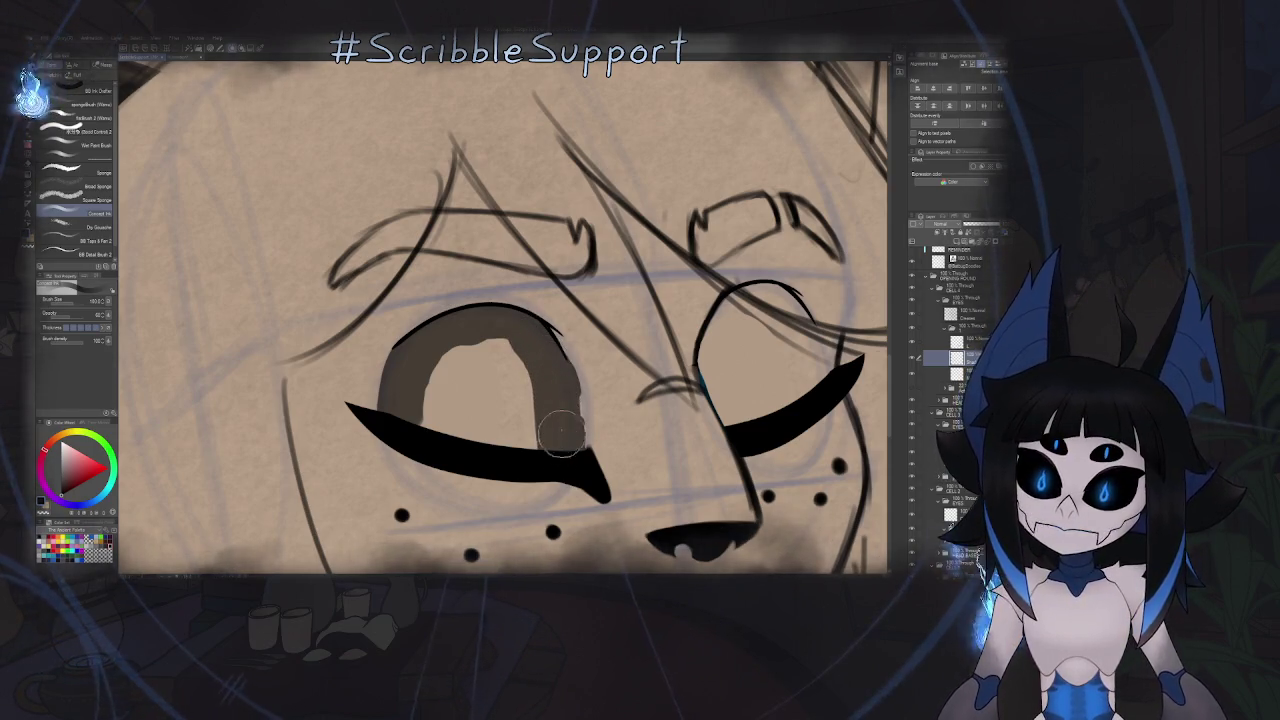
pyautogui.moveTo(537, 362)
pyautogui.mouseDown()
pyautogui.moveTo(531, 434)
pyautogui.moveTo(437, 423)
pyautogui.moveTo(462, 340)
pyautogui.moveTo(468, 361)
pyautogui.mouseUp()
pyautogui.press('h')
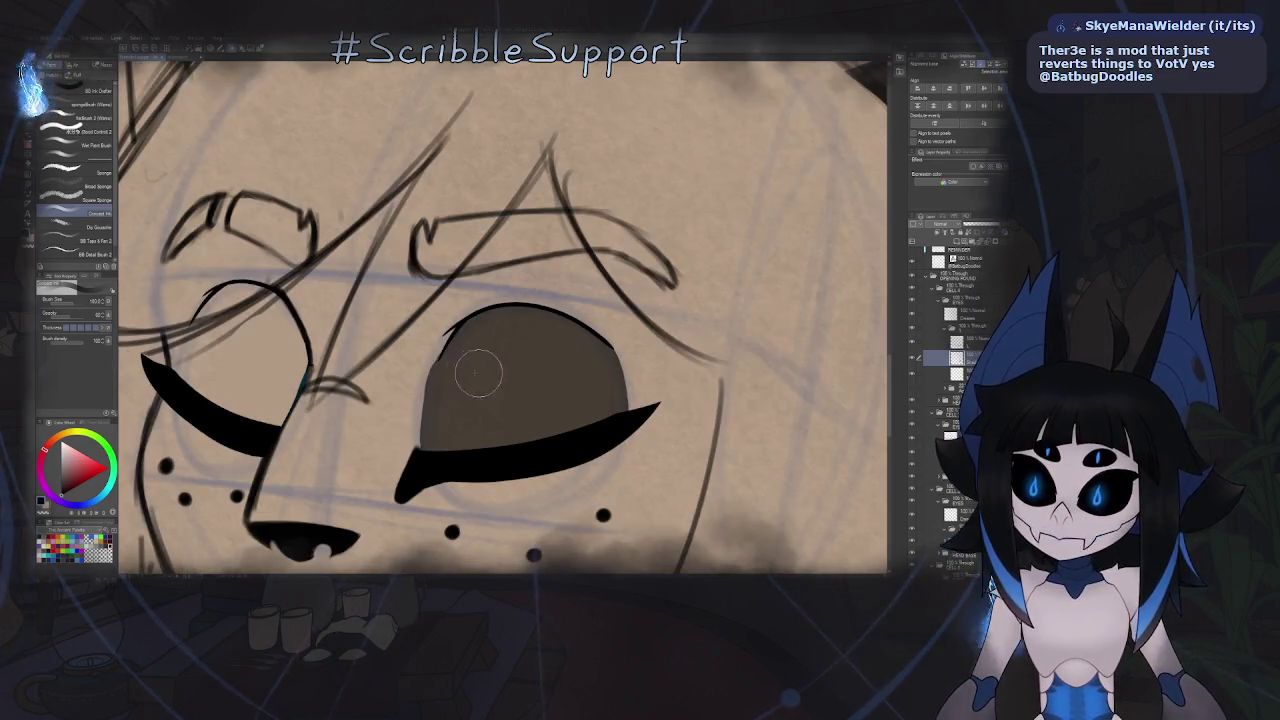
pyautogui.scroll(2, 430, 365)
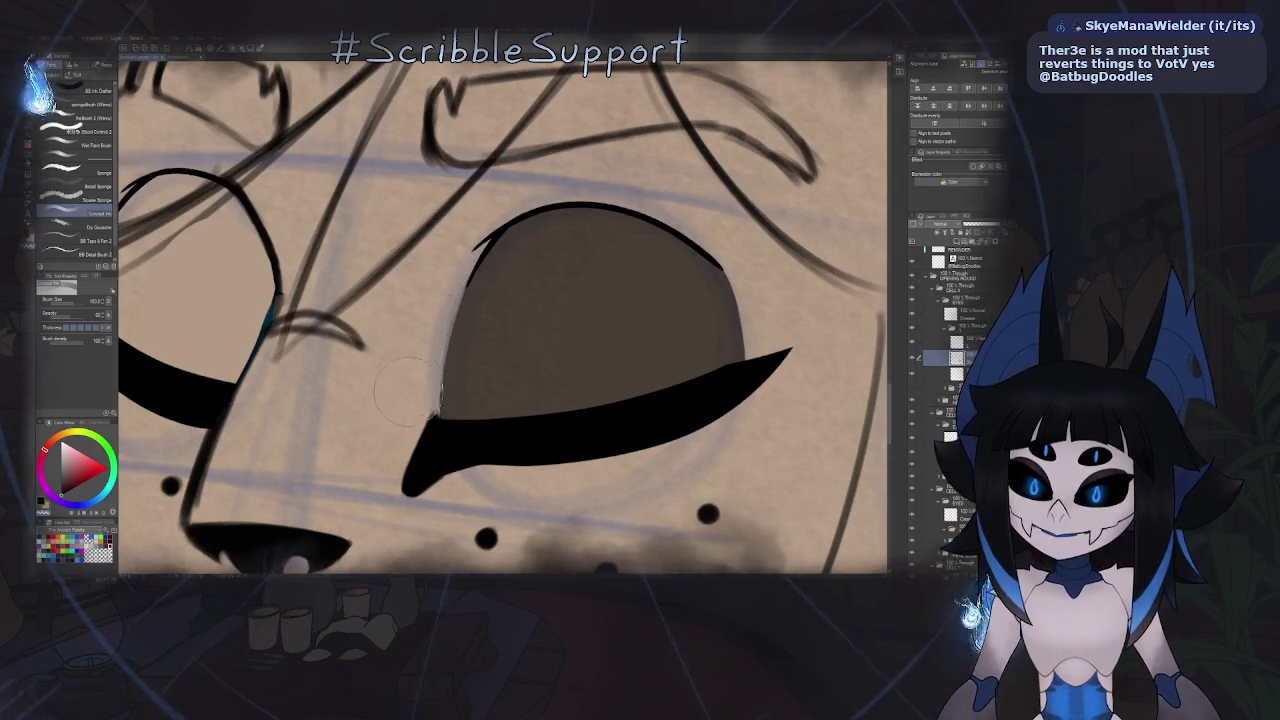
pyautogui.scroll(-3, 423, 299)
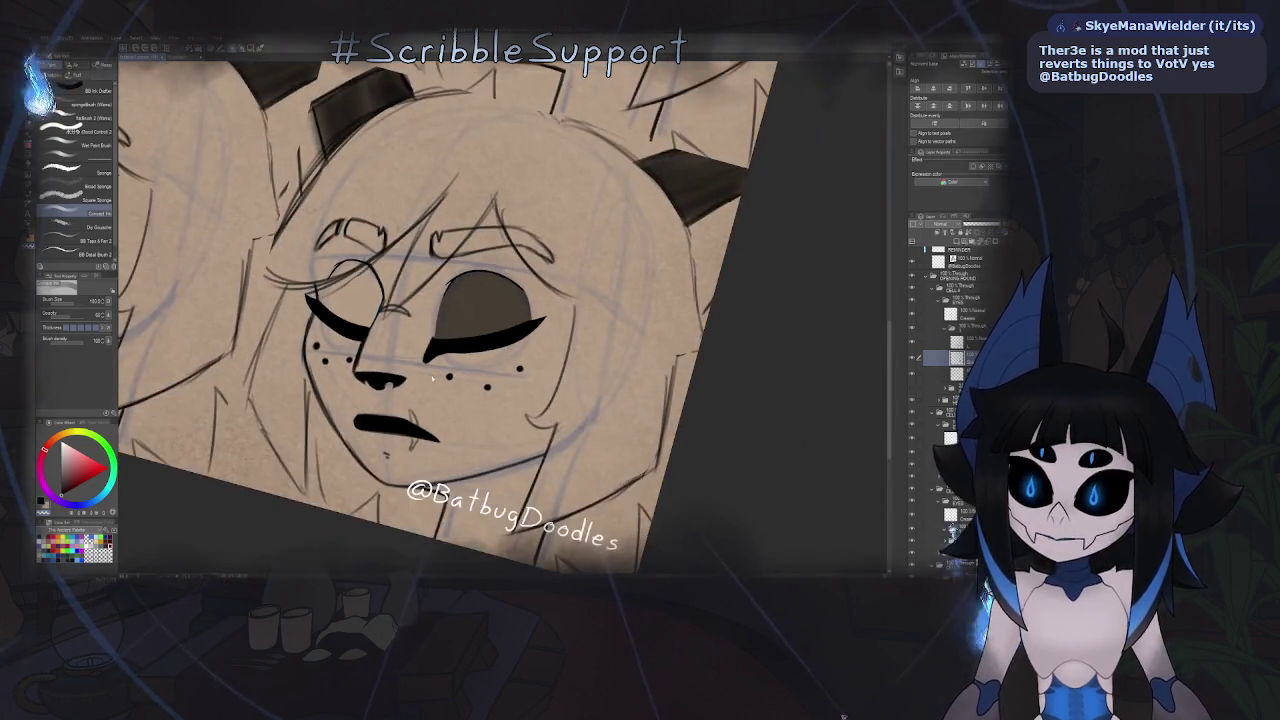
pyautogui.press('-')
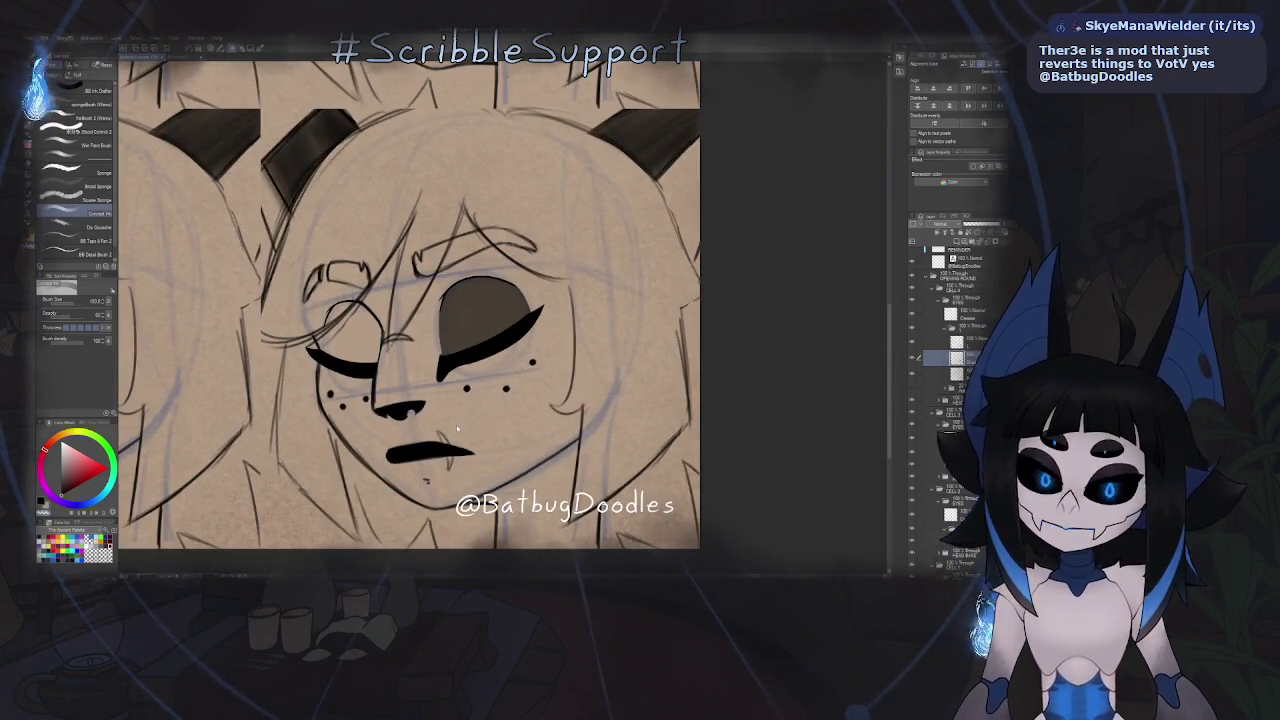
# - Mirror the canvas view and zoom in on the bottom-right face's unshaded closed eyelid
pyautogui.press('h')
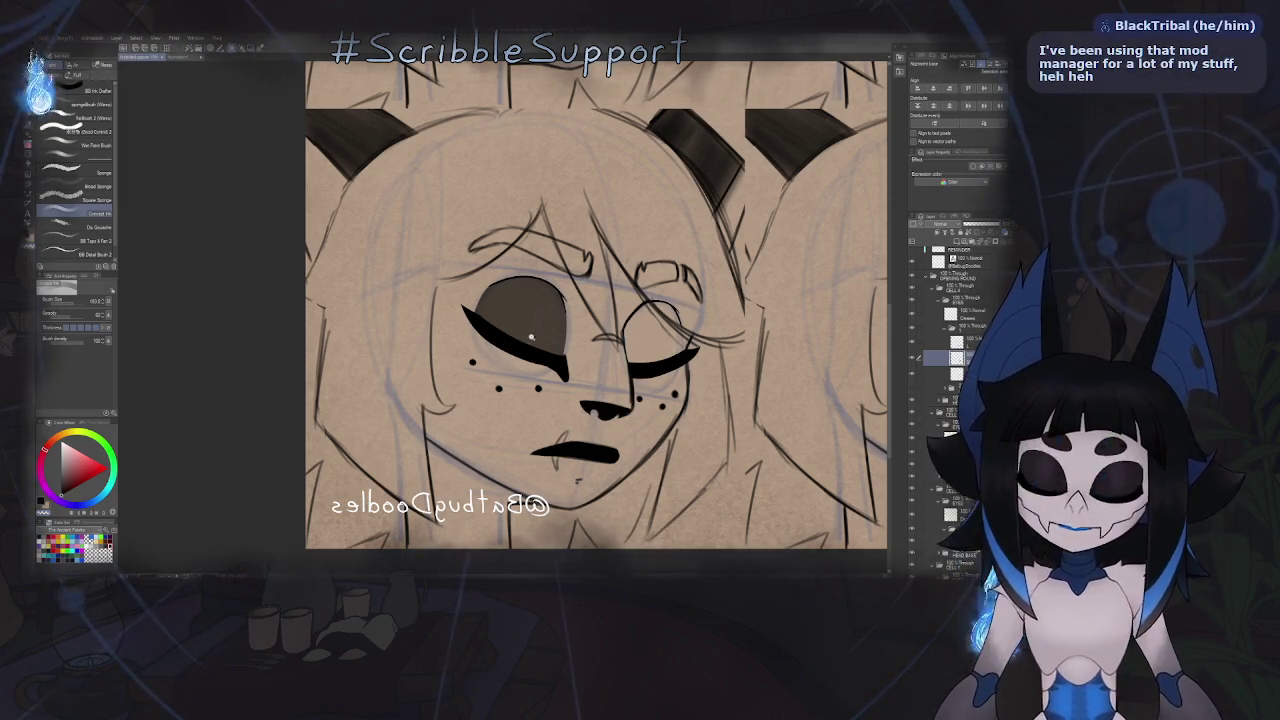
pyautogui.scroll(-3, 531, 337)
pyautogui.scroll(2, 500, 350)
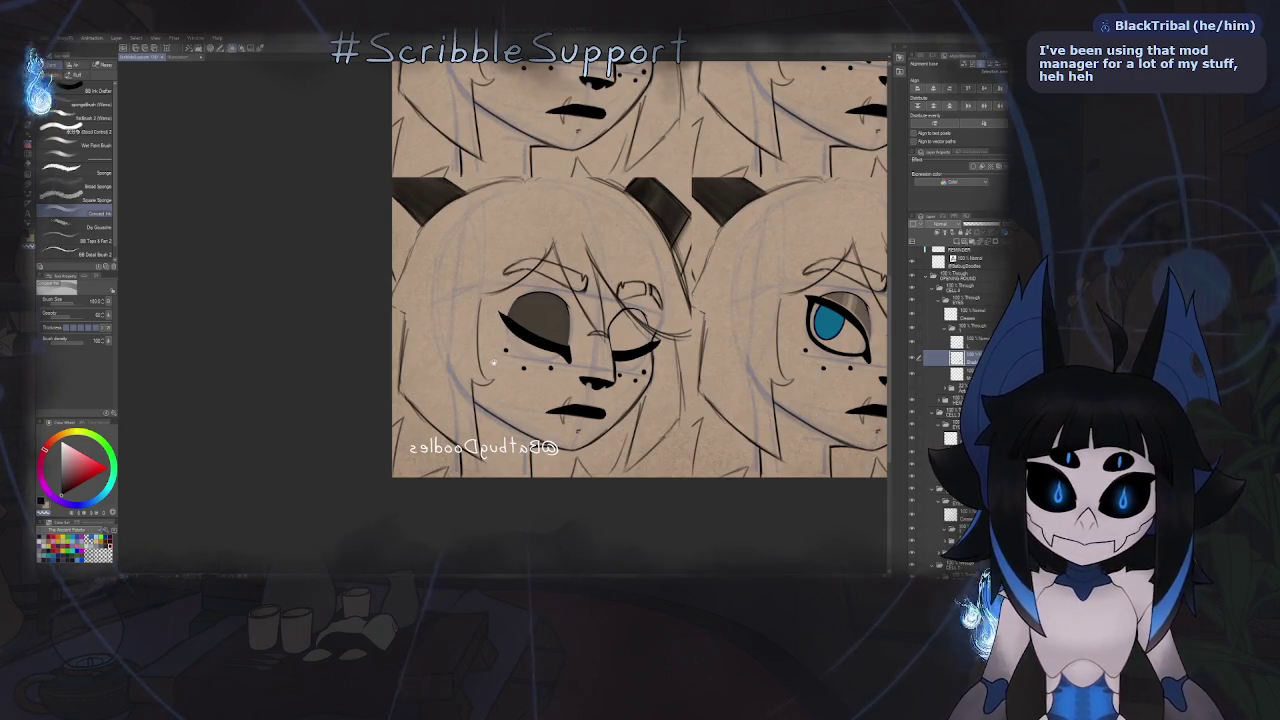
pyautogui.hscroll(1, 521, 357)
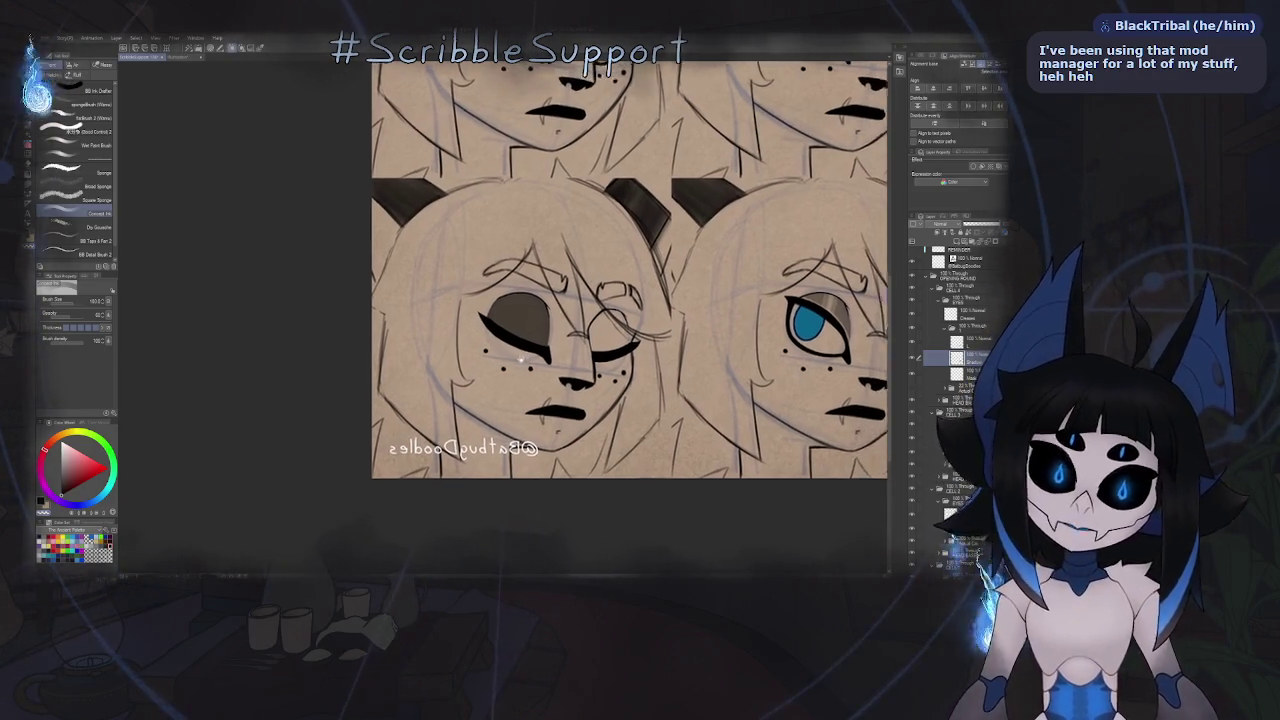
pyautogui.scroll(1, 519, 357)
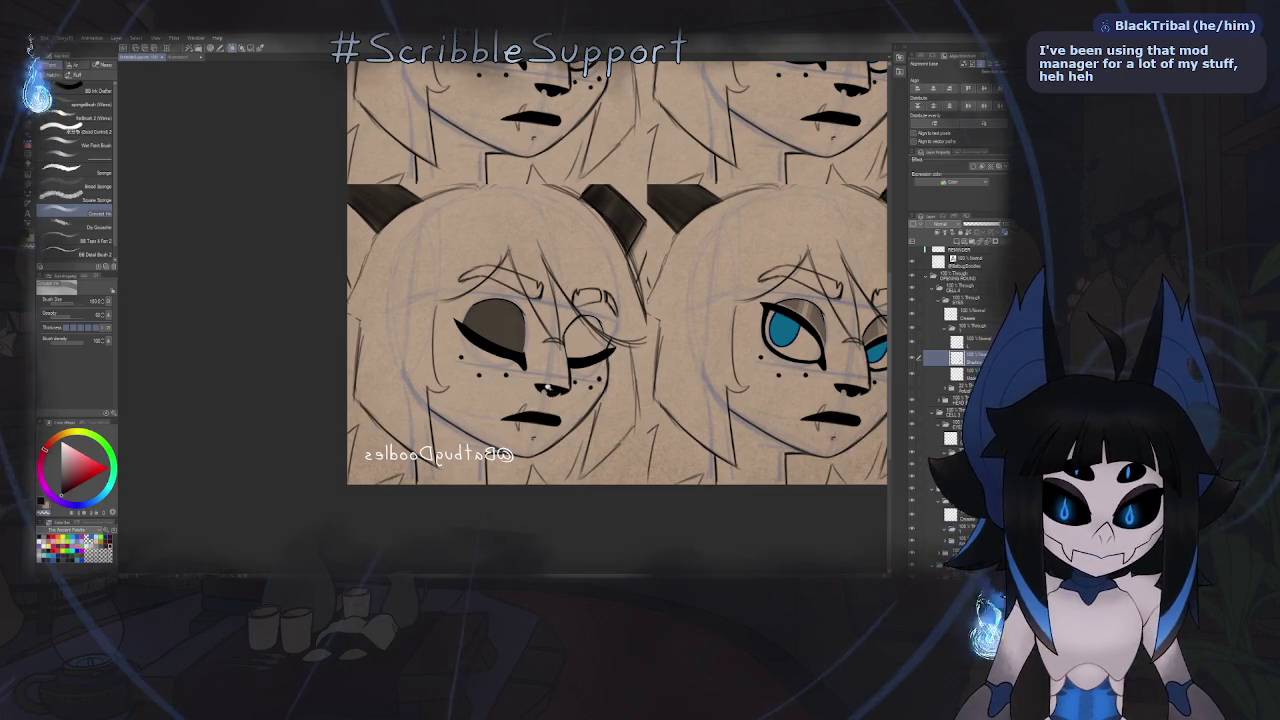
pyautogui.scroll(3, 547, 387)
pyautogui.press('h')
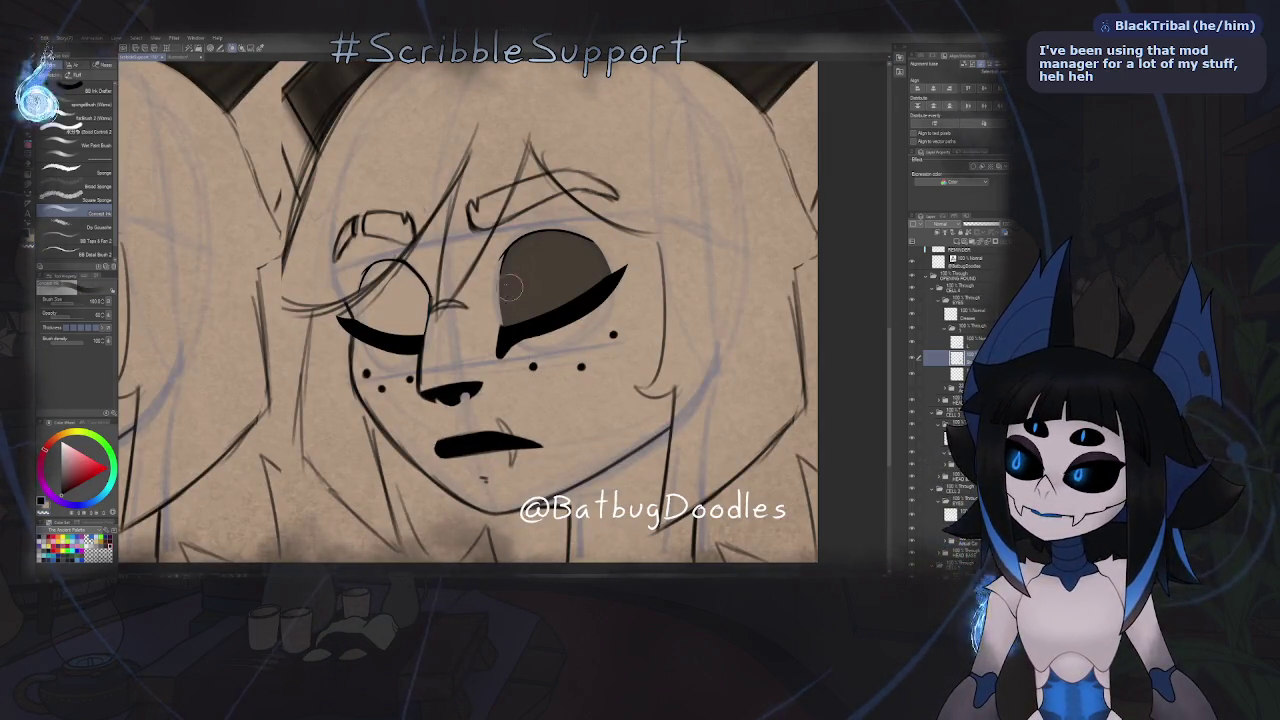
pyautogui.scroll(2, 383, 335)
pyautogui.scroll(1, 400, 320)
pyautogui.scroll(2, 430, 295)
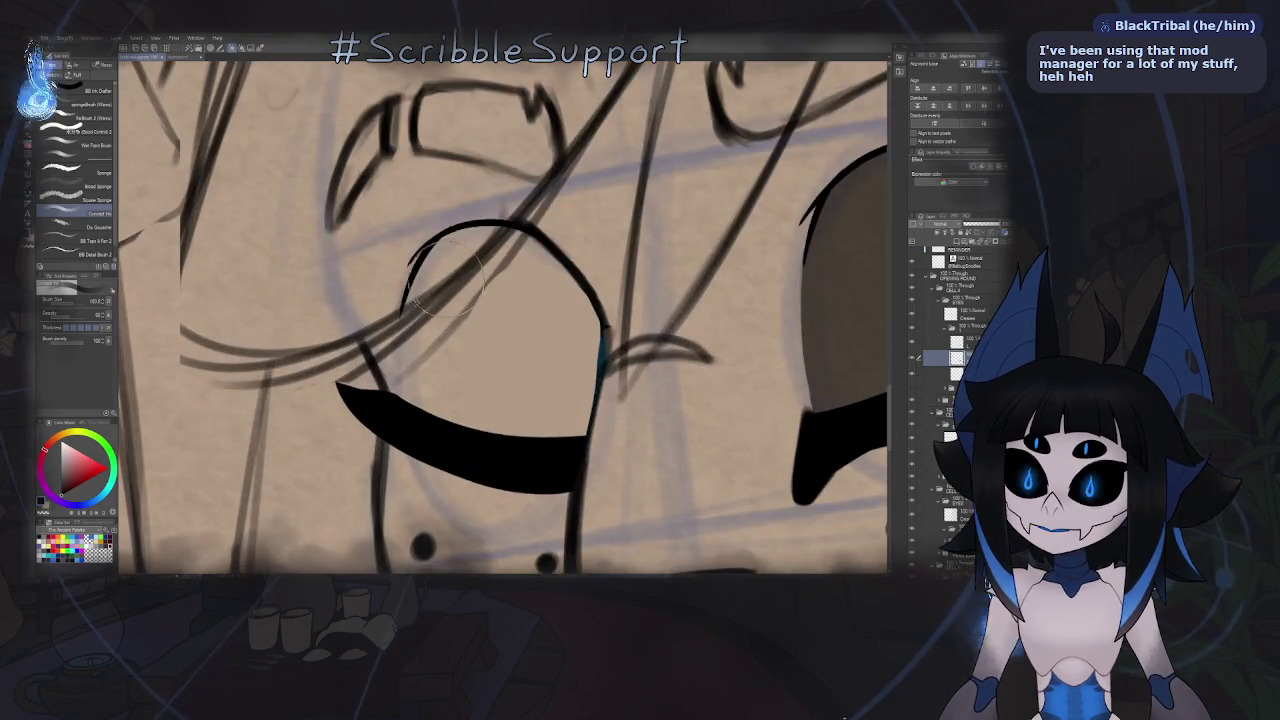
# - Brush solid brown over the closed eyelid and lower lid, leaving only a tiny highlight fleck
pyautogui.click(460, 264)
pyautogui.moveTo(460, 258); pyautogui.dragTo(436, 416)
pyautogui.moveTo(435, 370)
pyautogui.mouseDown()
pyautogui.moveTo(480, 443)
pyautogui.moveTo(550, 435)
pyautogui.moveTo(563, 348)
pyautogui.moveTo(542, 280)
pyautogui.mouseUp()
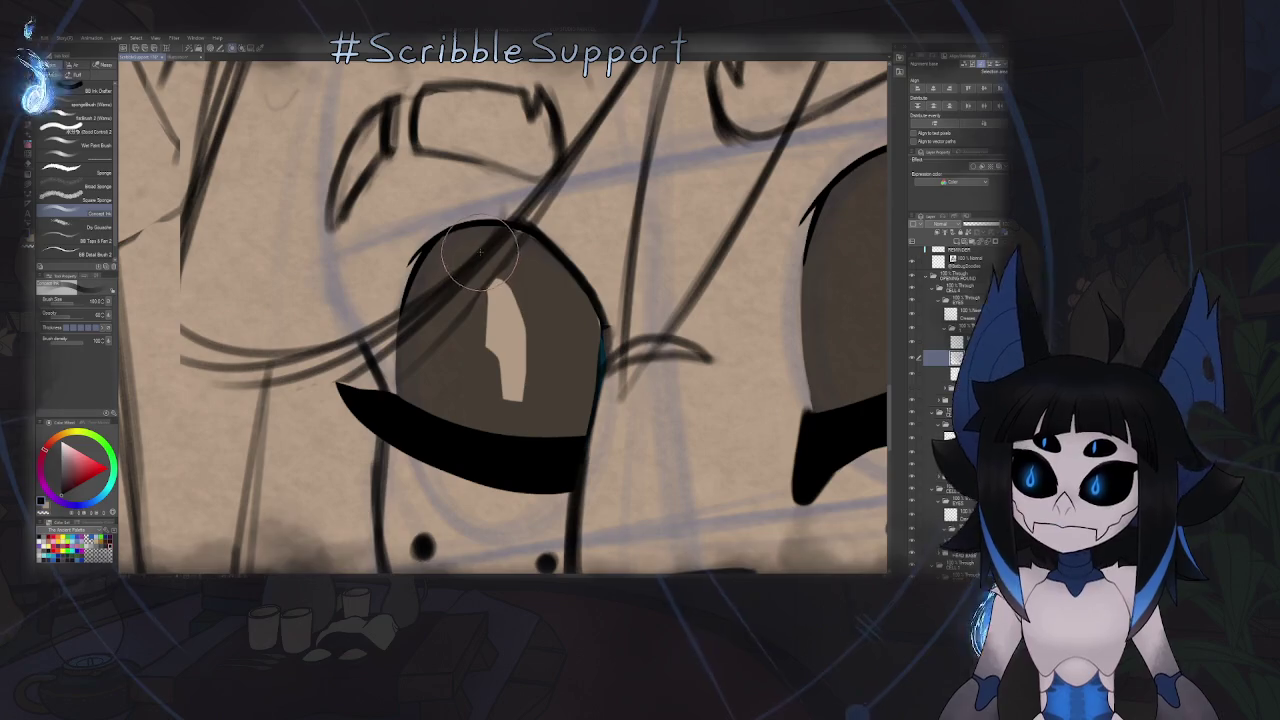
pyautogui.moveTo(517, 255)
pyautogui.mouseDown()
pyautogui.moveTo(563, 343)
pyautogui.moveTo(543, 397)
pyautogui.moveTo(514, 377)
pyautogui.mouseUp()
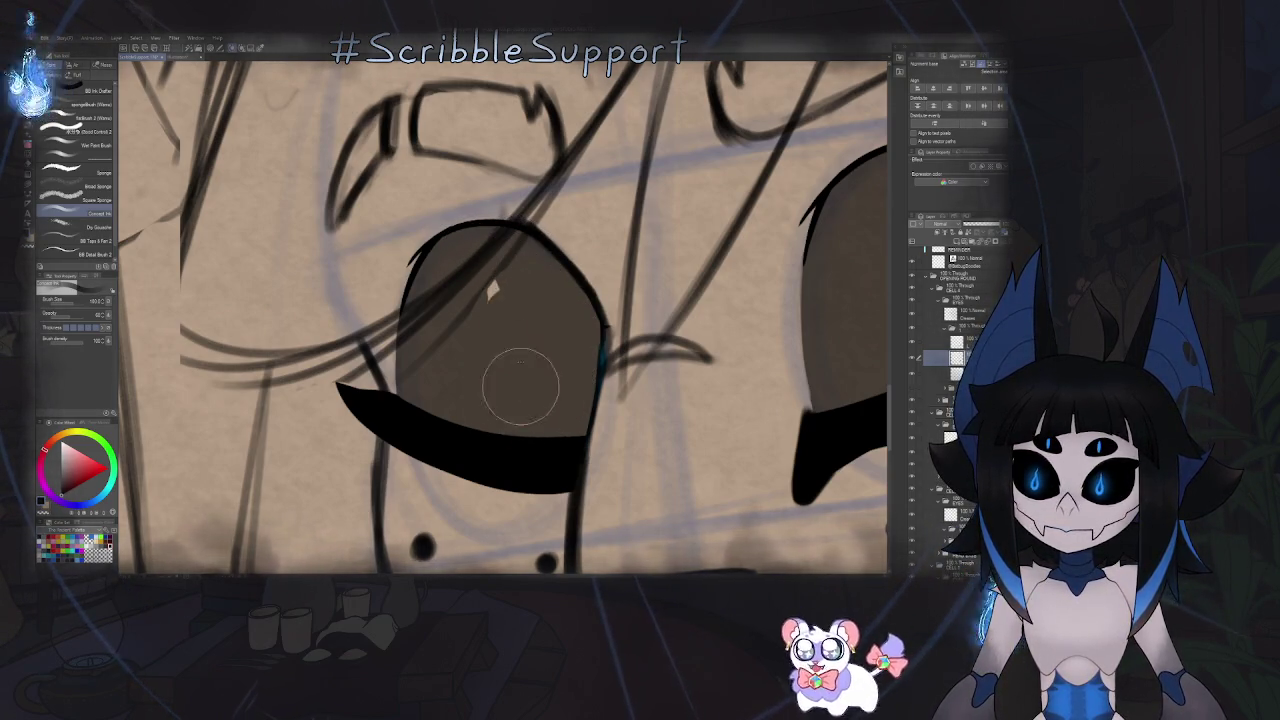
pyautogui.scroll(-5, 514, 320)
pyautogui.scroll(-2, 517, 333)
pyautogui.scroll(-5, 517, 333)
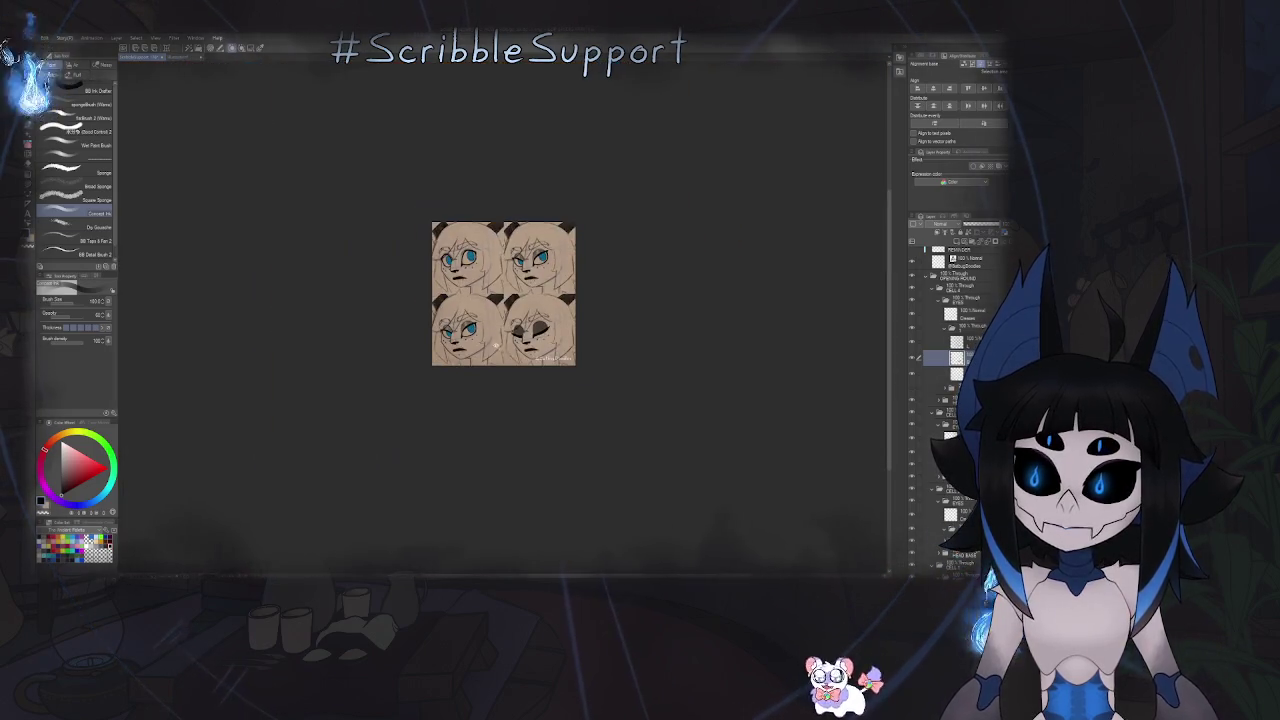
# - Zoom out and filter the Layer panel to show only layers matching 'shad'
pyautogui.scroll(4, 480, 300)
pyautogui.scroll(2, 453, 400)
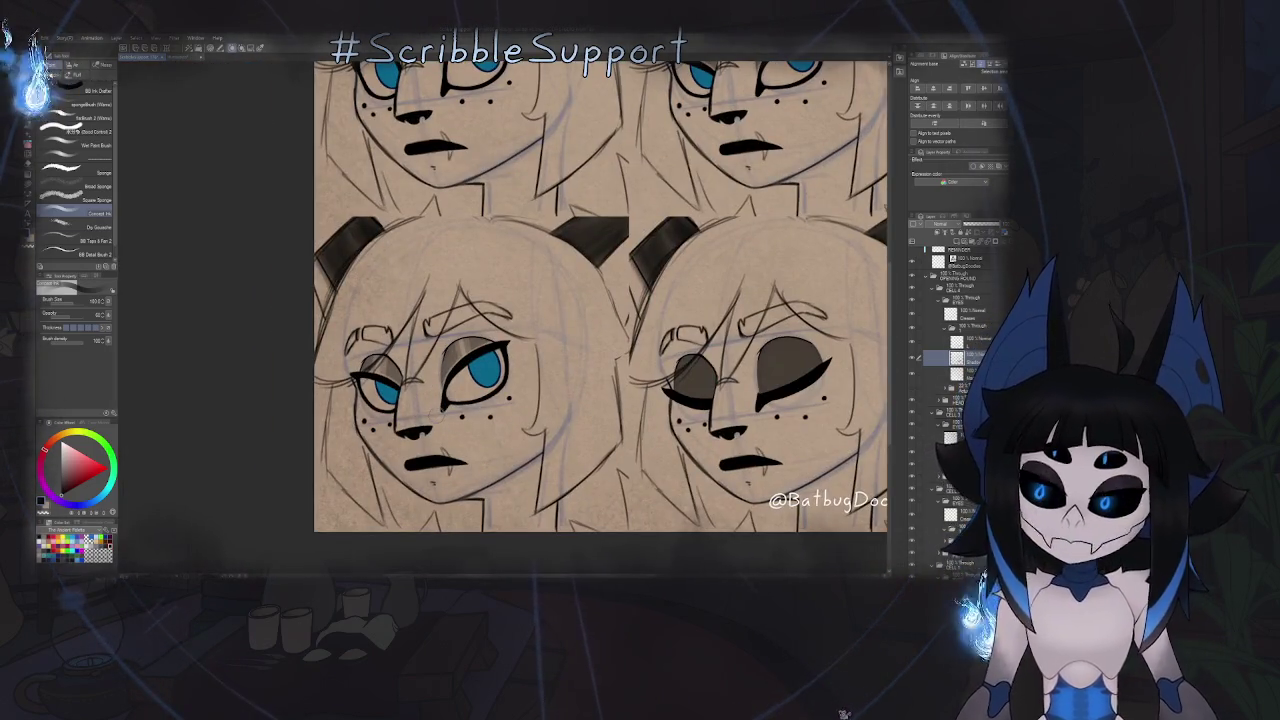
pyautogui.scroll(-2, 444, 339)
pyautogui.scroll(-2, 450, 338)
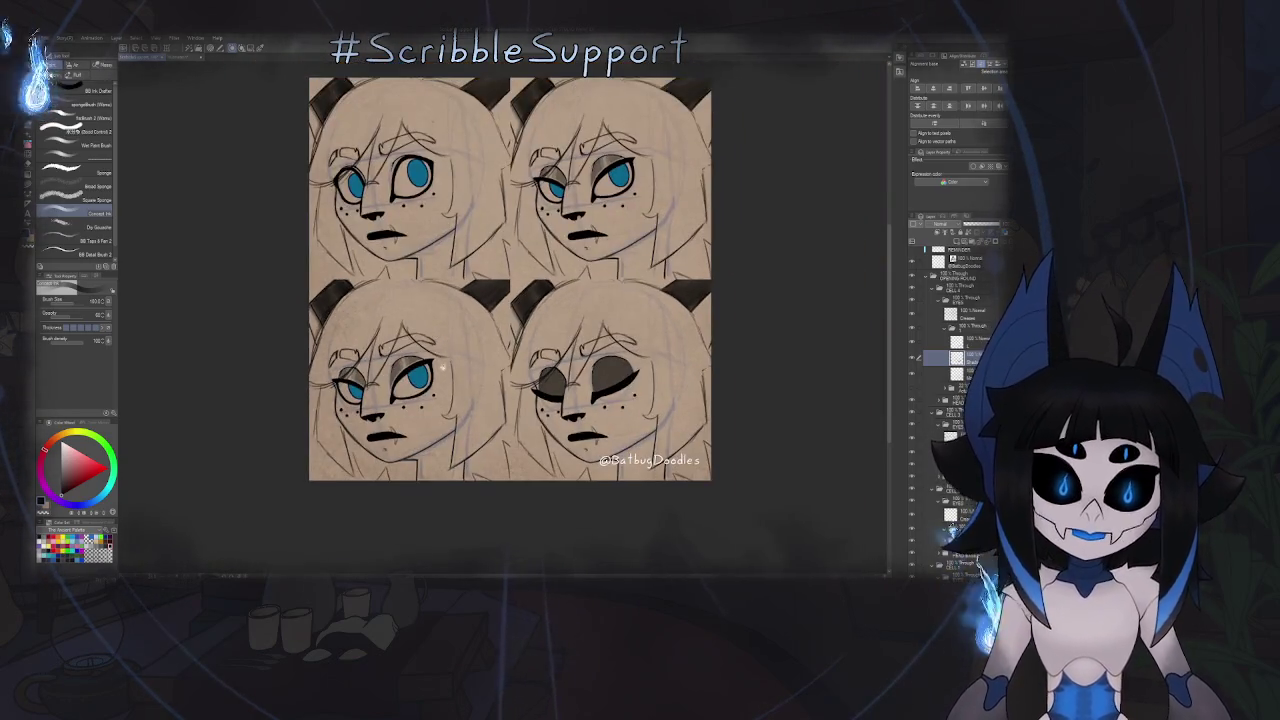
pyautogui.scroll(-1, 507, 380)
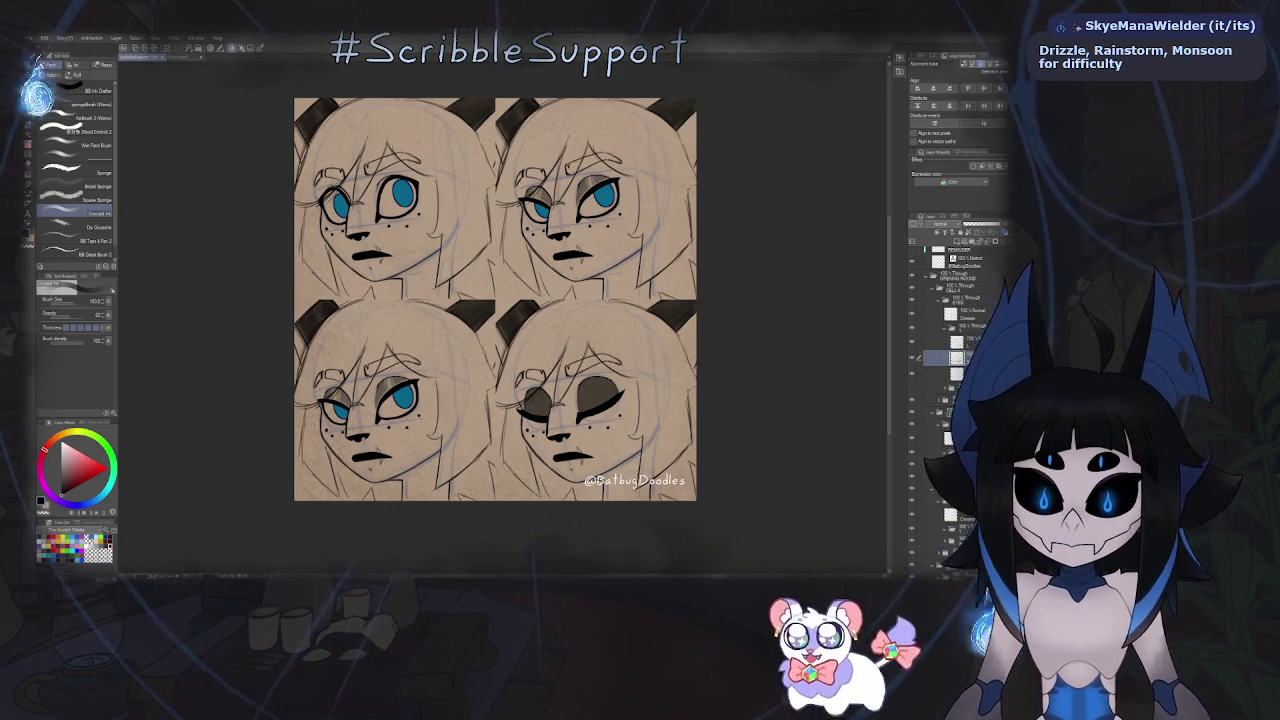
pyautogui.click(954, 237)
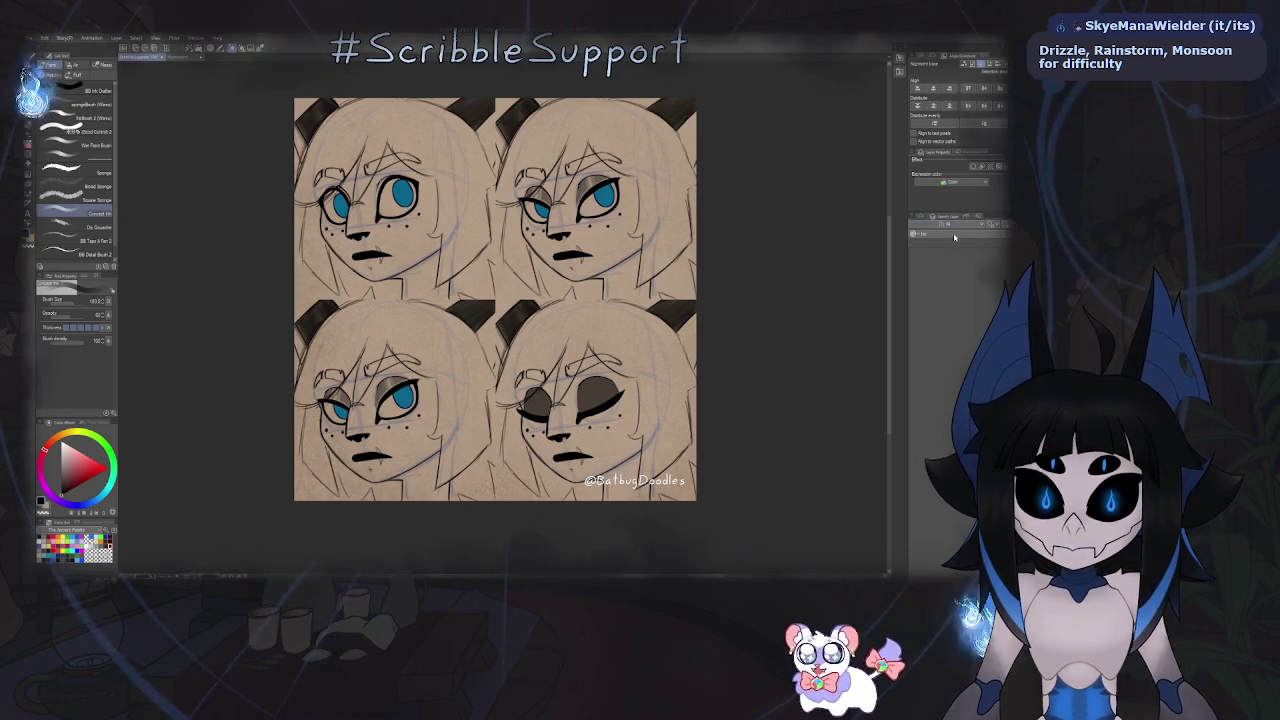
pyautogui.press('BackSpace')
pyautogui.press('BackSpace')
pyautogui.write('shad')
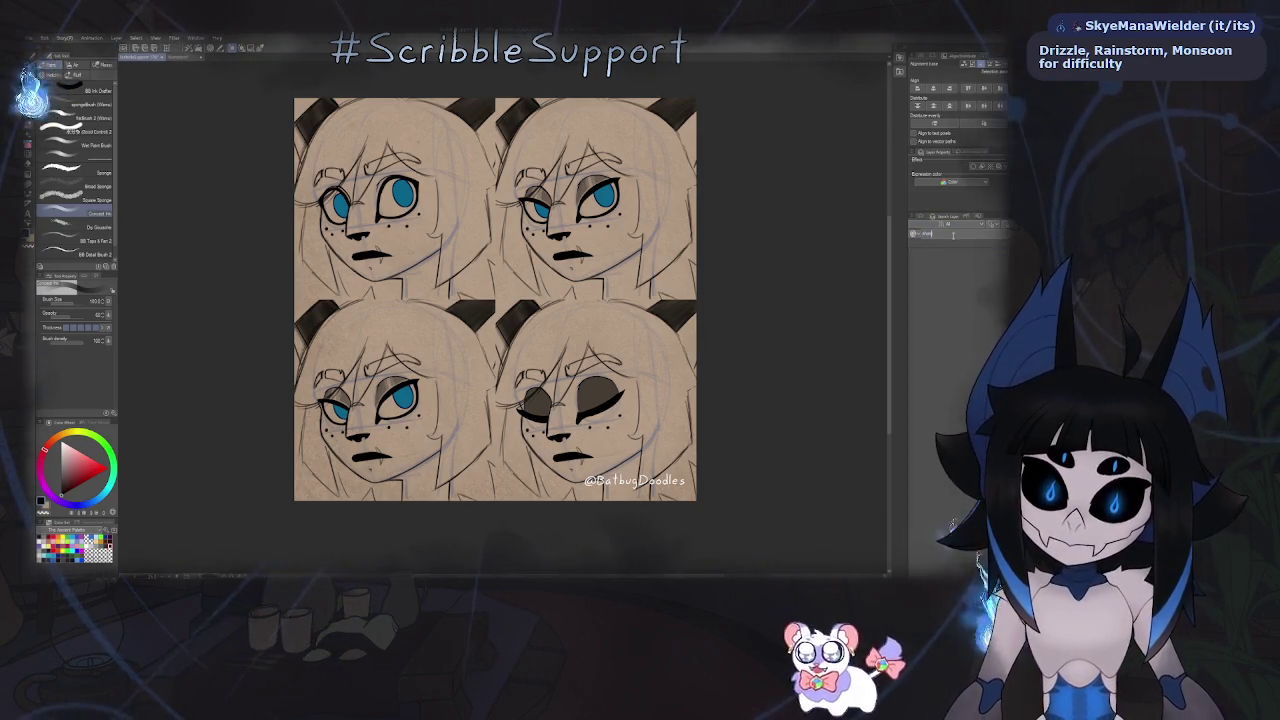
pyautogui.press('Return')
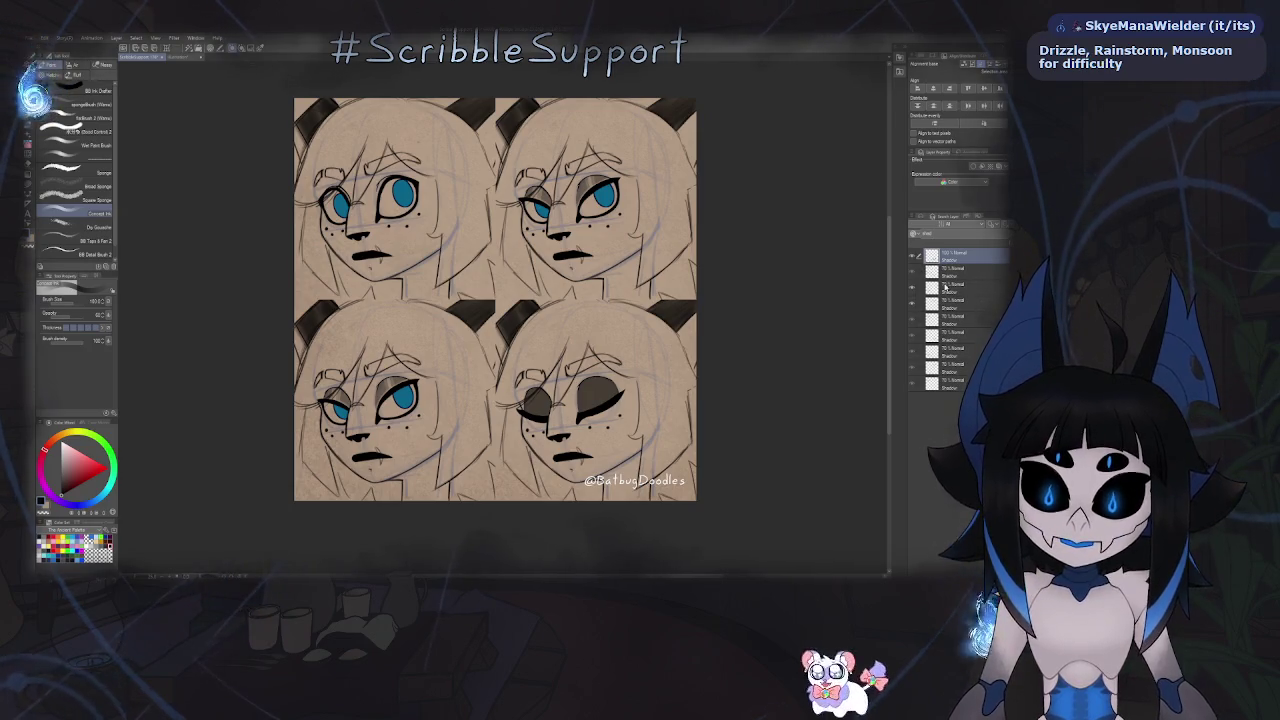
# - Make a Shadow layer the active layer and cycle through the brush sub tool groups
pyautogui.click(962, 343)
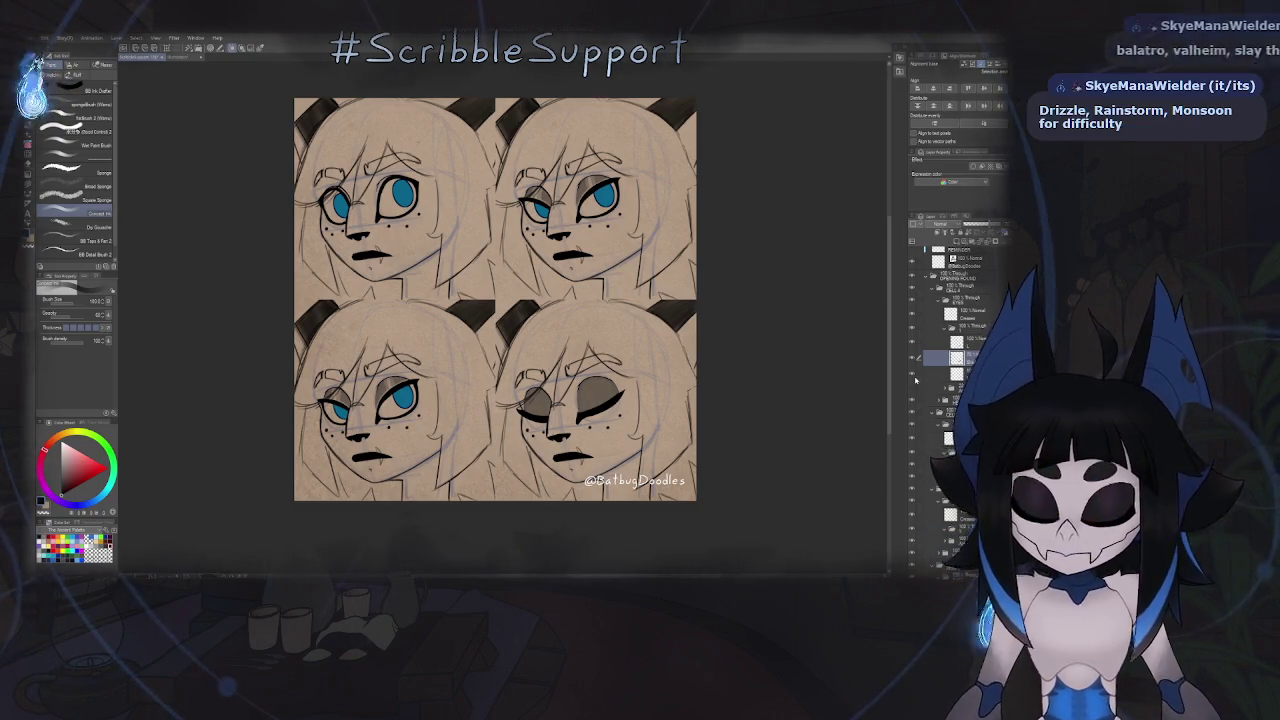
pyautogui.press('b')
pyautogui.press('b')
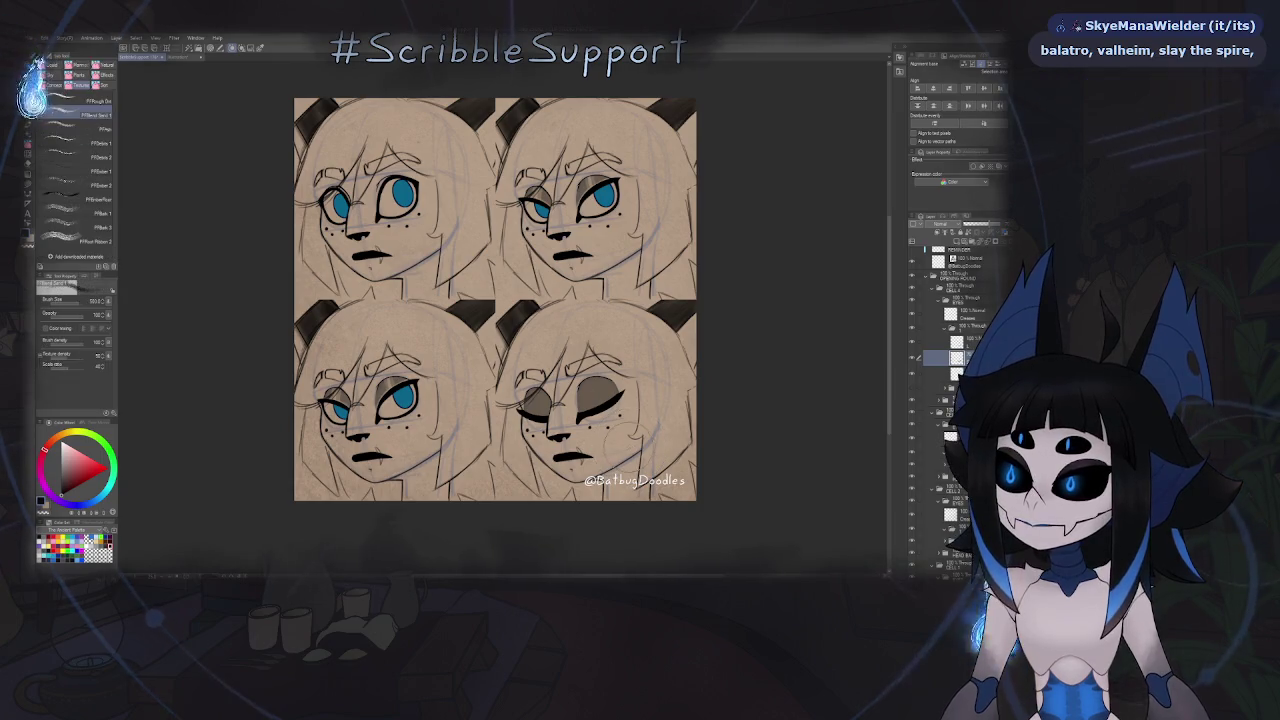
pyautogui.press('b')
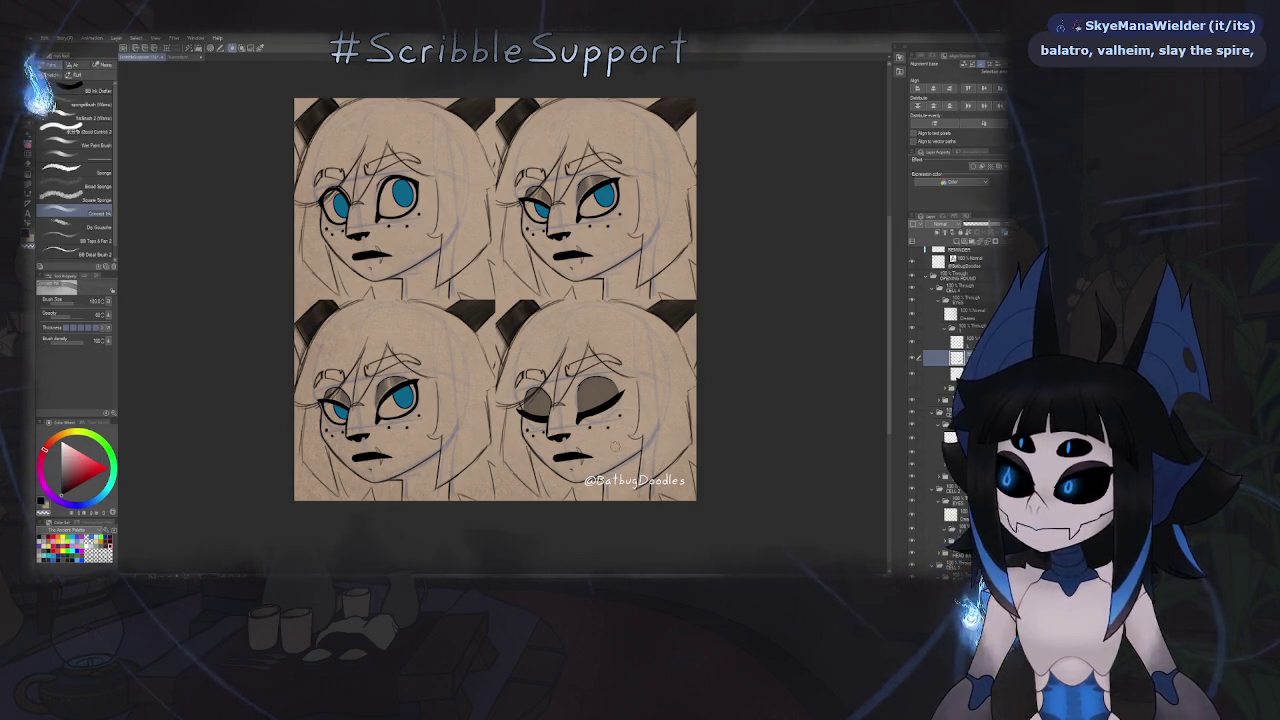
# - Paint light highlight streaks down the right and left brown closed eyelids of the bottom-right face
pyautogui.scroll(2, 615, 447)
pyautogui.scroll(4, 615, 447)
pyautogui.scroll(2, 615, 447)
pyautogui.scroll(2, 596, 186)
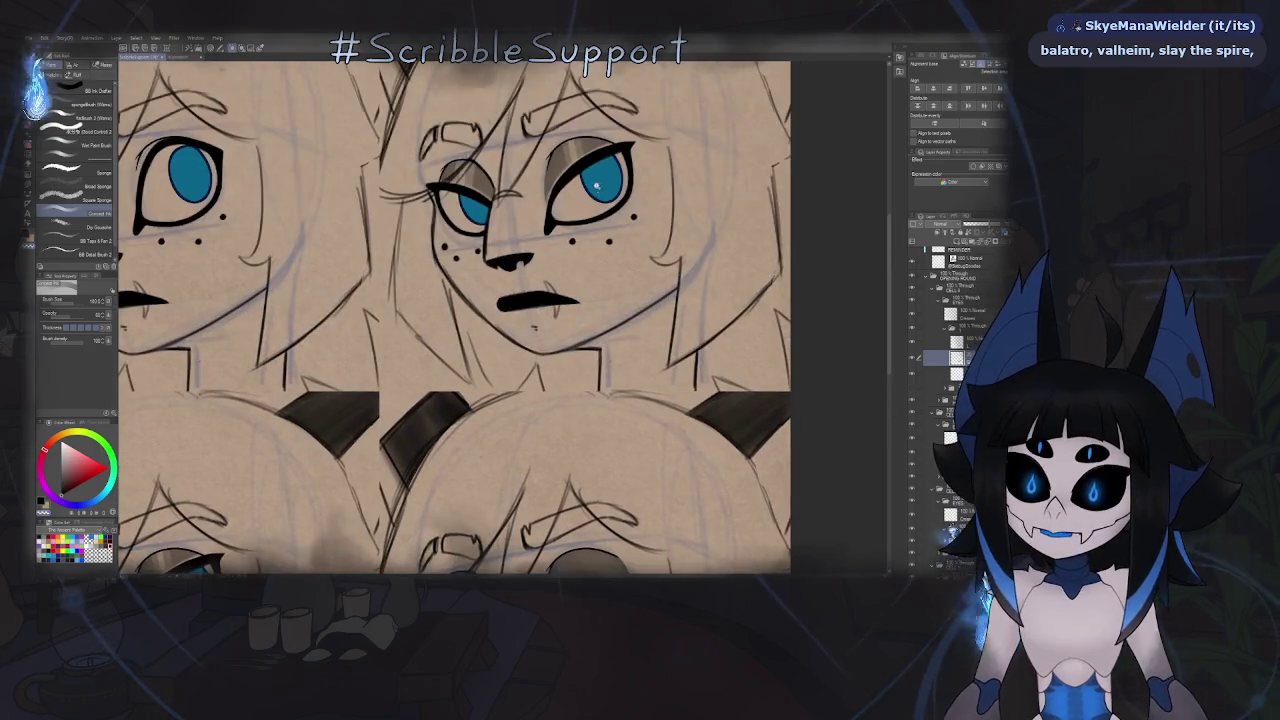
pyautogui.scroll(2, 596, 186)
pyautogui.scroll(2, 596, 200)
pyautogui.scroll(3, 592, 250)
pyautogui.scroll(2, 590, 285)
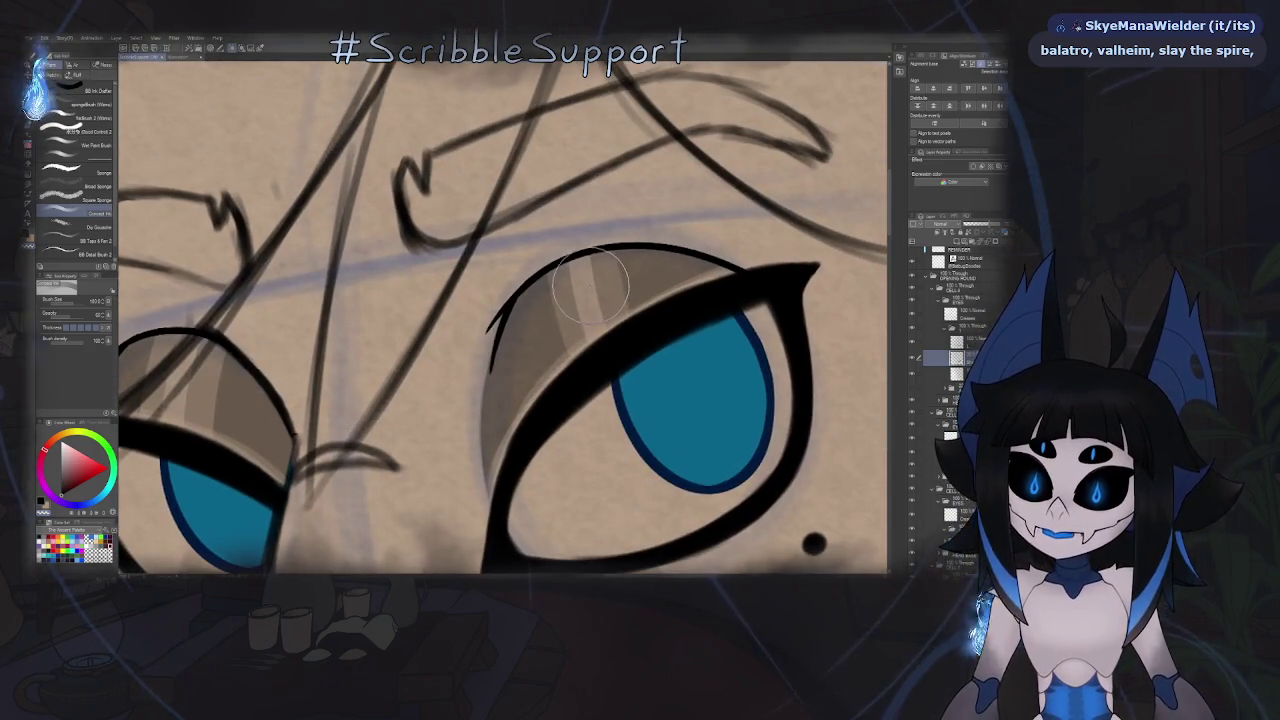
pyautogui.scroll(-10, 590, 290)
pyautogui.scroll(2, 550, 291)
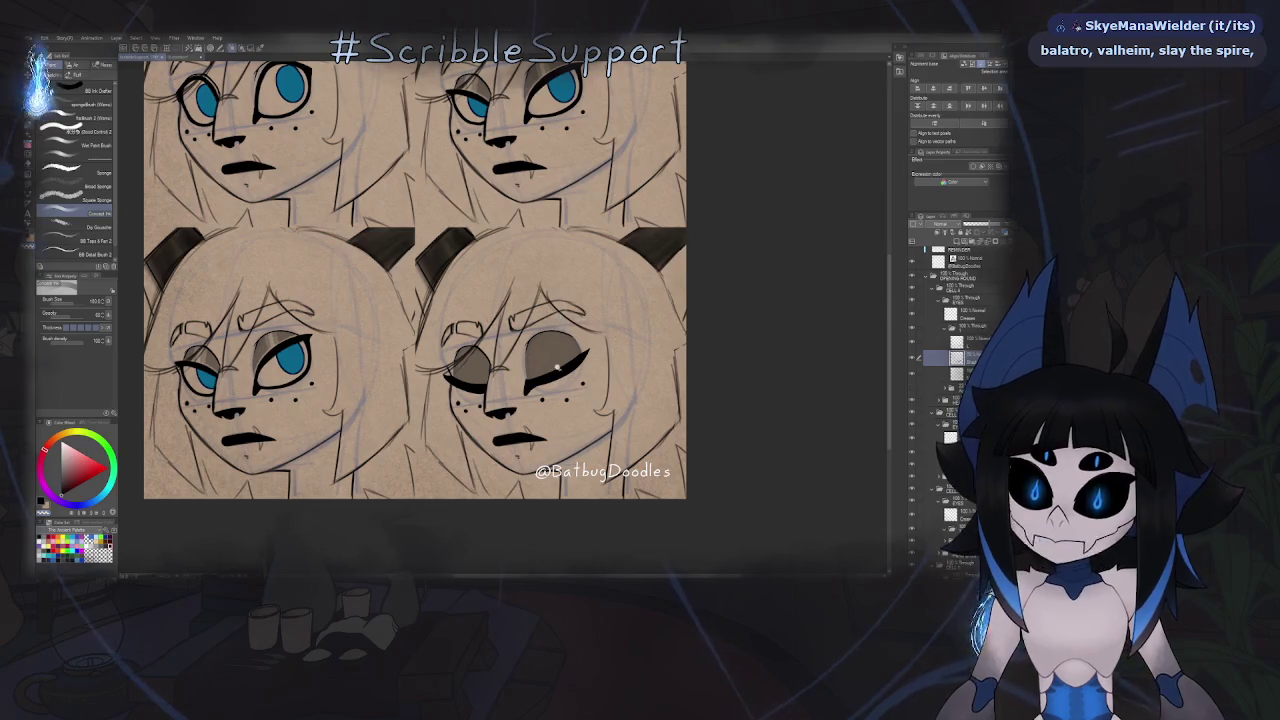
pyautogui.scroll(4, 558, 366)
pyautogui.scroll(2, 552, 320)
pyautogui.scroll(-1, 546, 281)
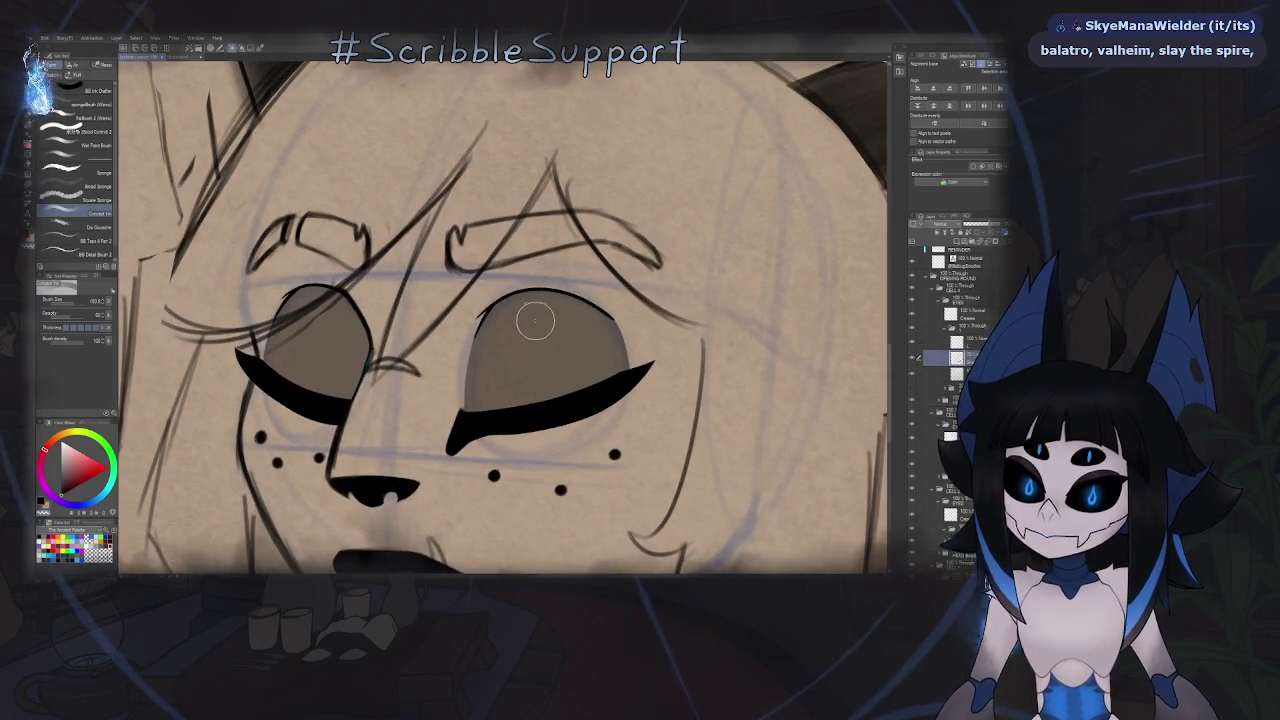
pyautogui.moveTo(535, 328); pyautogui.dragTo(537, 400)
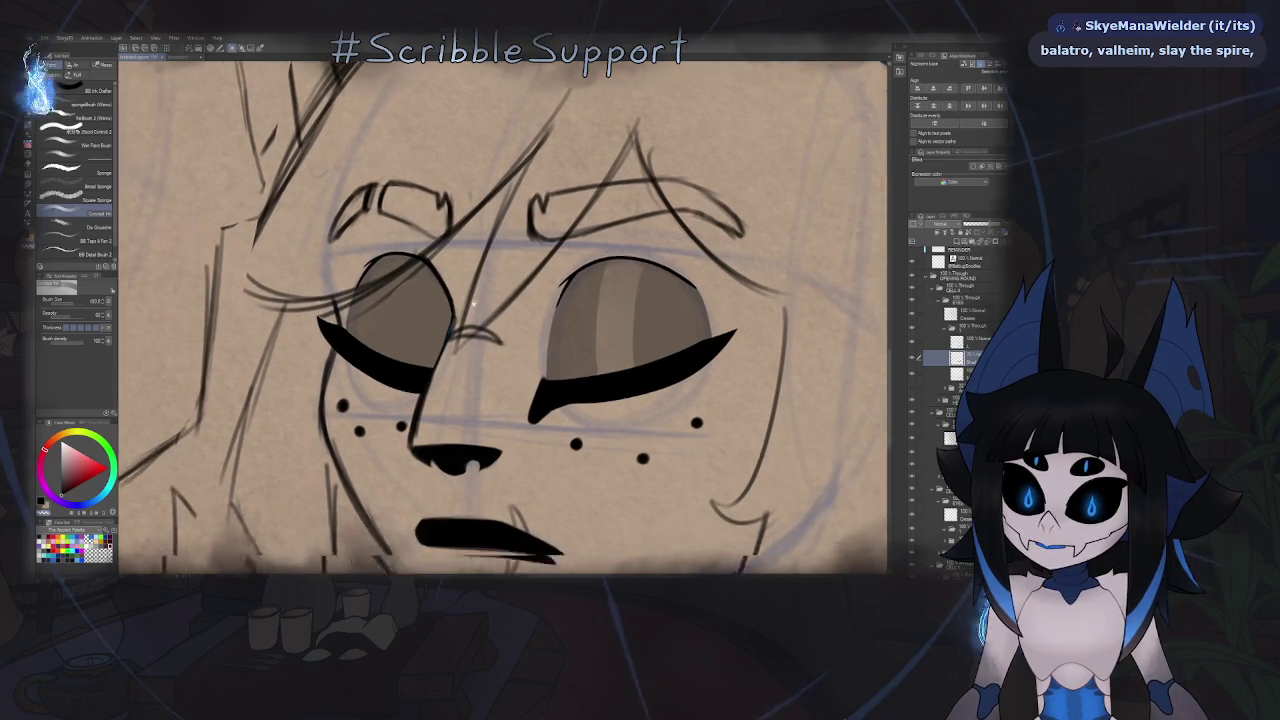
pyautogui.moveTo(412, 265); pyautogui.dragTo(396, 370)
# - Adjust the zoom and switch over to the Steam store
pyautogui.scroll(-4, 532, 323)
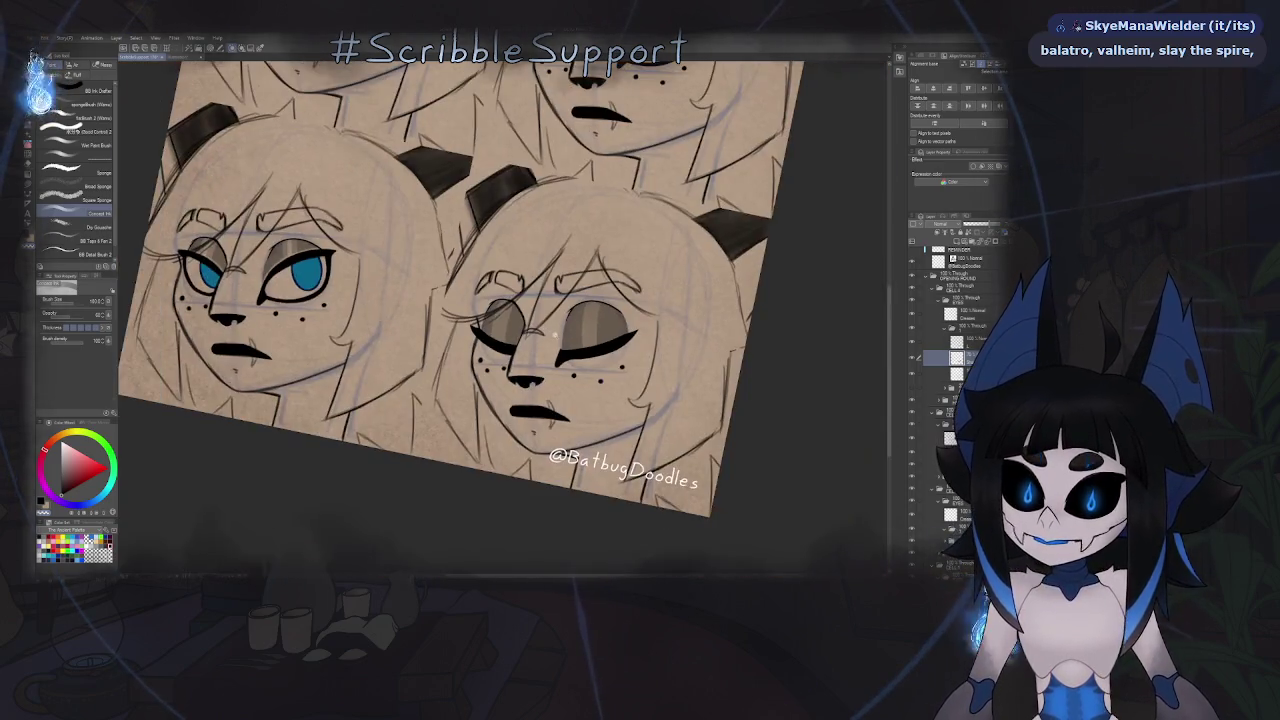
pyautogui.scroll(4, 593, 340)
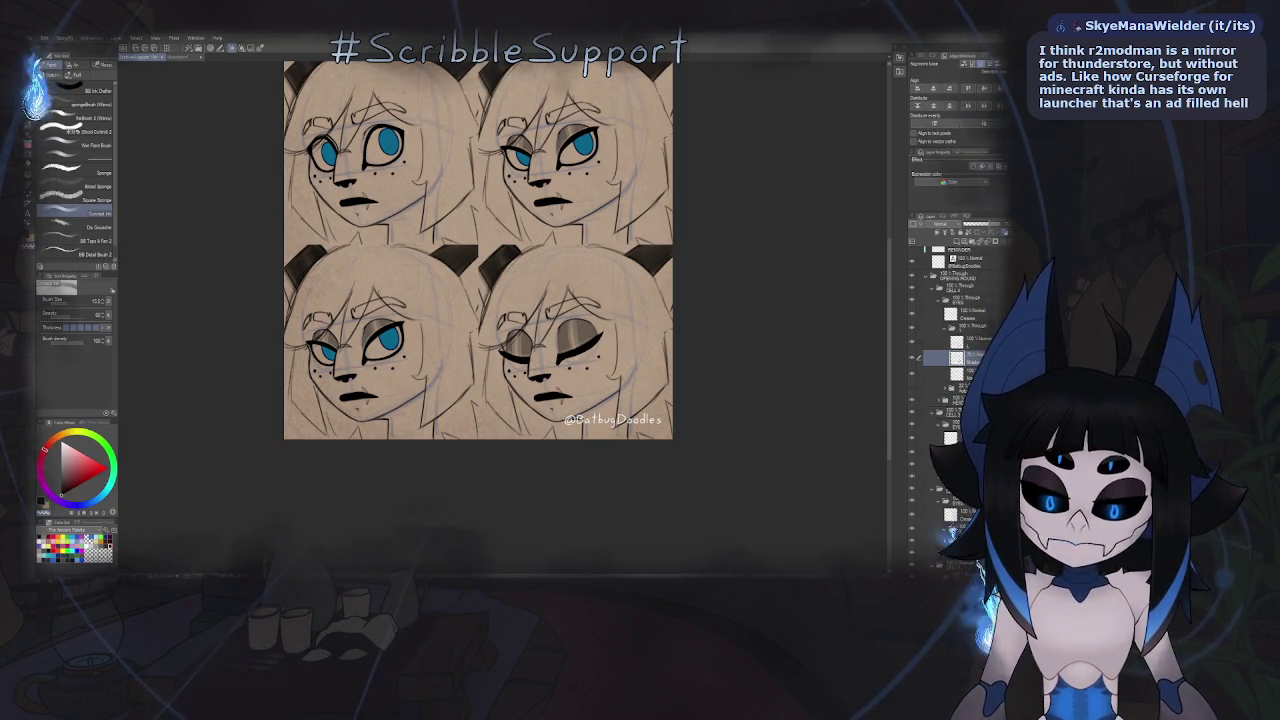
pyautogui.hotkey('alt', 'Tab')
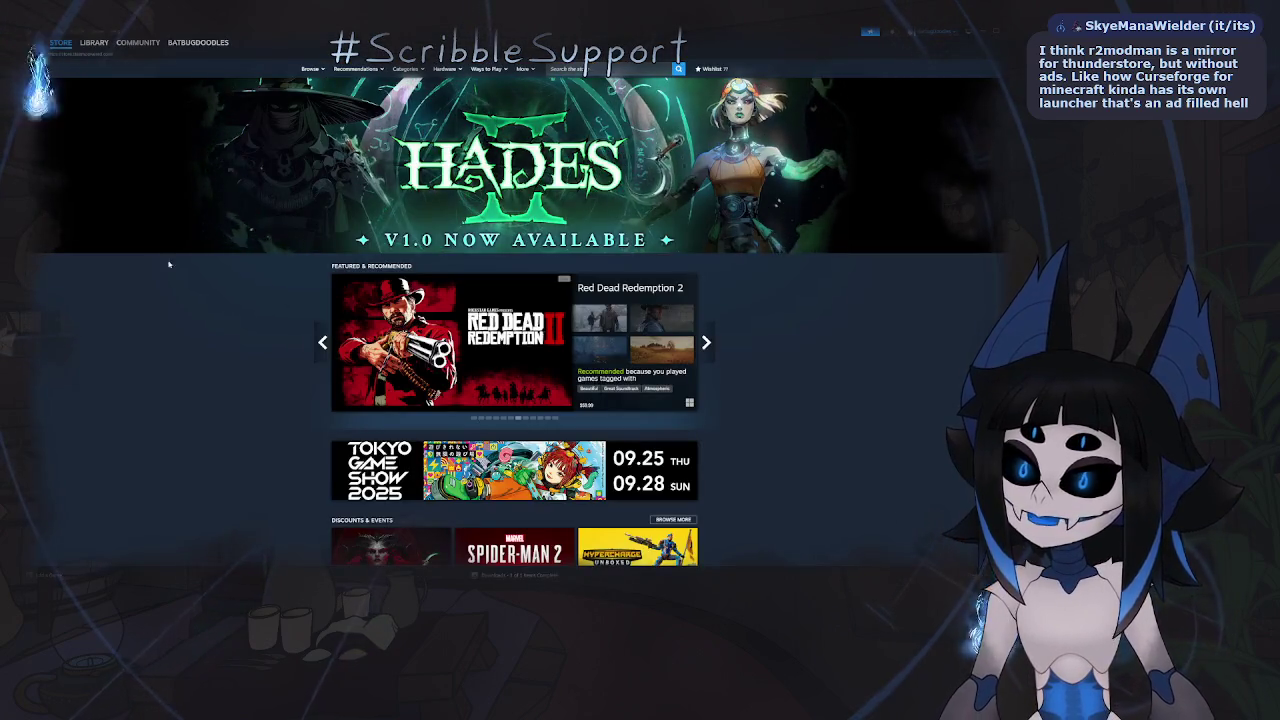
# - Look up the 'slay the spire' store page in Steam, then go back and return to Clip Studio Paint
pyautogui.click(635, 68)
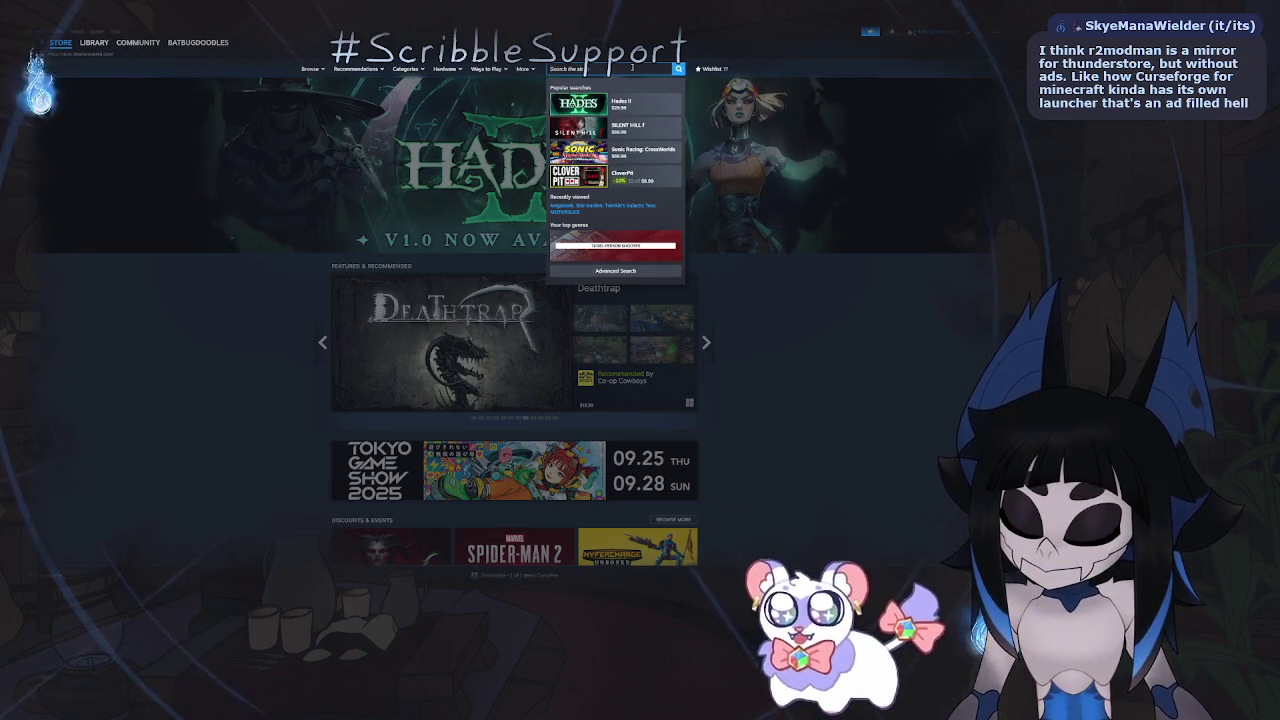
pyautogui.write('slay the spire')
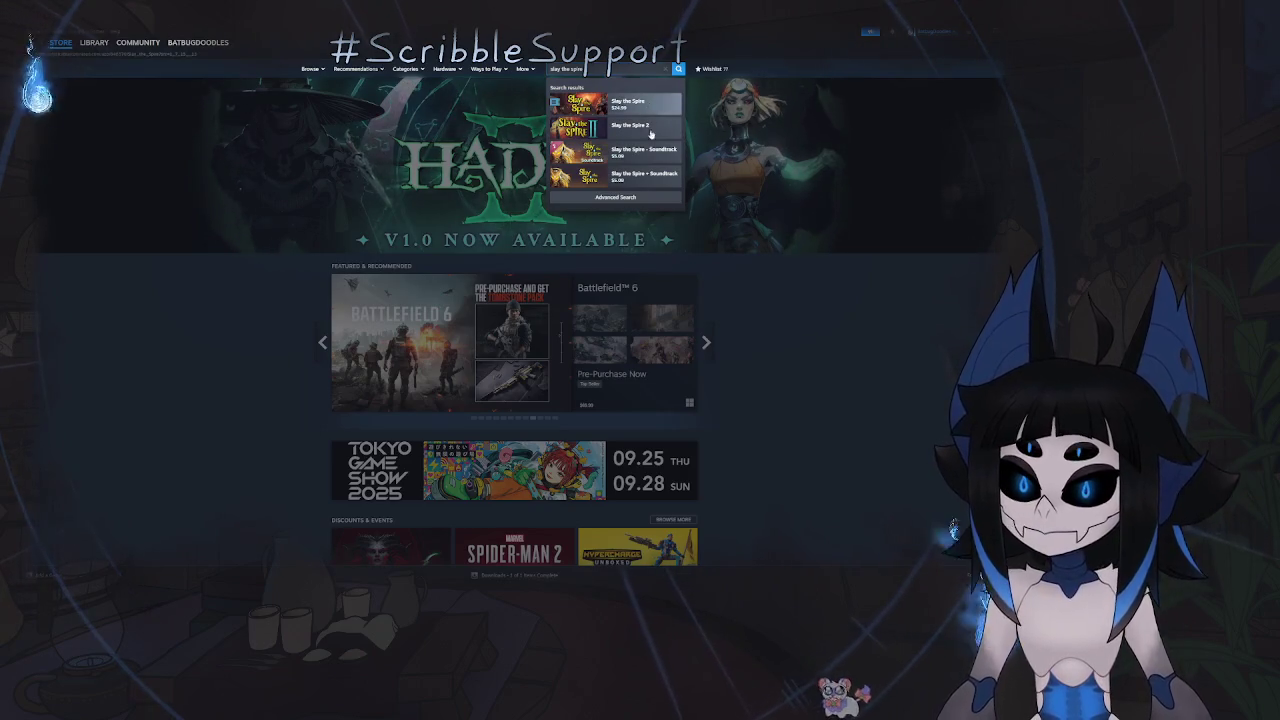
pyautogui.click(625, 103)
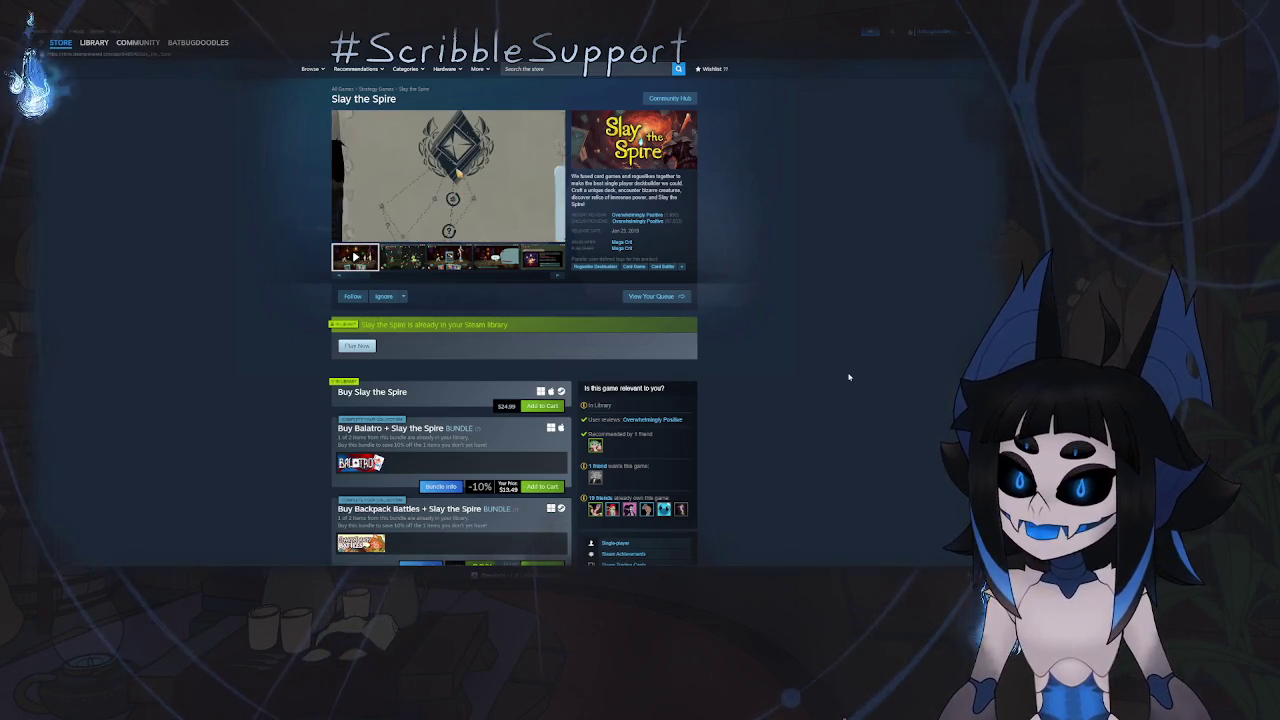
pyautogui.hotkey('alt', 'Left')
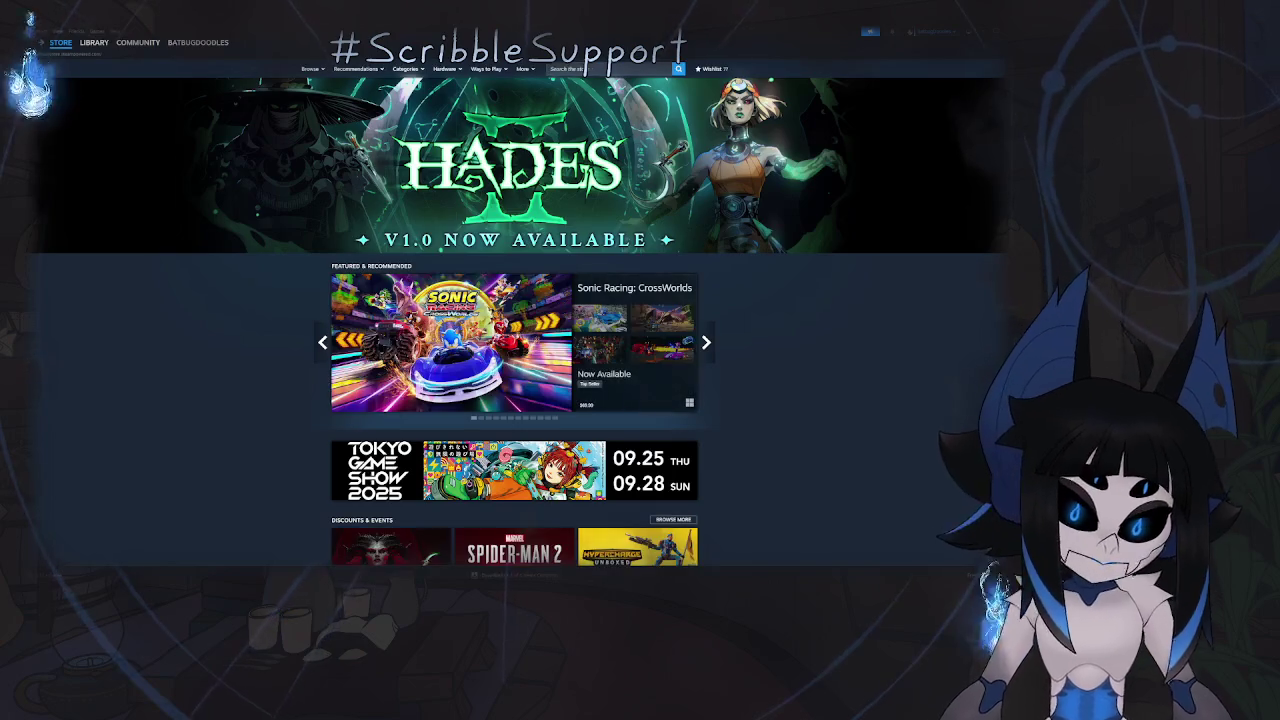
pyautogui.hotkey('alt', 'Tab')
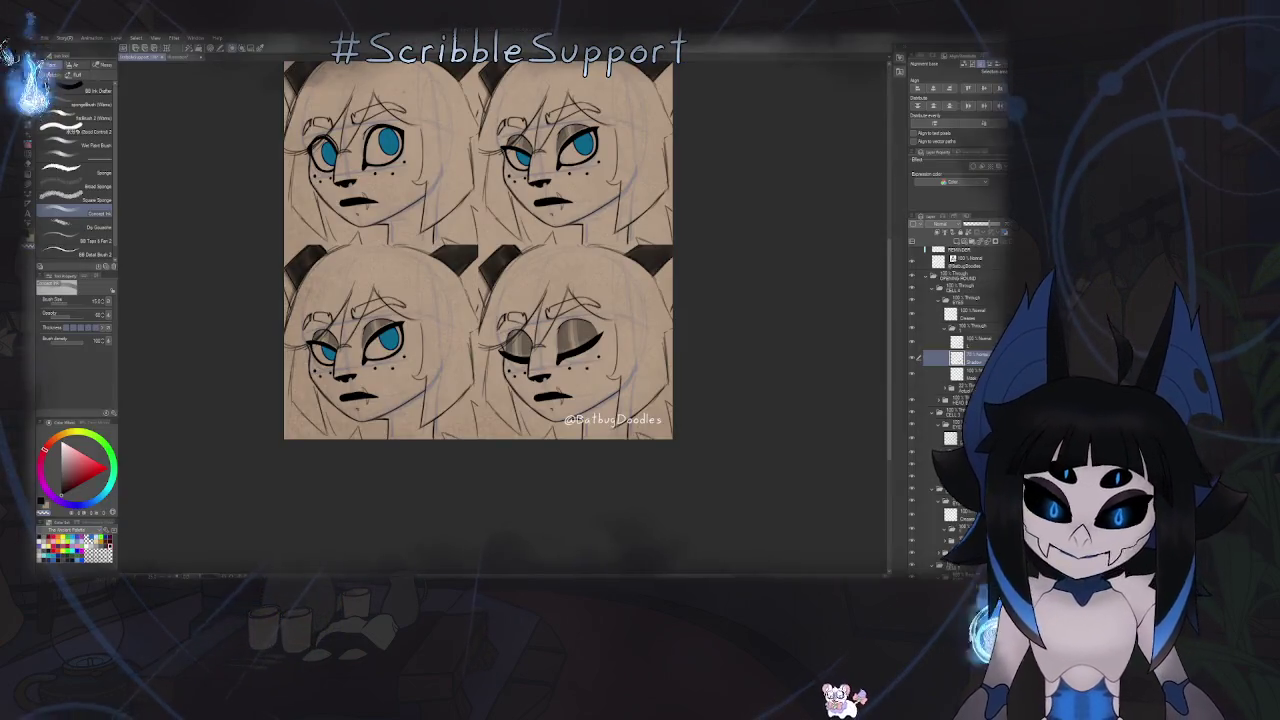
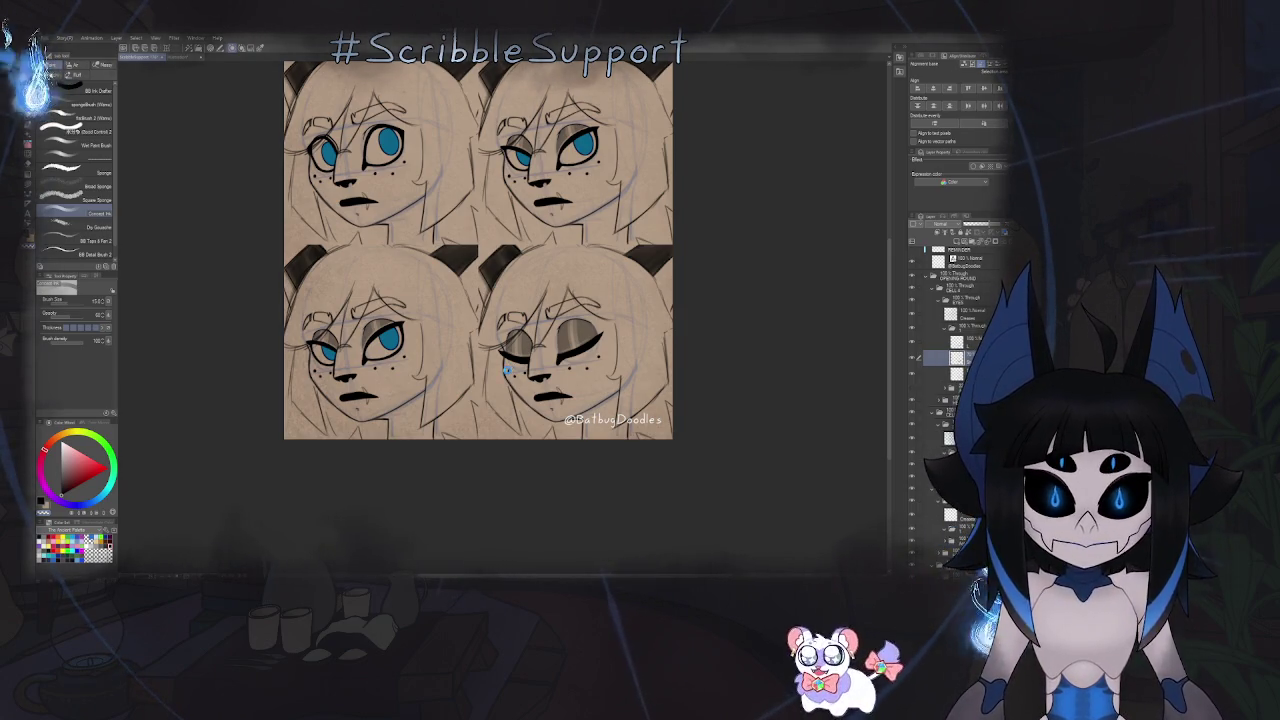
# - Save the expression sheet and check it in a briefly mirrored view
pyautogui.hotkey('ctrl', 's')
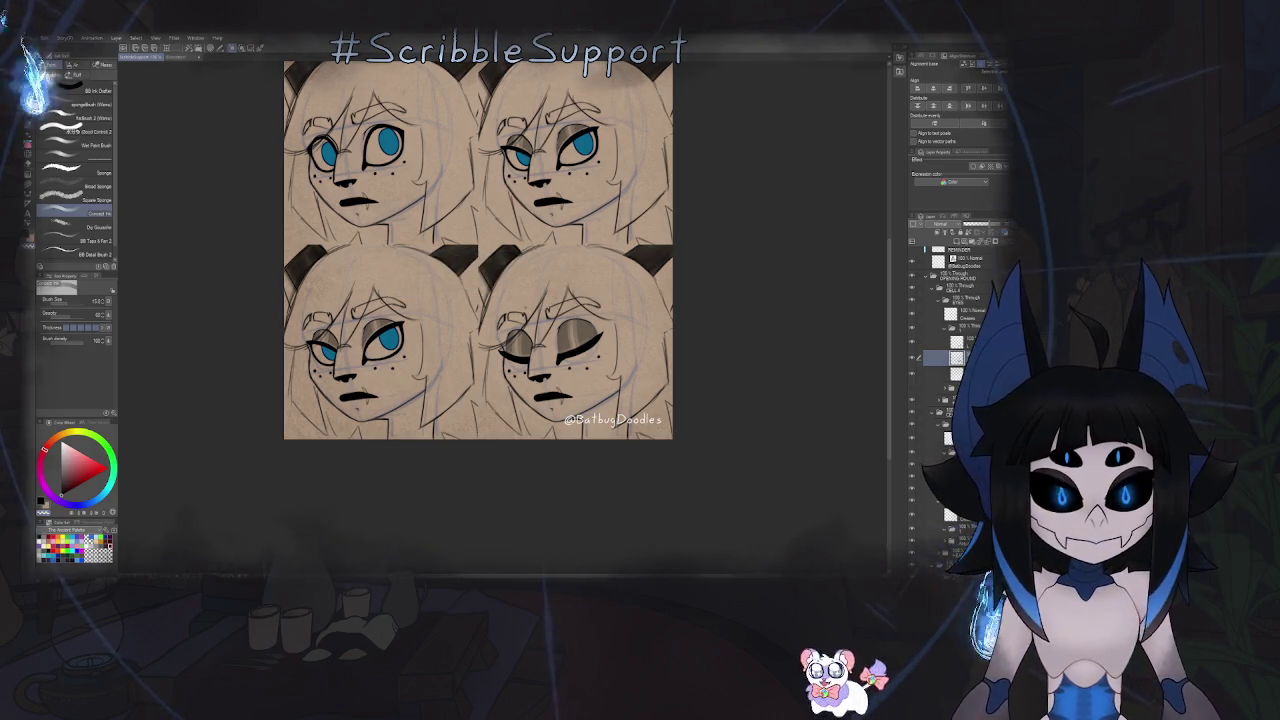
pyautogui.moveTo(525, 307); pyautogui.dragTo(528, 322)
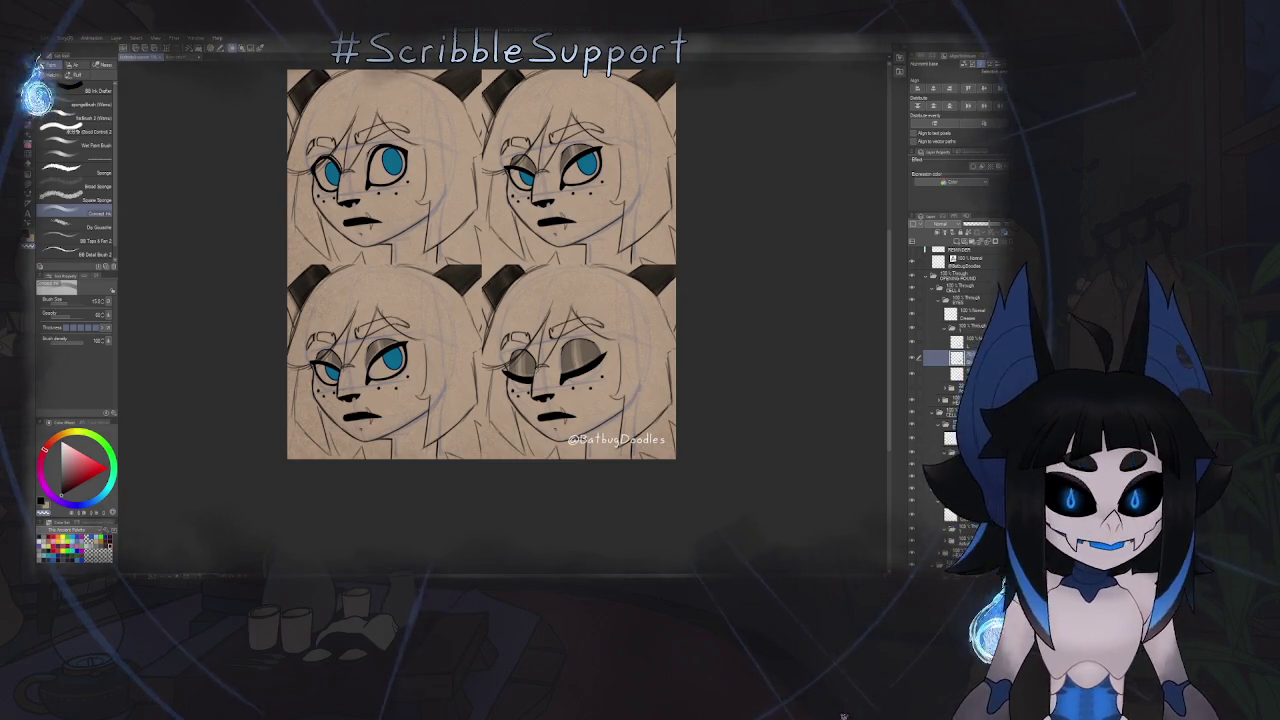
pyautogui.press('h')
pyautogui.press('p')
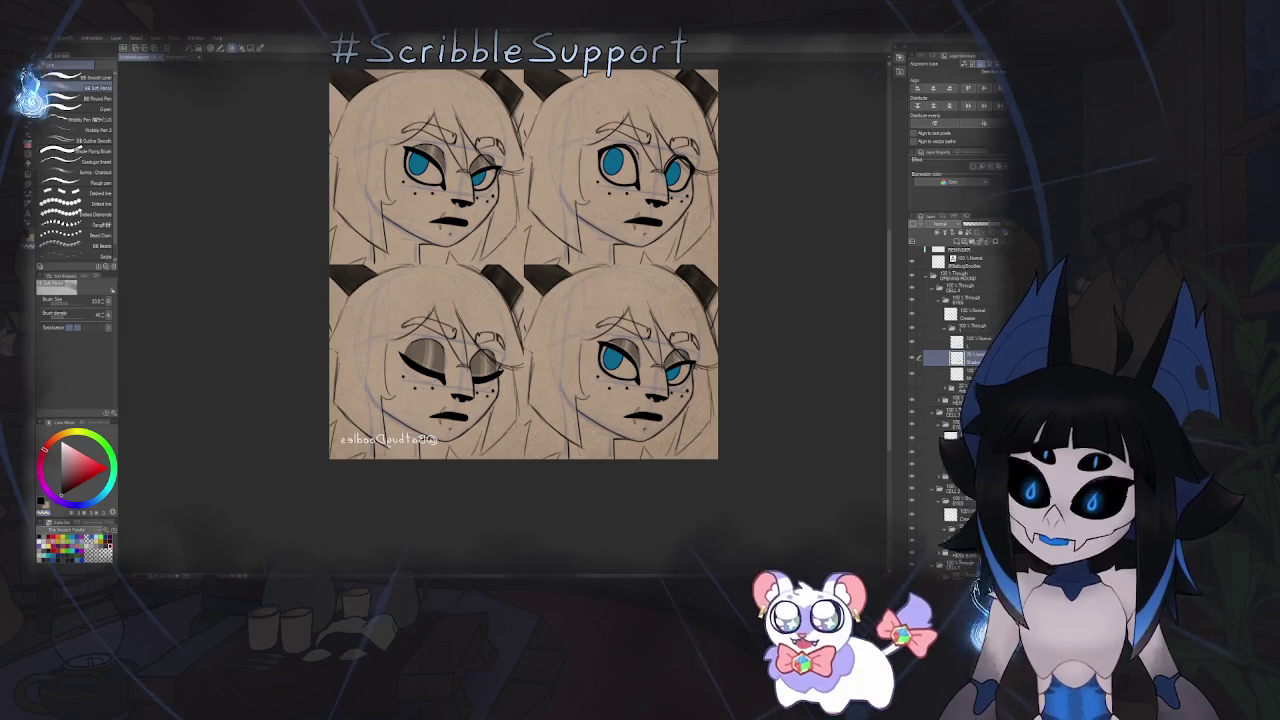
pyautogui.scroll(-2, 556, 287)
pyautogui.scroll(1, 556, 287)
pyautogui.press('h')
# - Zoom and pan in close on the top-left face's eyes
pyautogui.scroll(-2, 556, 300)
pyautogui.scroll(2, 556, 305)
pyautogui.scroll(1, 557, 311)
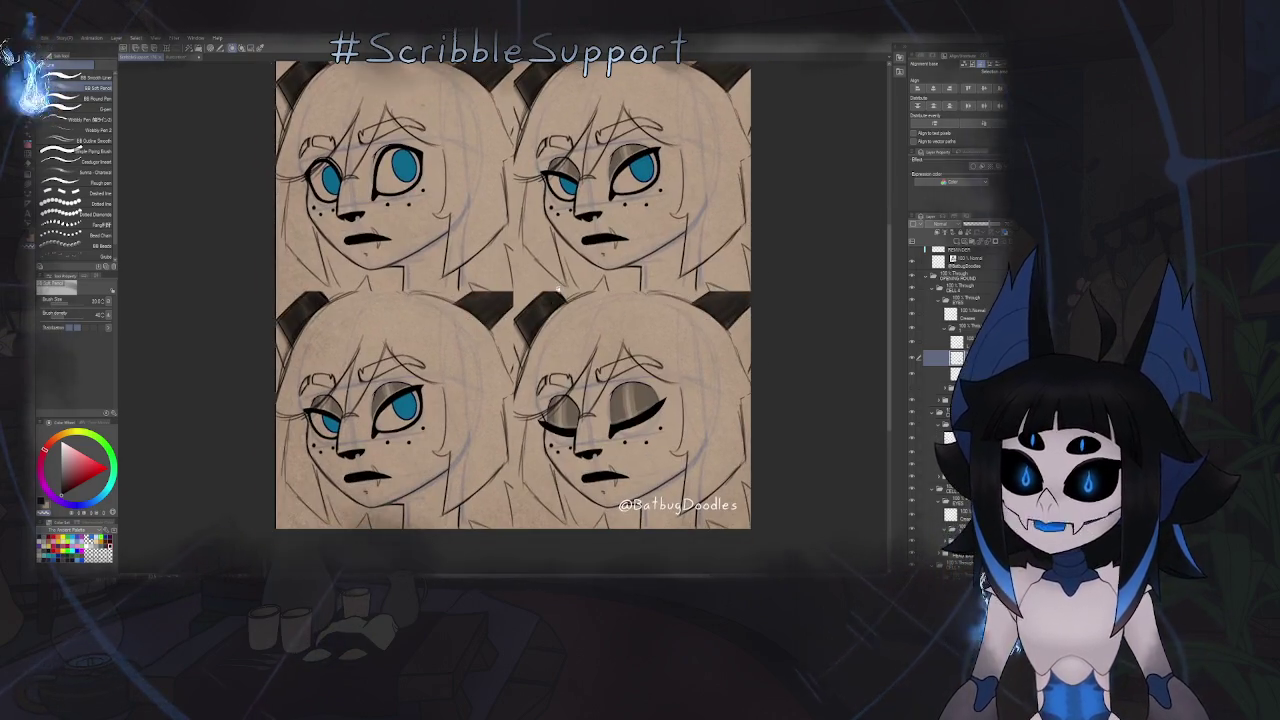
pyautogui.scroll(-5, 550, 303)
pyautogui.scroll(3, 500, 344)
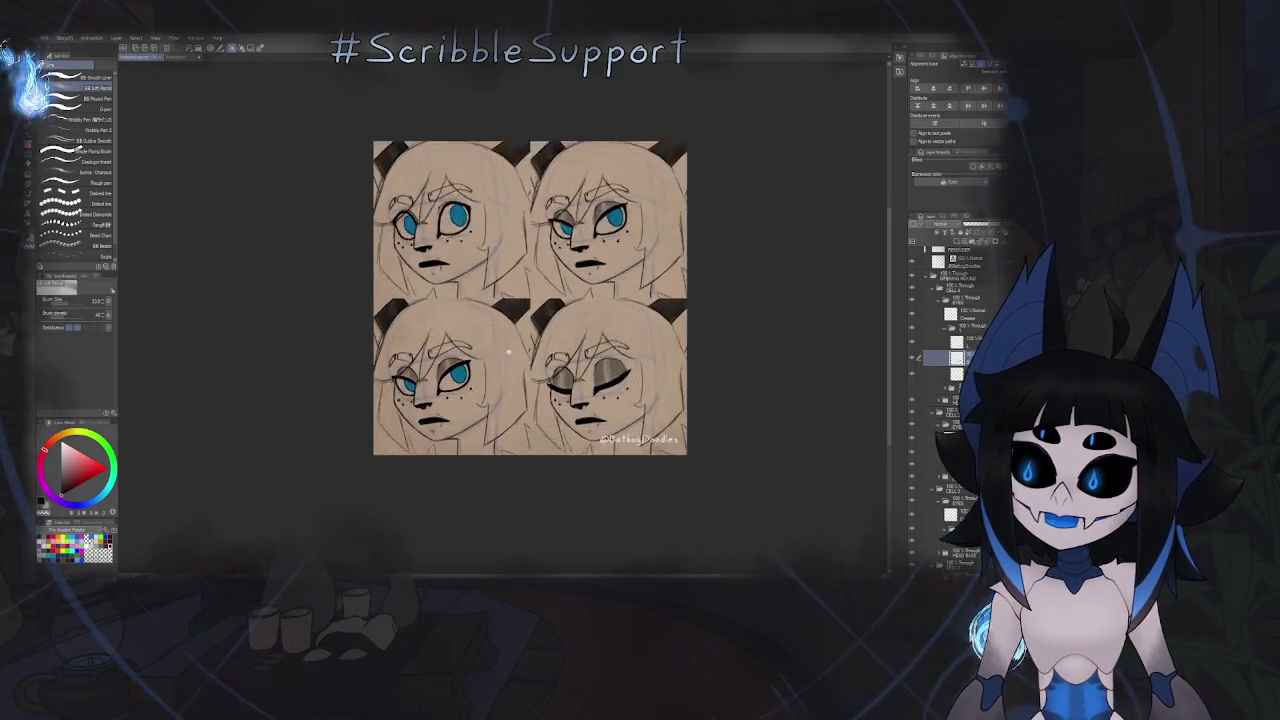
pyautogui.scroll(2, 500, 344)
pyautogui.moveTo(500, 343); pyautogui.dragTo(497, 396)
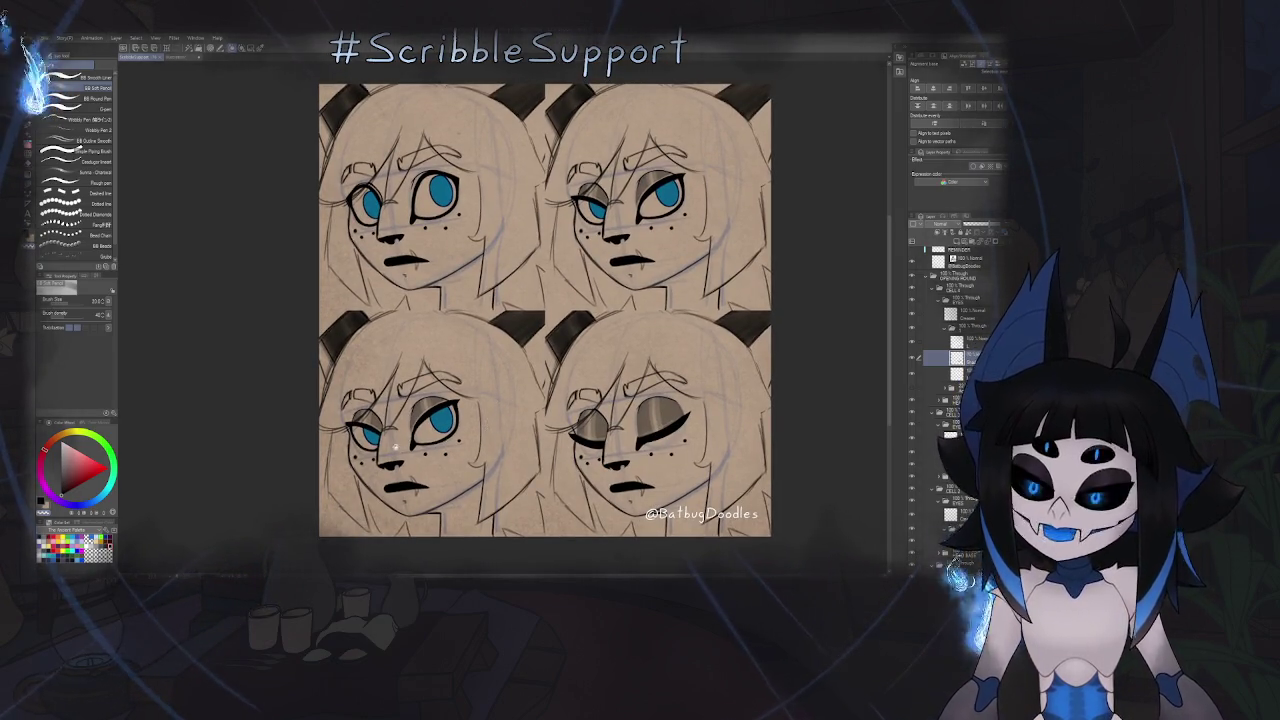
pyautogui.scroll(2, 515, 330)
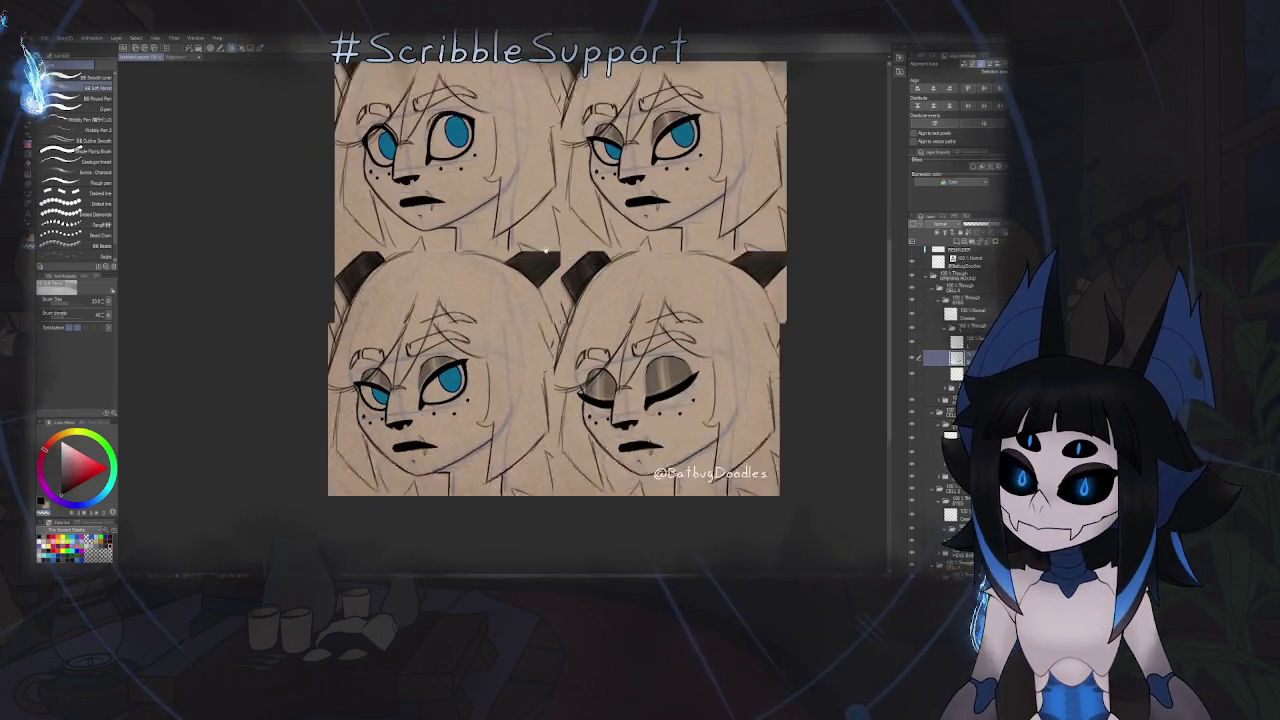
pyautogui.scroll(2, 525, 310)
pyautogui.scroll(3, 540, 290)
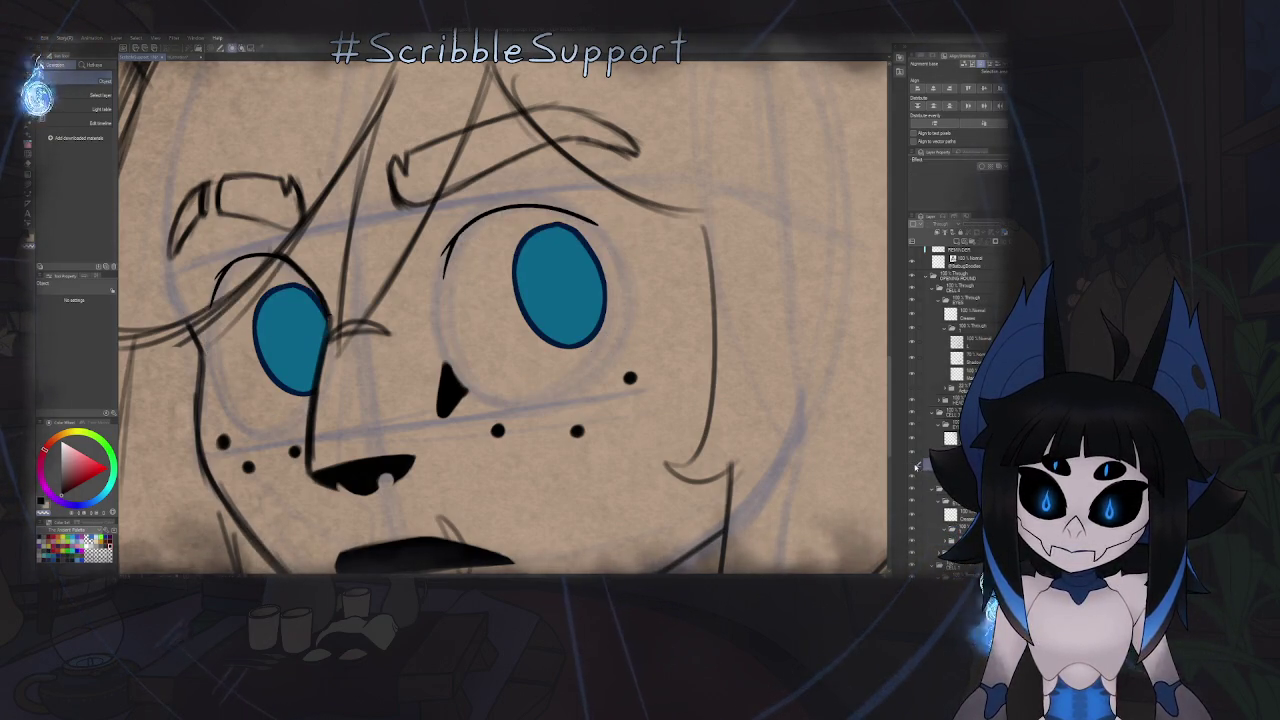
# - Toggle the eye outlines with redo/undo and pick another layer in the Layer panel
pyautogui.hotkey('ctrl', 'y')
pyautogui.hotkey('ctrl', 'z')
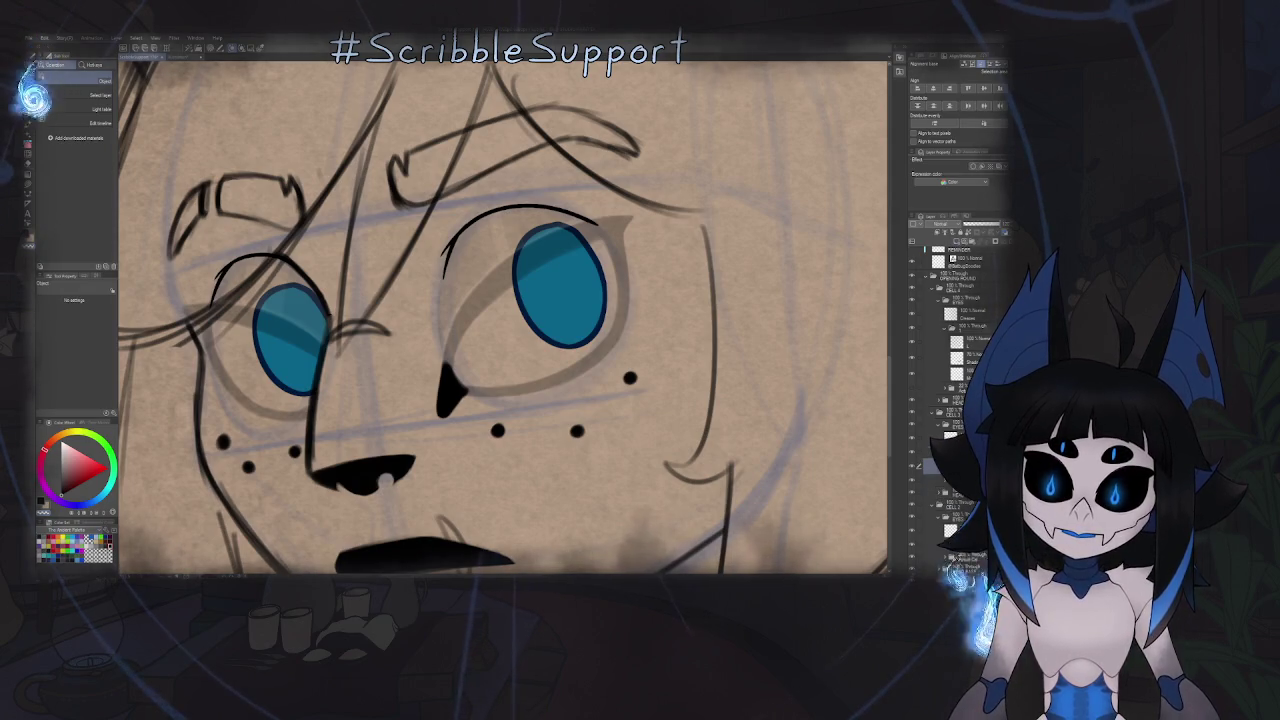
pyautogui.click(925, 465)
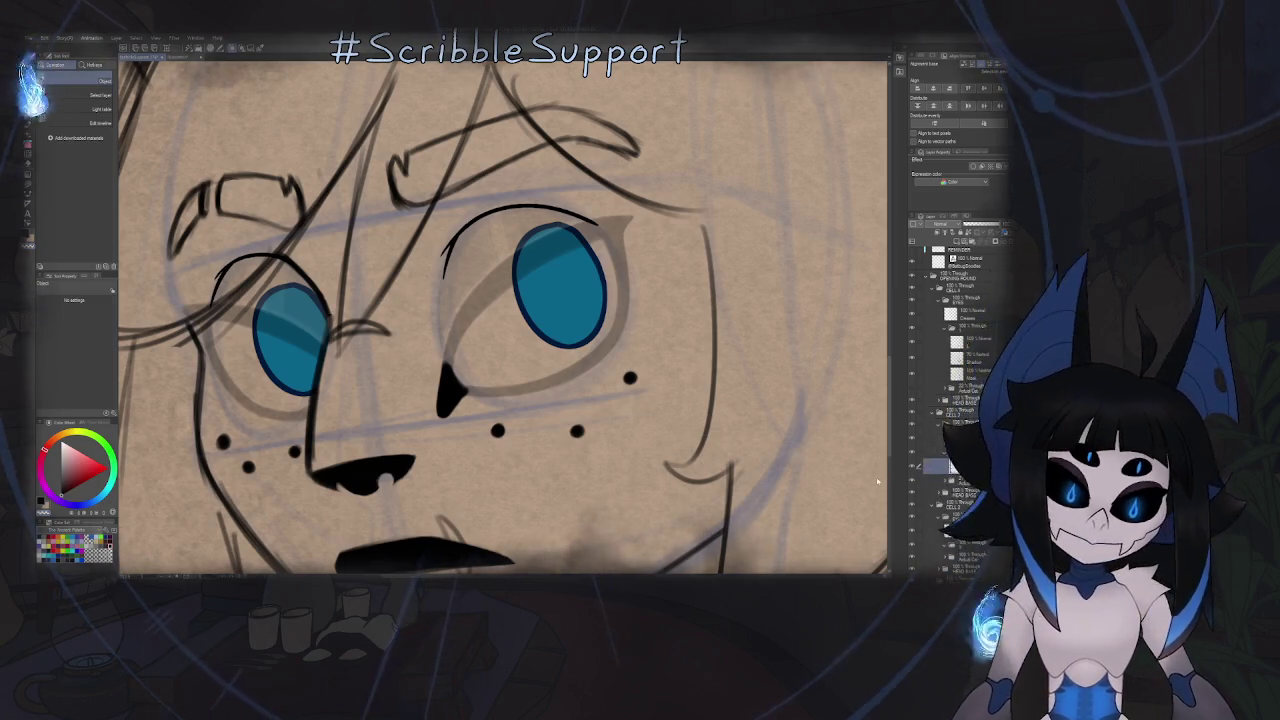
pyautogui.scroll(-3, 702, 240)
pyautogui.scroll(-2, 702, 240)
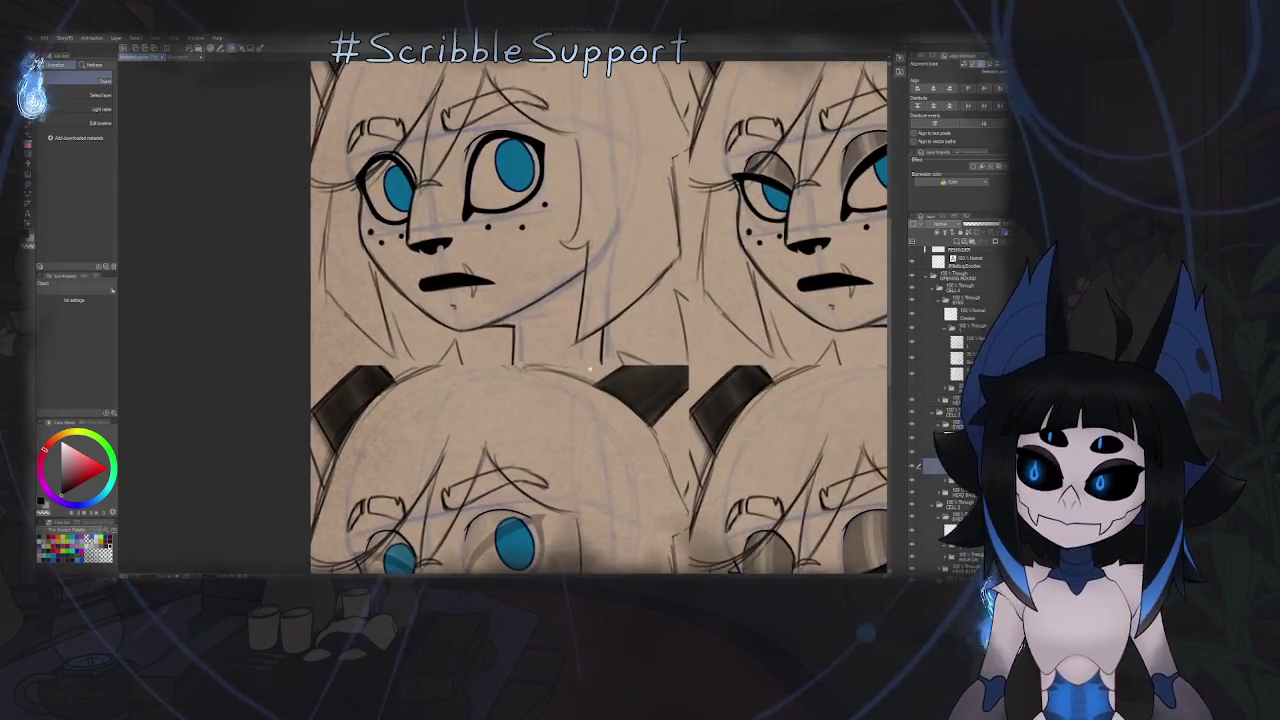
pyautogui.scroll(-2, 660, 320)
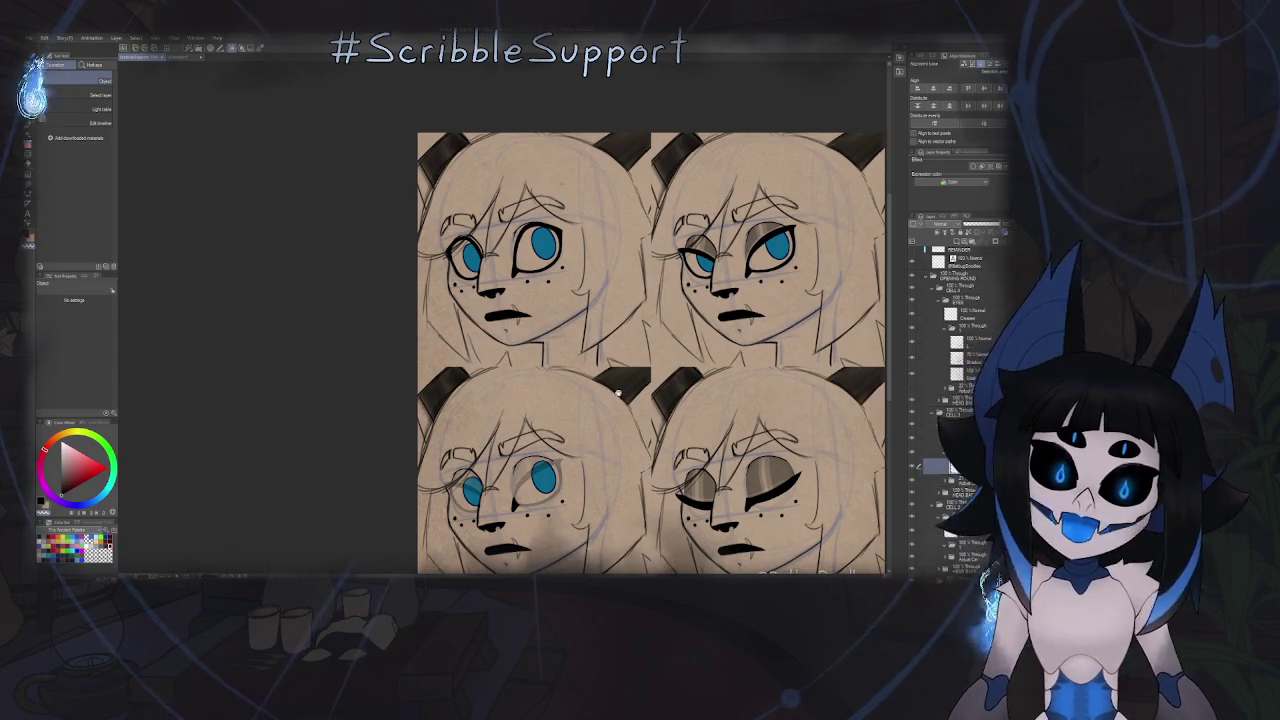
pyautogui.scroll(4, 515, 222)
pyautogui.scroll(2, 560, 237)
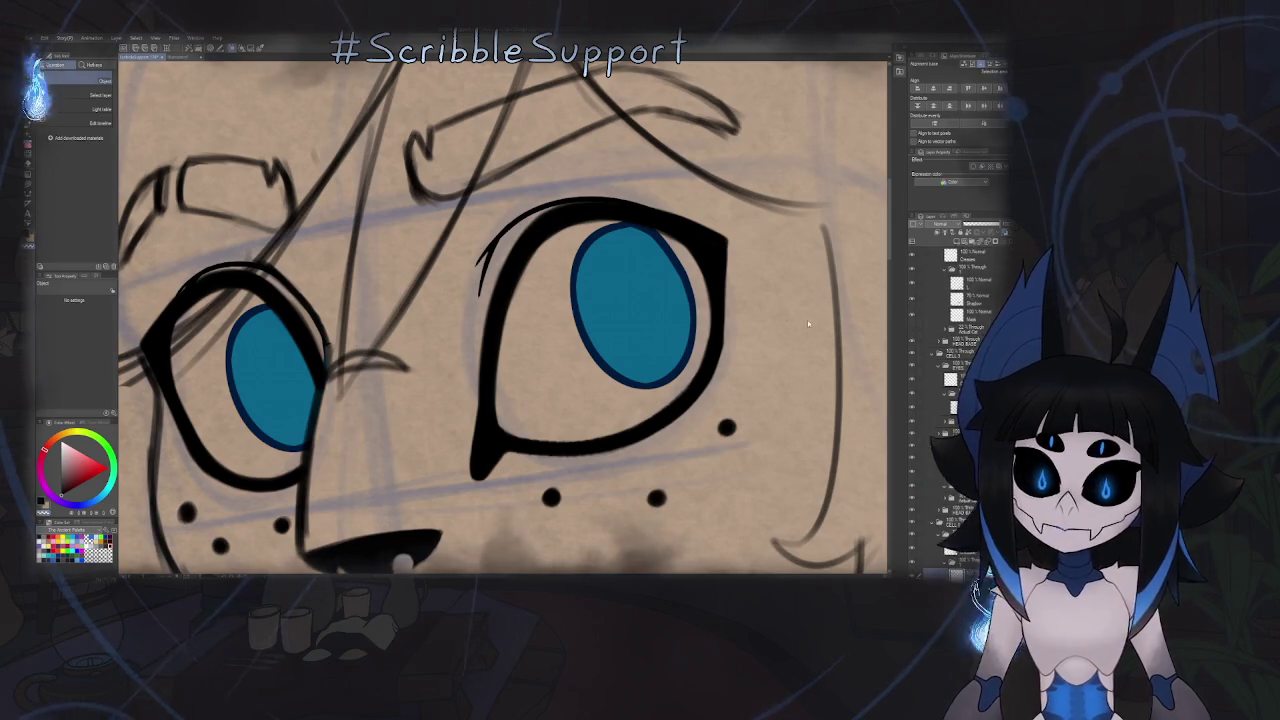
pyautogui.scroll(-3, 955, 380)
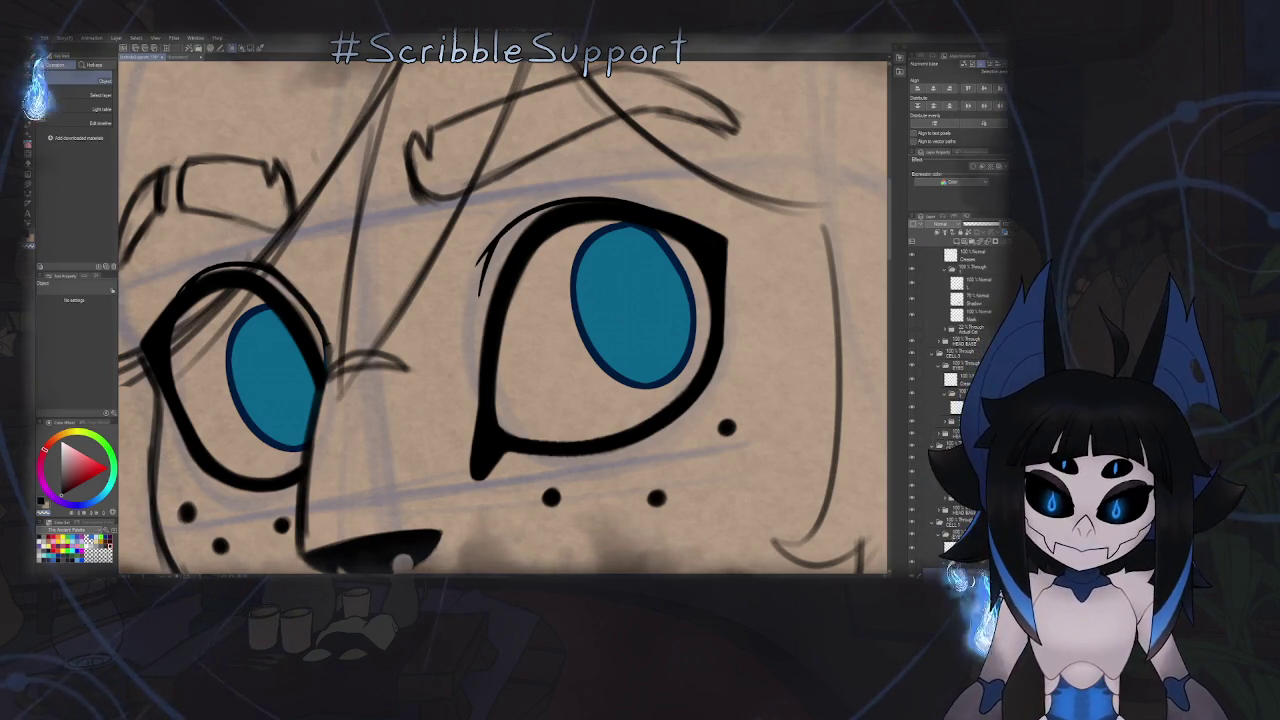
pyautogui.scroll(-2, 955, 400)
# - Select the eye-line layer inside its folder, rotate the view, and switch to the Eraser
pyautogui.click(950, 497)
pyautogui.click(955, 516)
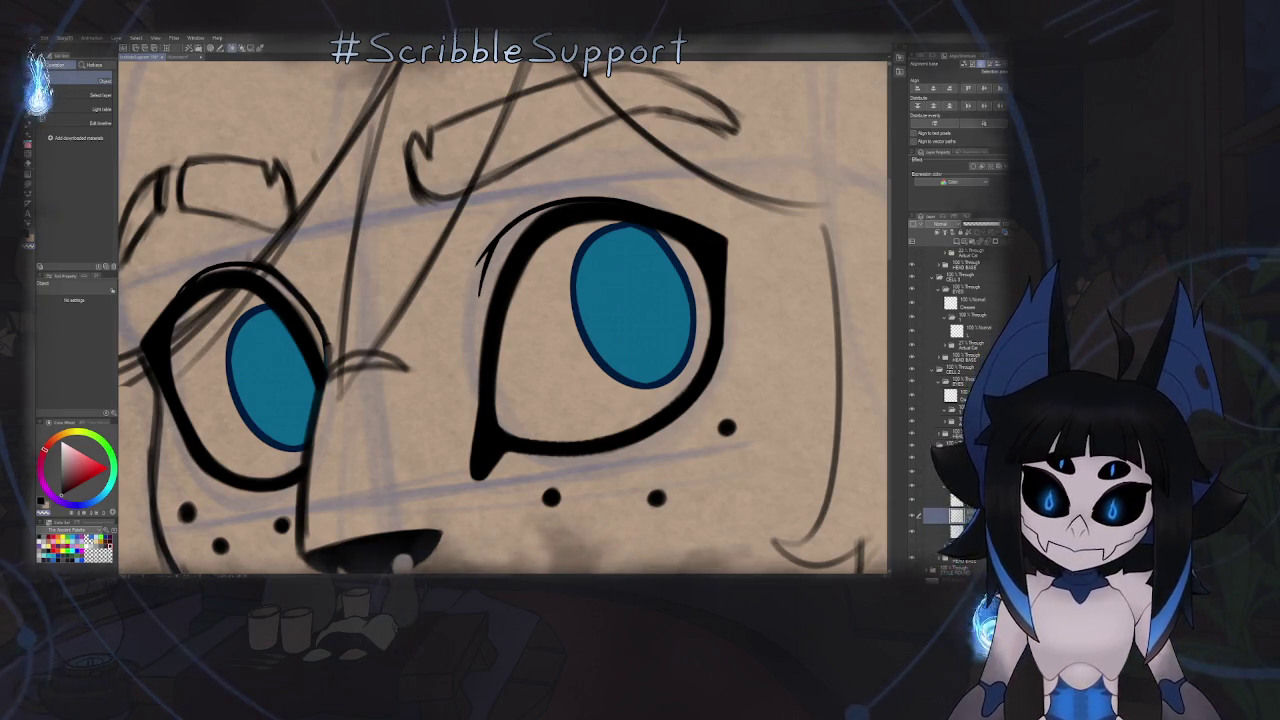
pyautogui.click(943, 508)
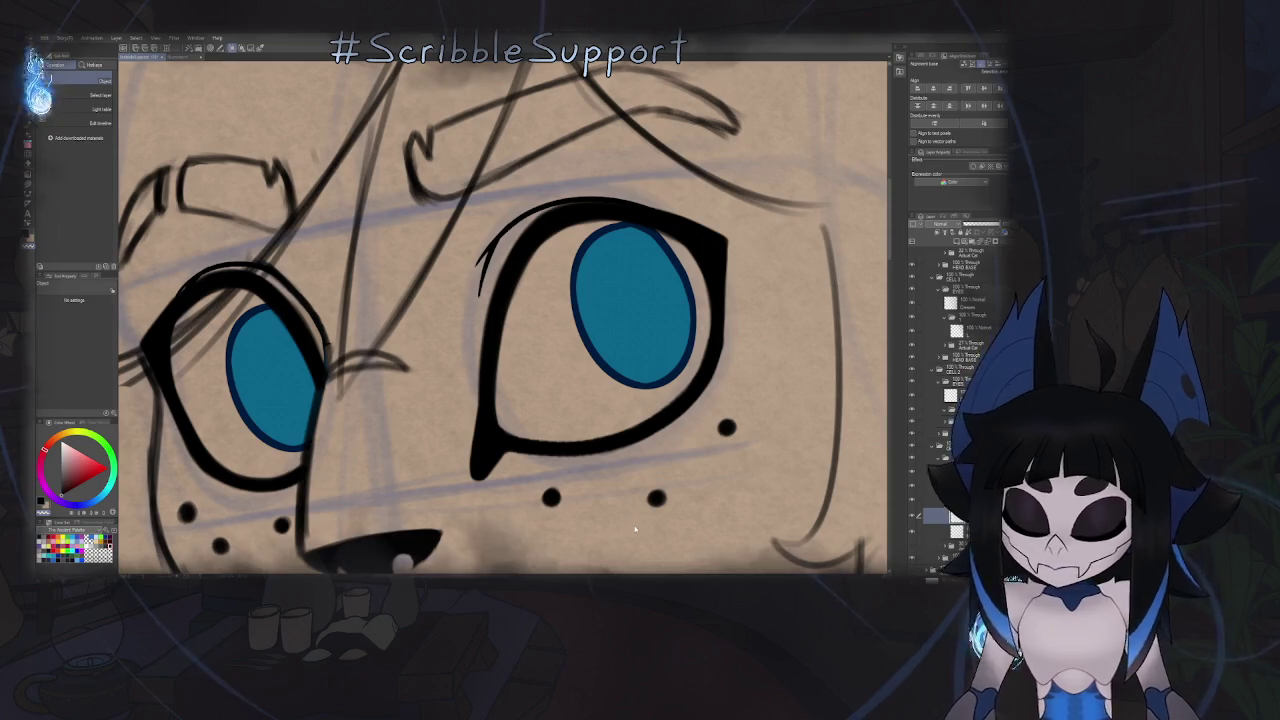
pyautogui.press('b')
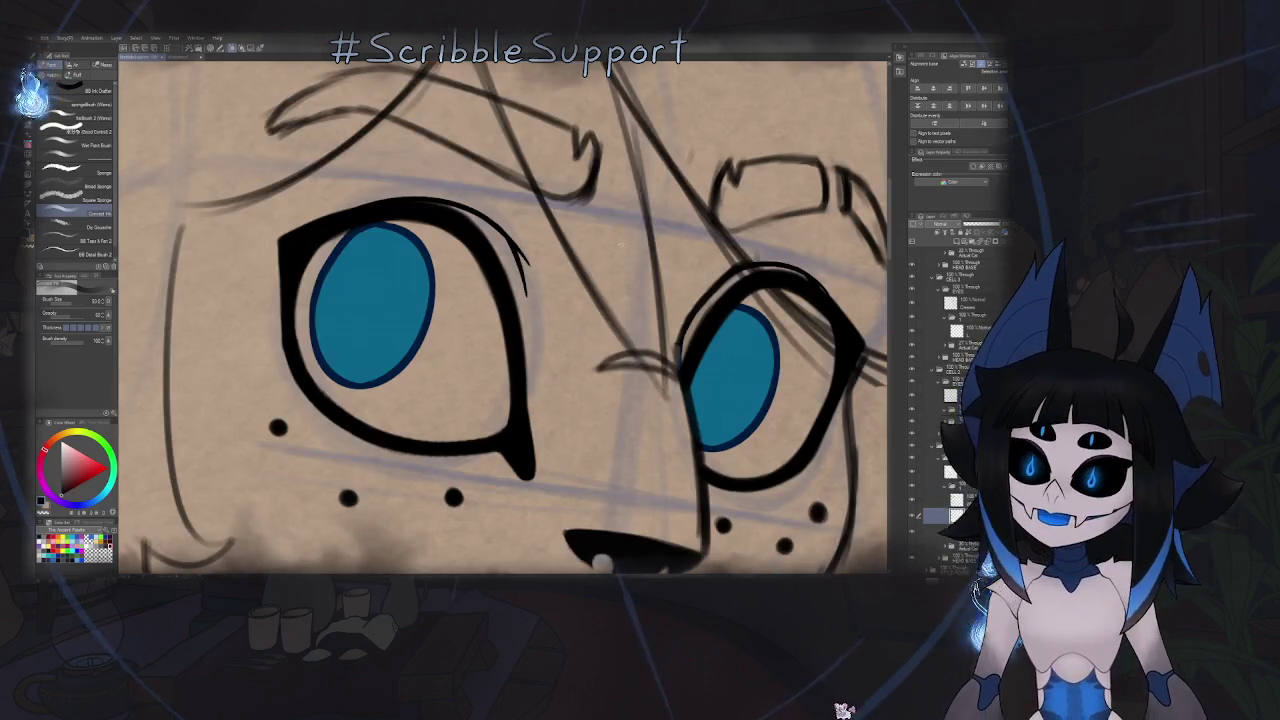
pyautogui.moveTo(535, 220)
pyautogui.mouseDown()
pyautogui.moveTo(443, 276)
pyautogui.moveTo(467, 395)
pyautogui.mouseUp()
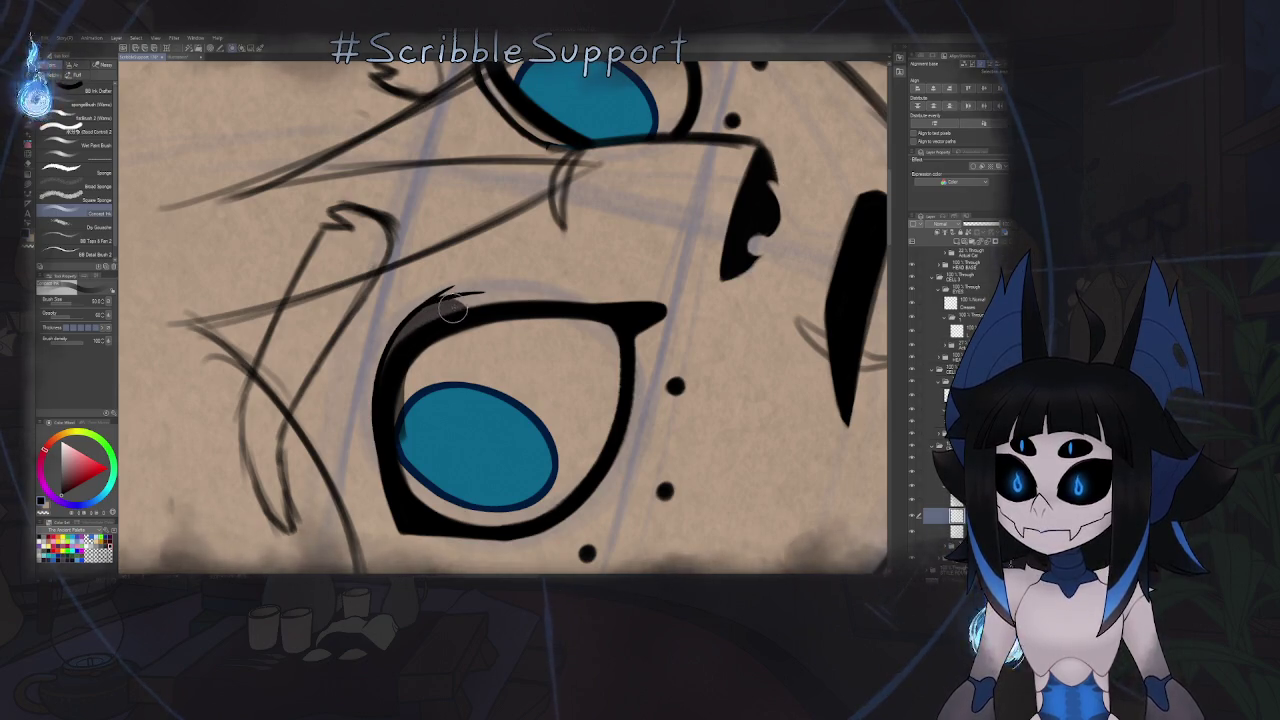
pyautogui.moveTo(406, 410)
pyautogui.mouseDown()
pyautogui.moveTo(470, 400)
pyautogui.moveTo(512, 420)
pyautogui.moveTo(510, 330)
pyautogui.moveTo(503, 395)
pyautogui.mouseUp()
pyautogui.press('e')
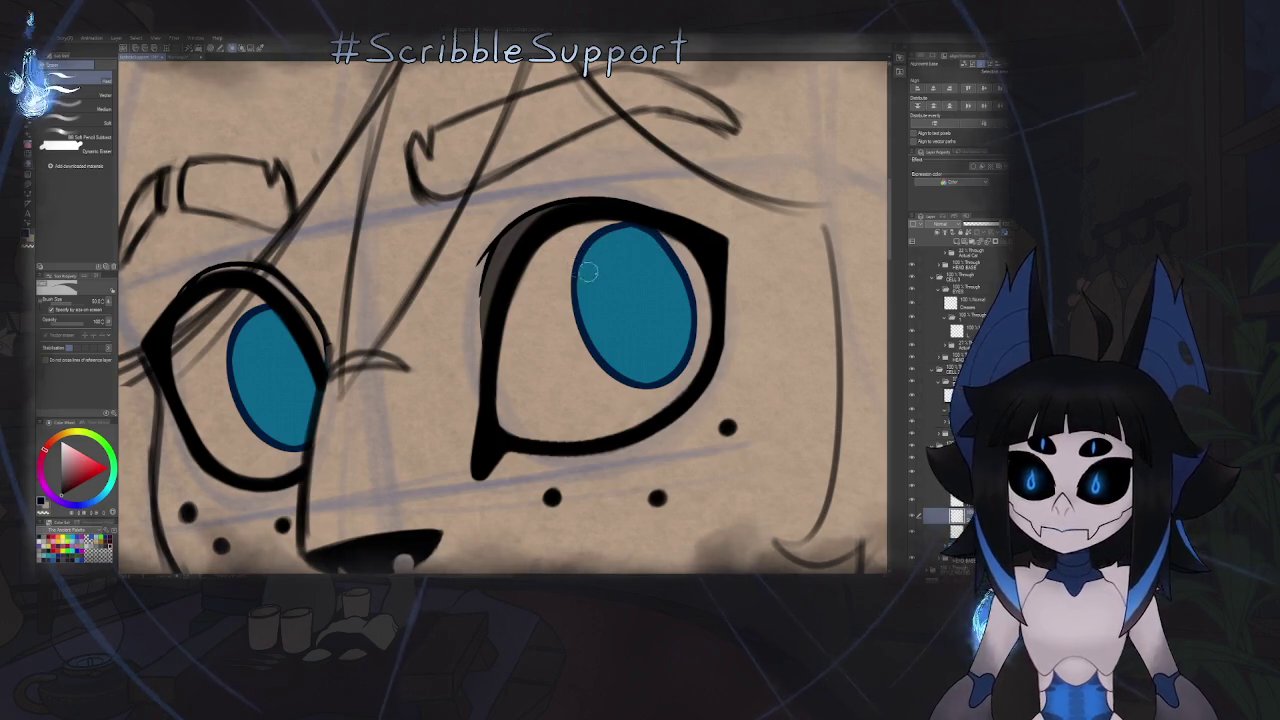
# - Erase the thick eye lines on the top-left face in a mirrored, rotated view
pyautogui.scroll(-2, 587, 270)
pyautogui.scroll(-3, 575, 300)
pyautogui.scroll(-3, 565, 330)
pyautogui.press('b')
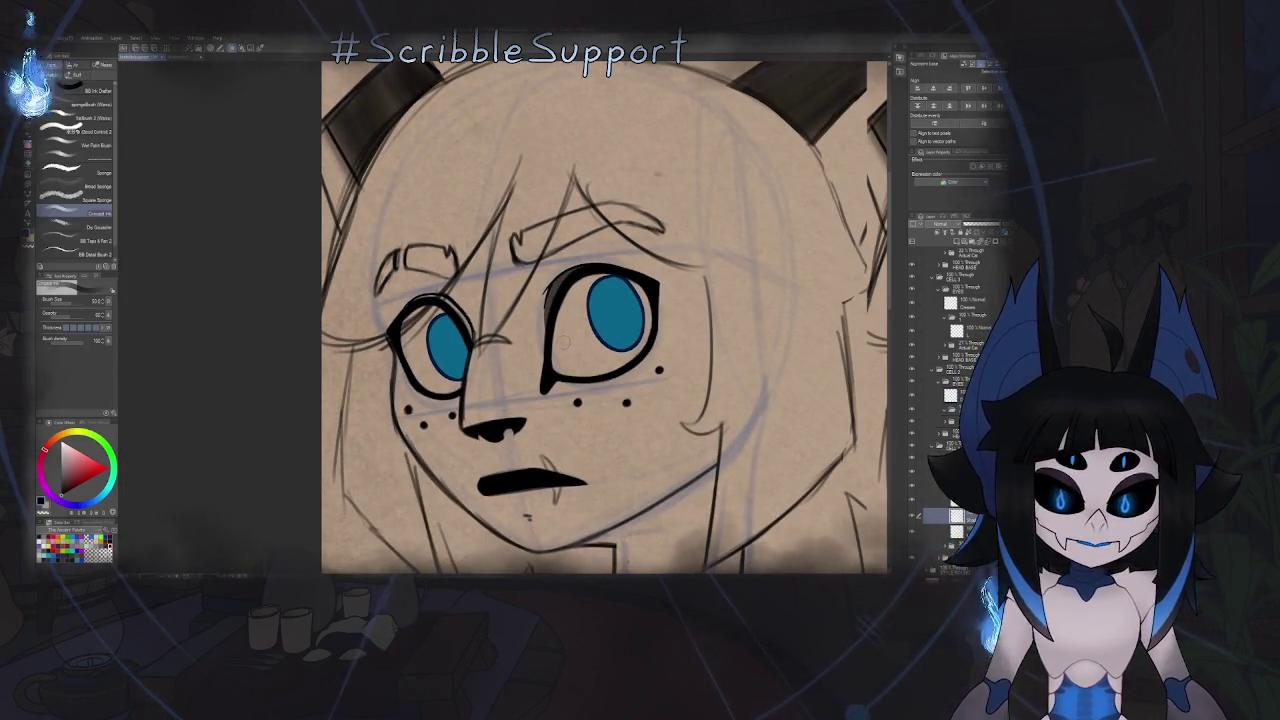
pyautogui.scroll(2, 478, 337)
pyautogui.press('h')
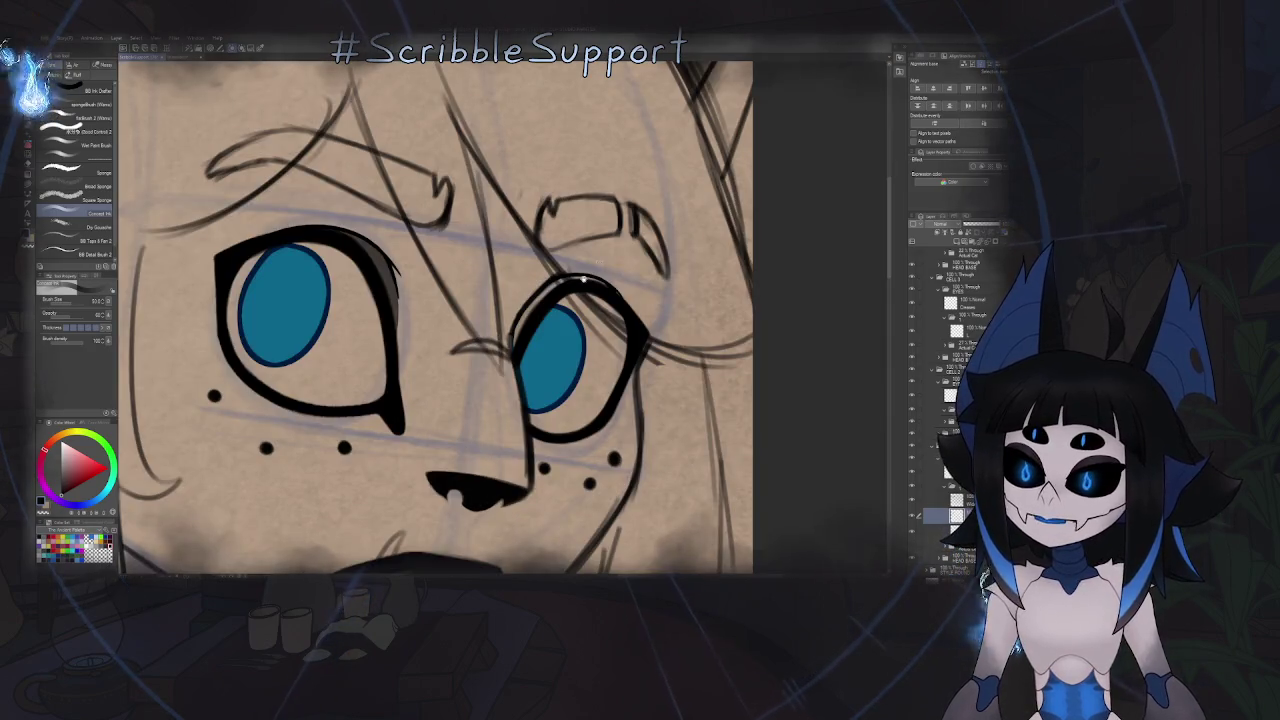
pyautogui.press('-')
pyautogui.scroll(2, 540, 349)
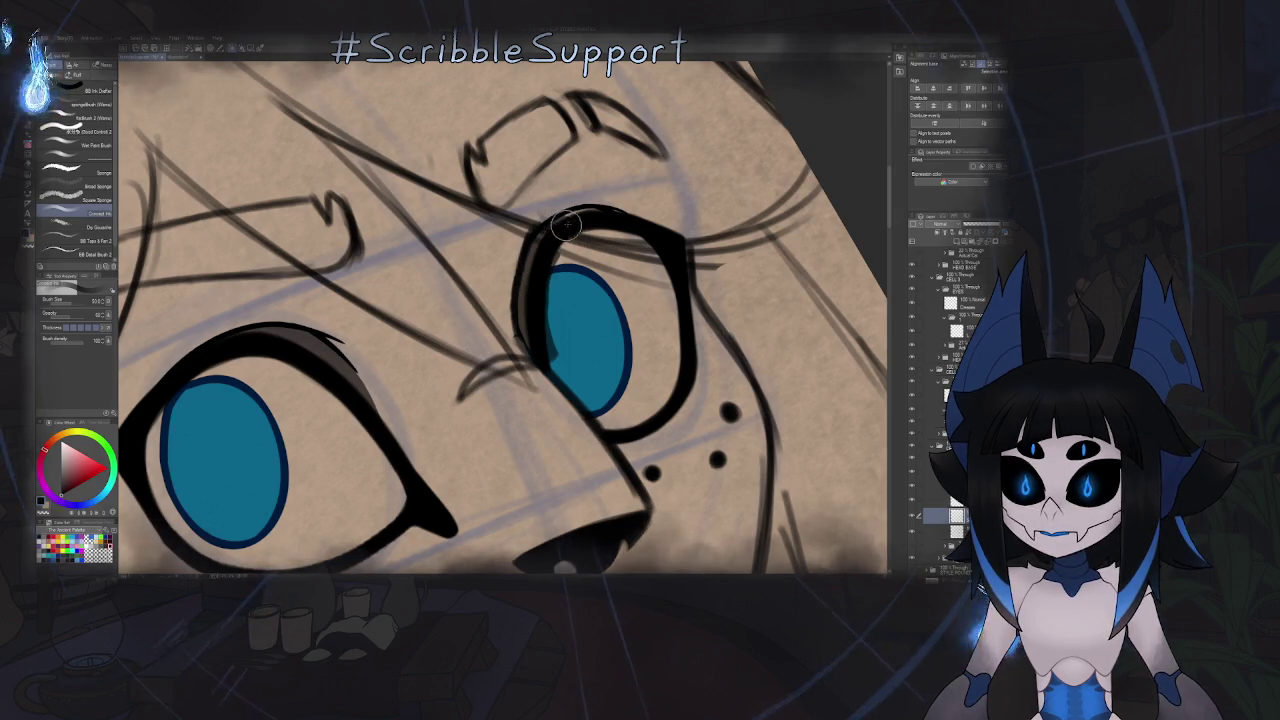
pyautogui.press('e')
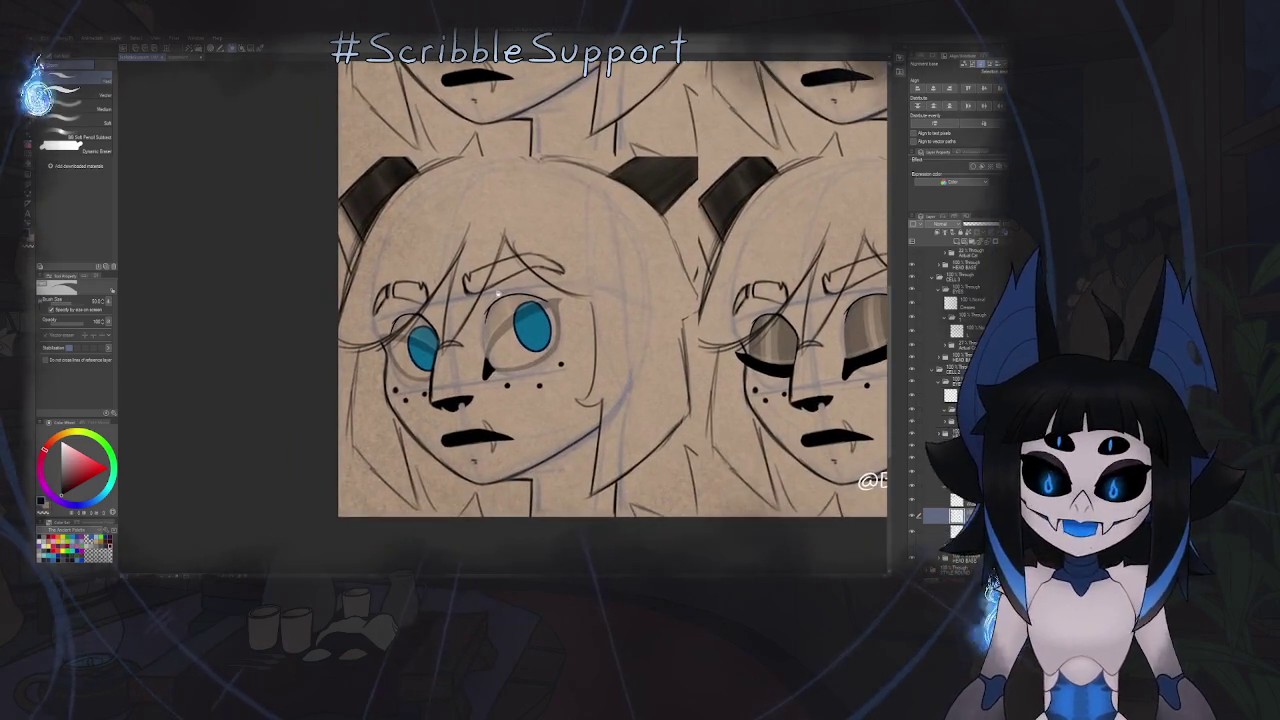
# - Select the layer above and ink a curved line rising from the nose tip
pyautogui.press('o')
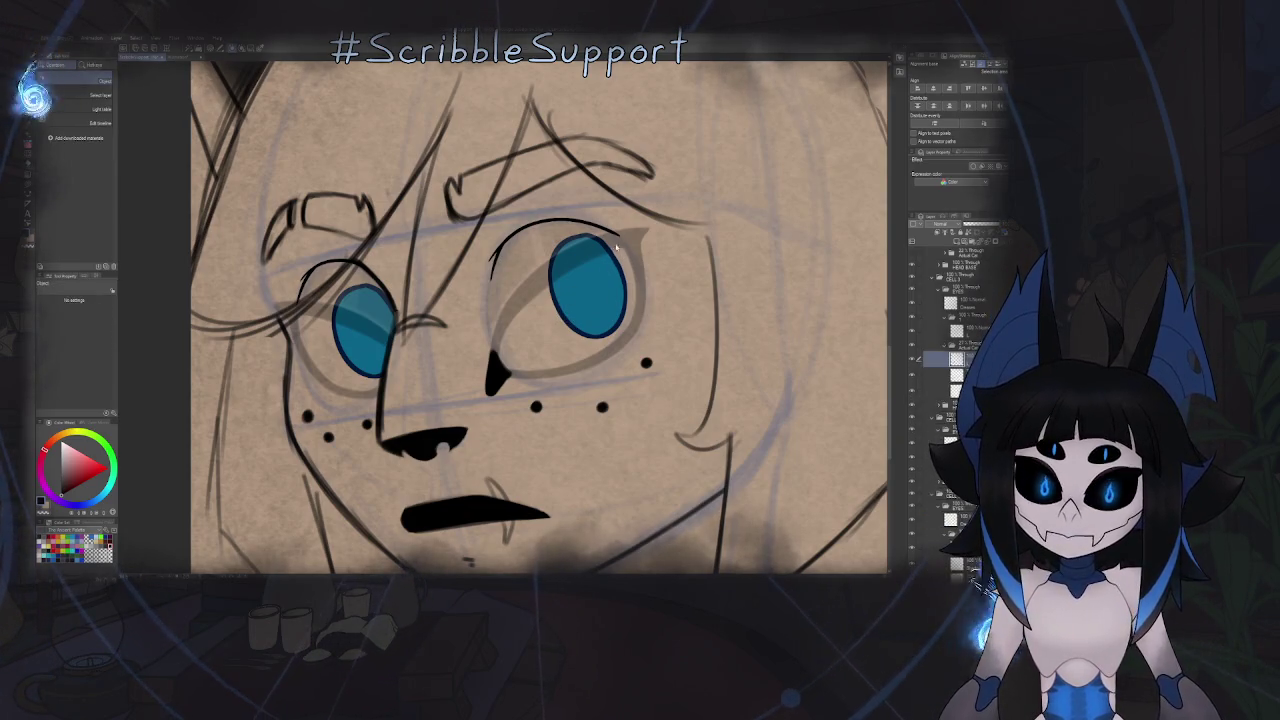
pyautogui.click(962, 331)
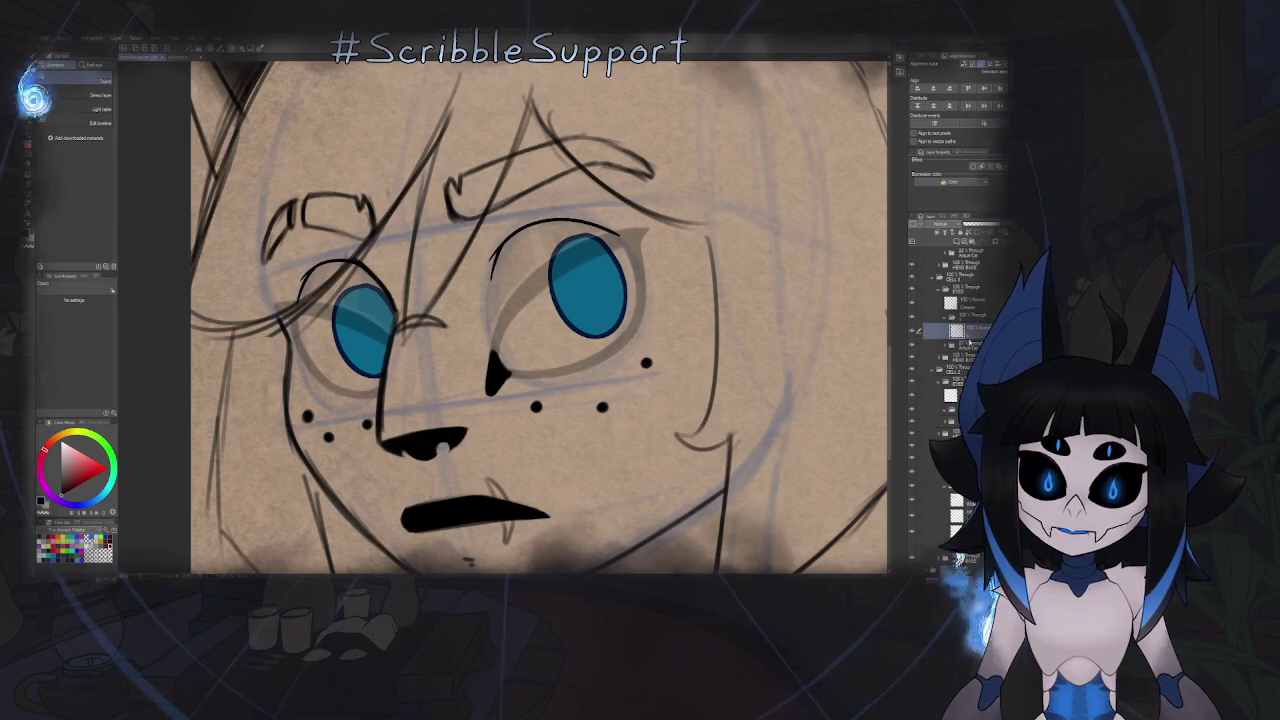
pyautogui.press('p')
pyautogui.scroll(1, 480, 345)
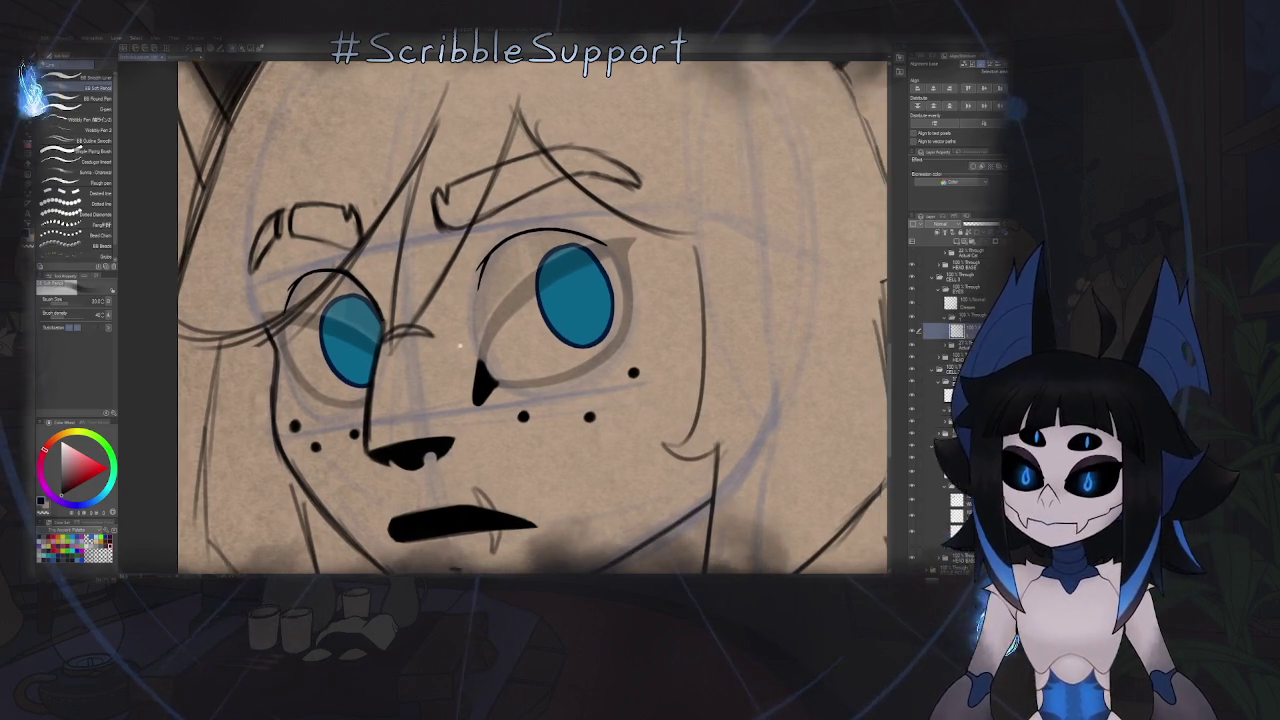
pyautogui.scroll(2, 507, 342)
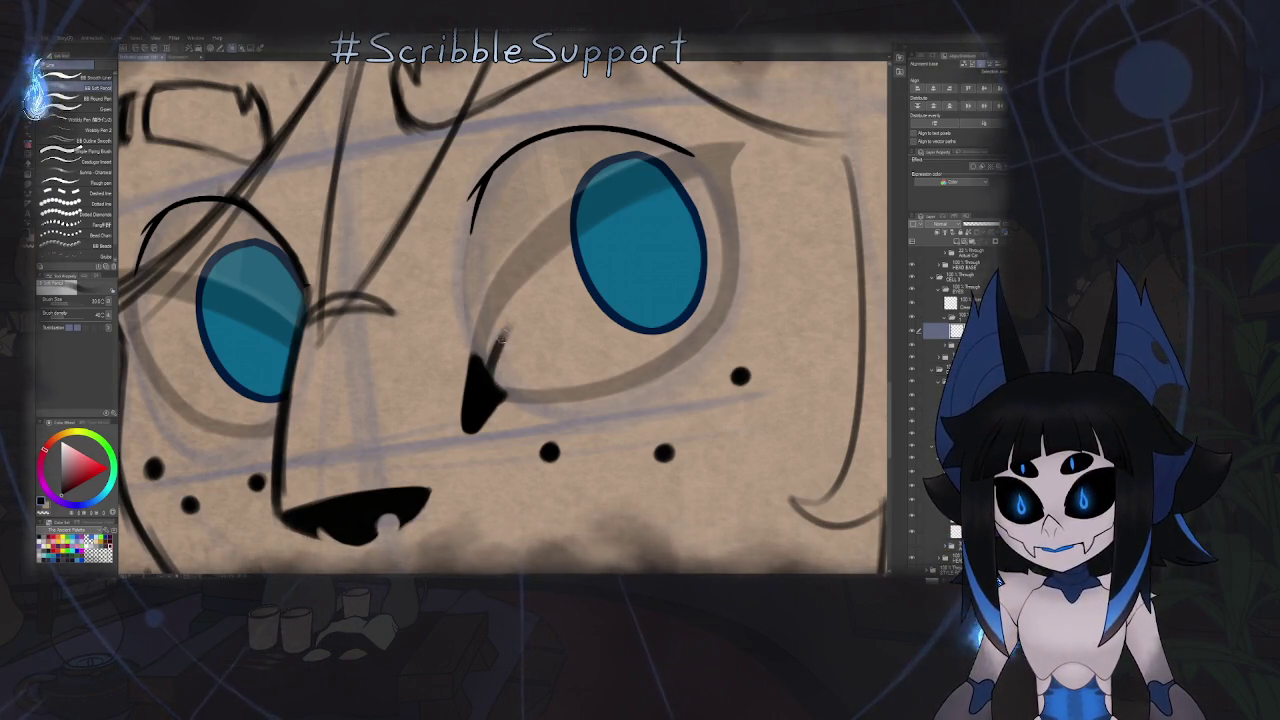
pyautogui.moveTo(482, 355); pyautogui.dragTo(570, 285)
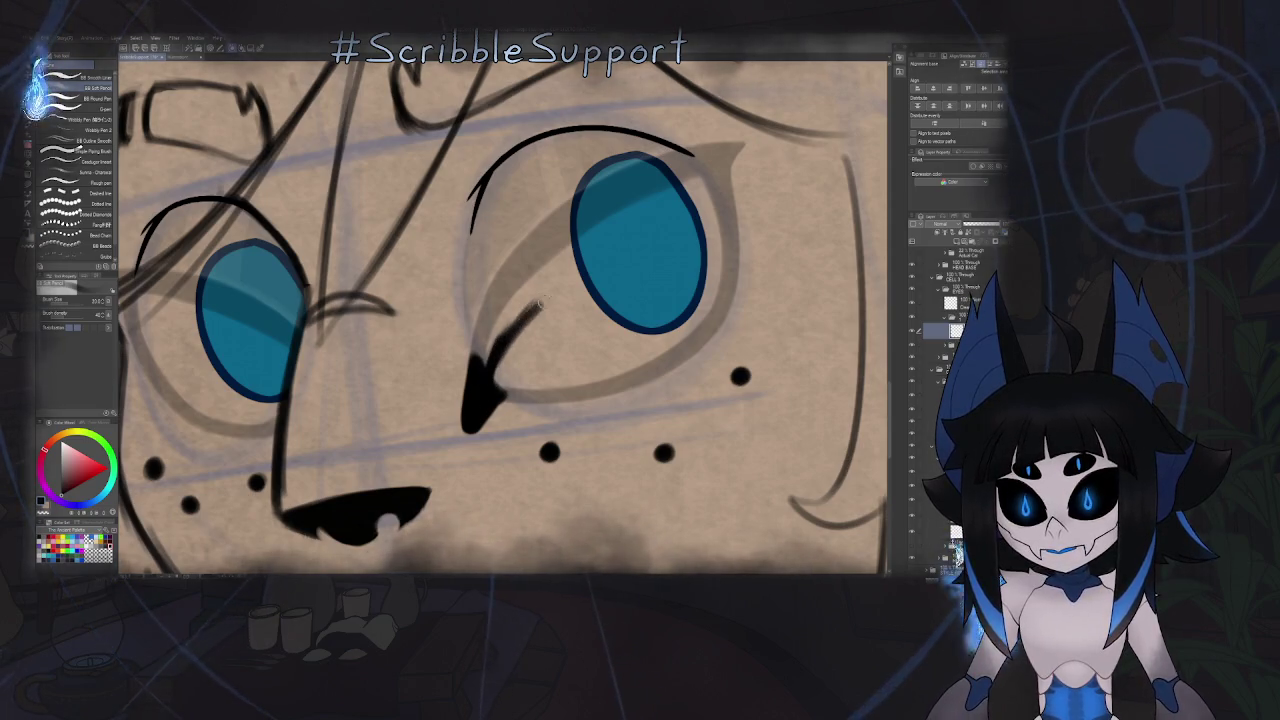
# - Redraw the nose stroke so it extends into the eye, thickening the line beside it
pyautogui.hotkey('ctrl', 'z')
pyautogui.moveTo(490, 345); pyautogui.dragTo(696, 225)
pyautogui.hotkey('ctrl', 'z')
pyautogui.moveTo(606, 262)
pyautogui.mouseDown()
pyautogui.moveTo(738, 213)
pyautogui.moveTo(690, 224)
pyautogui.mouseUp()
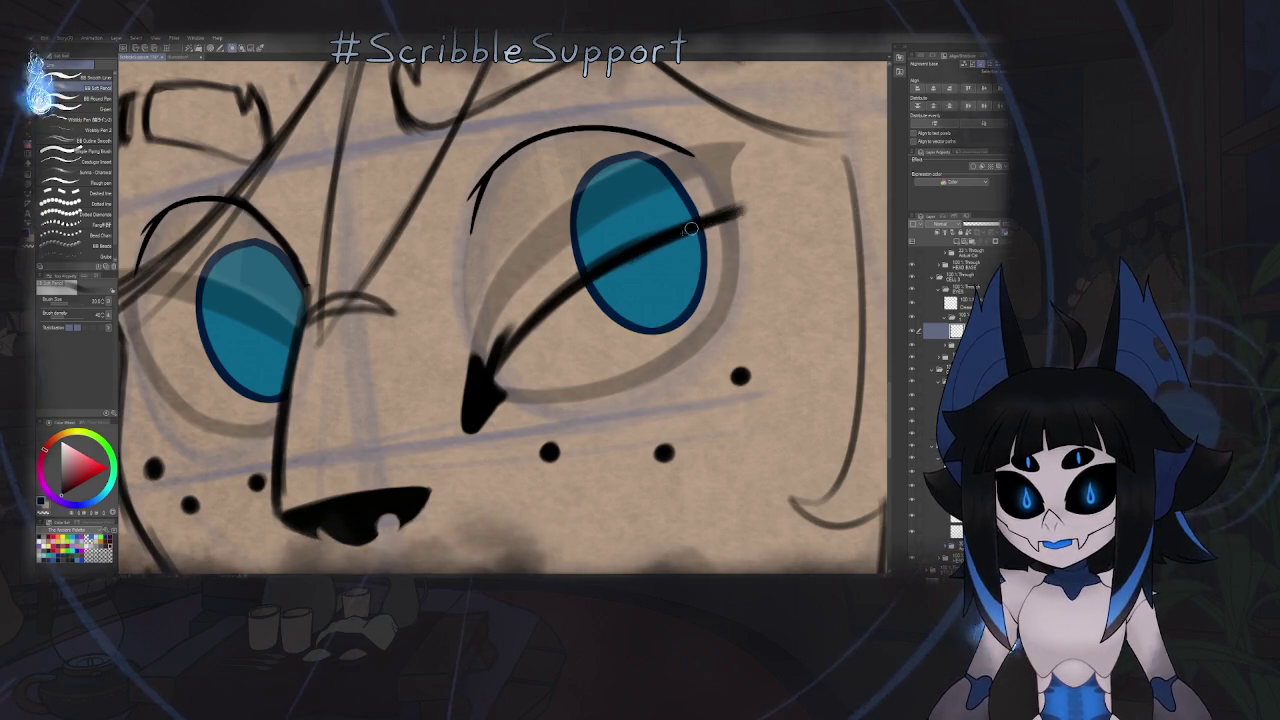
pyautogui.moveTo(592, 277); pyautogui.dragTo(528, 334)
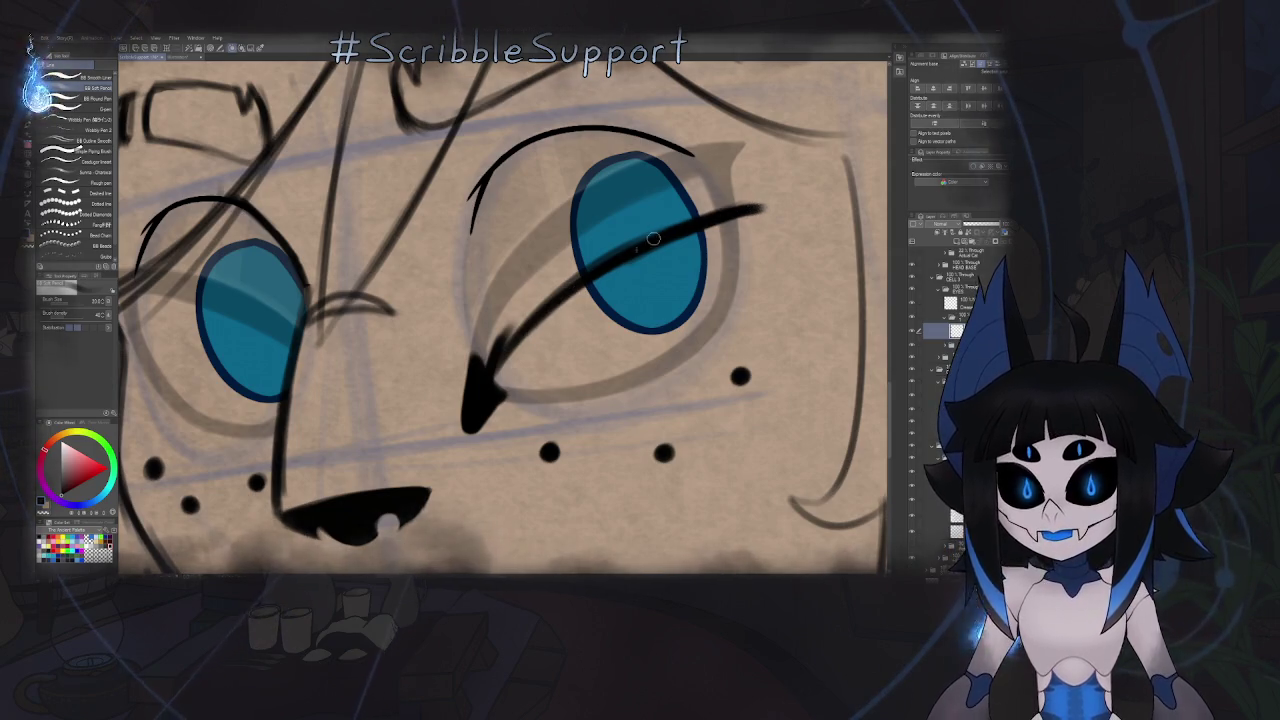
# - In a mirrored view, reinforce the diagonal eyelid stroke across the blue iris
pyautogui.press('h')
pyautogui.press('h')
pyautogui.scroll(2, 637, 205)
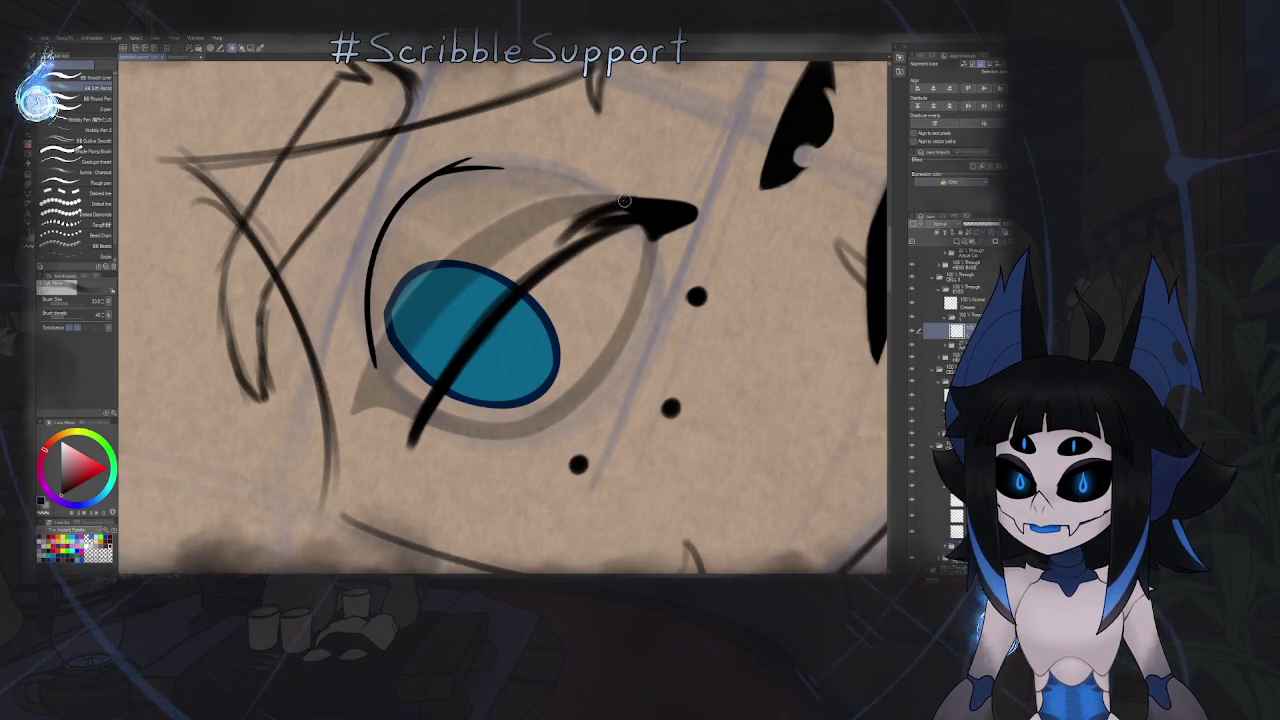
pyautogui.moveTo(535, 255); pyautogui.dragTo(432, 378)
pyautogui.moveTo(488, 298); pyautogui.dragTo(409, 426)
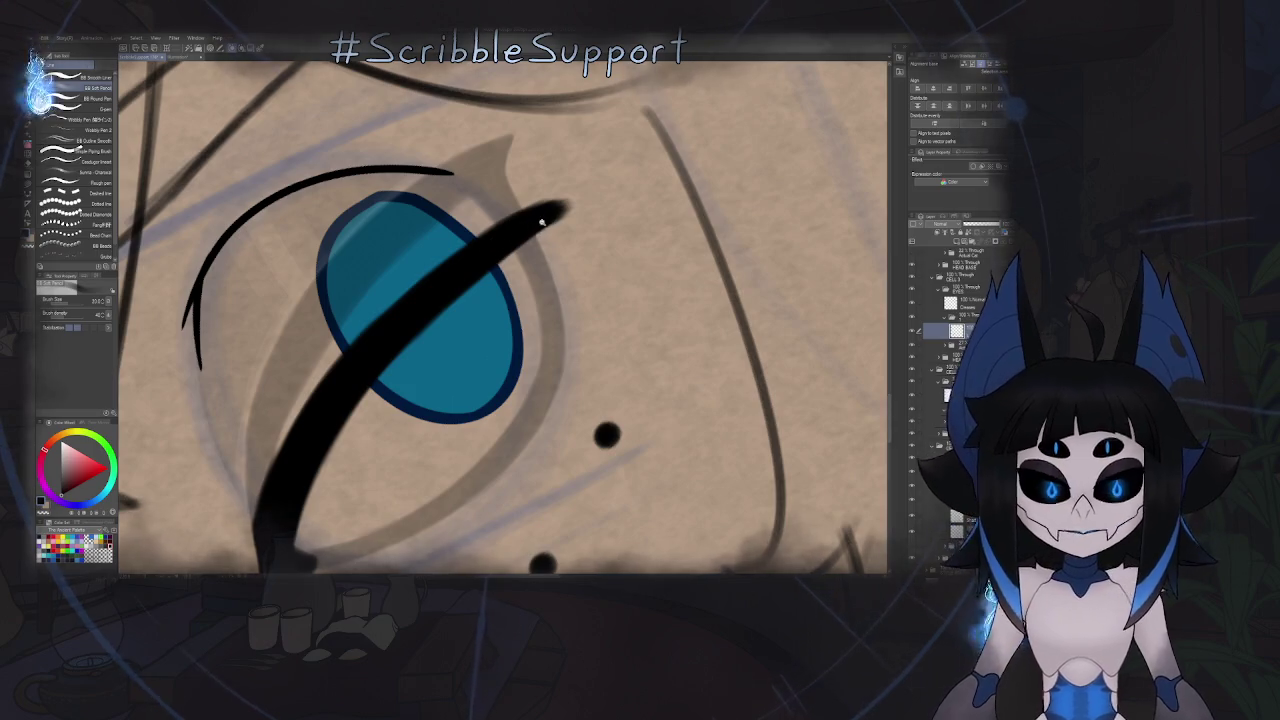
# - Zoom in and draw the thick lower eyelid line along the eye's edge
pyautogui.scroll(-3, 541, 222)
pyautogui.scroll(3, 503, 245)
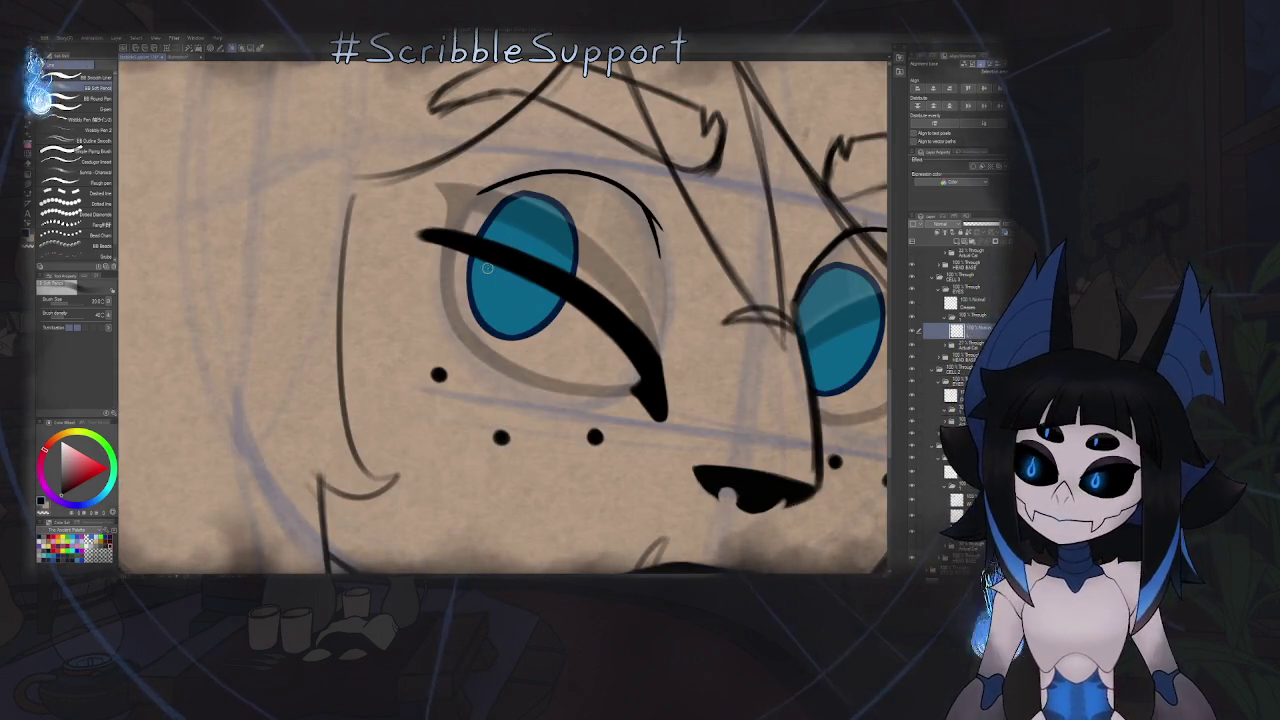
pyautogui.scroll(2, 540, 186)
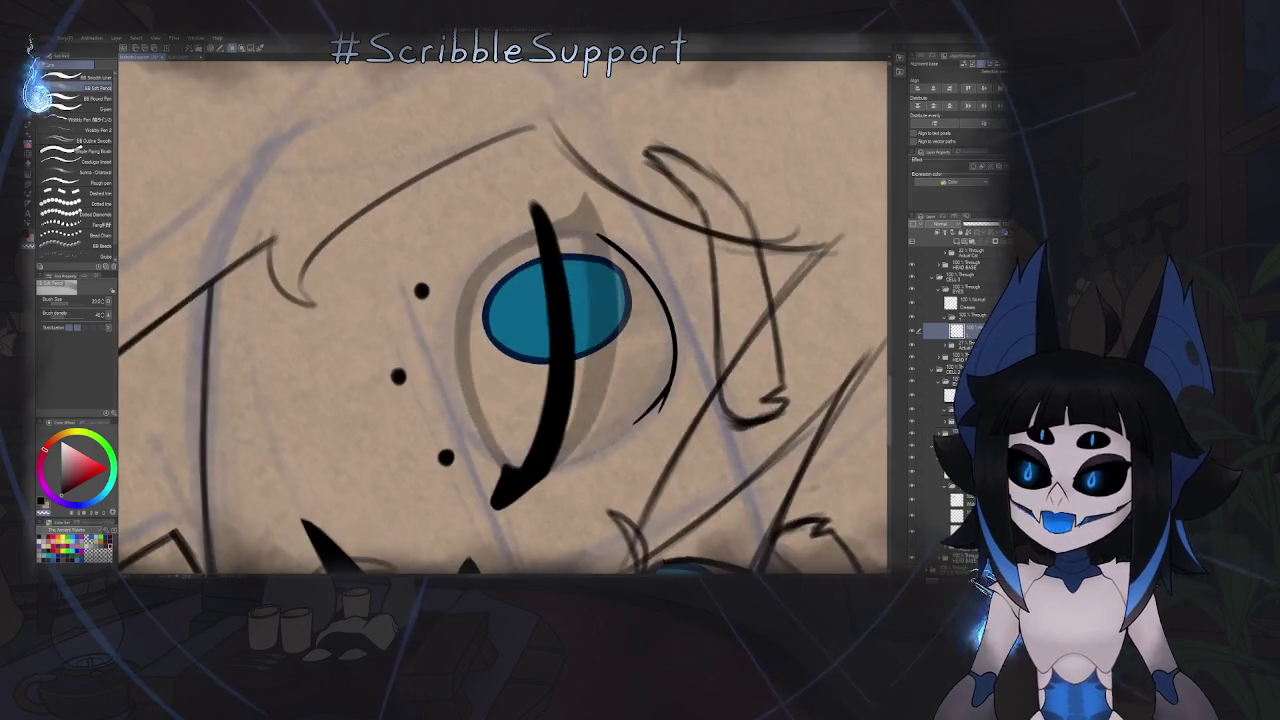
pyautogui.scroll(2, 540, 186)
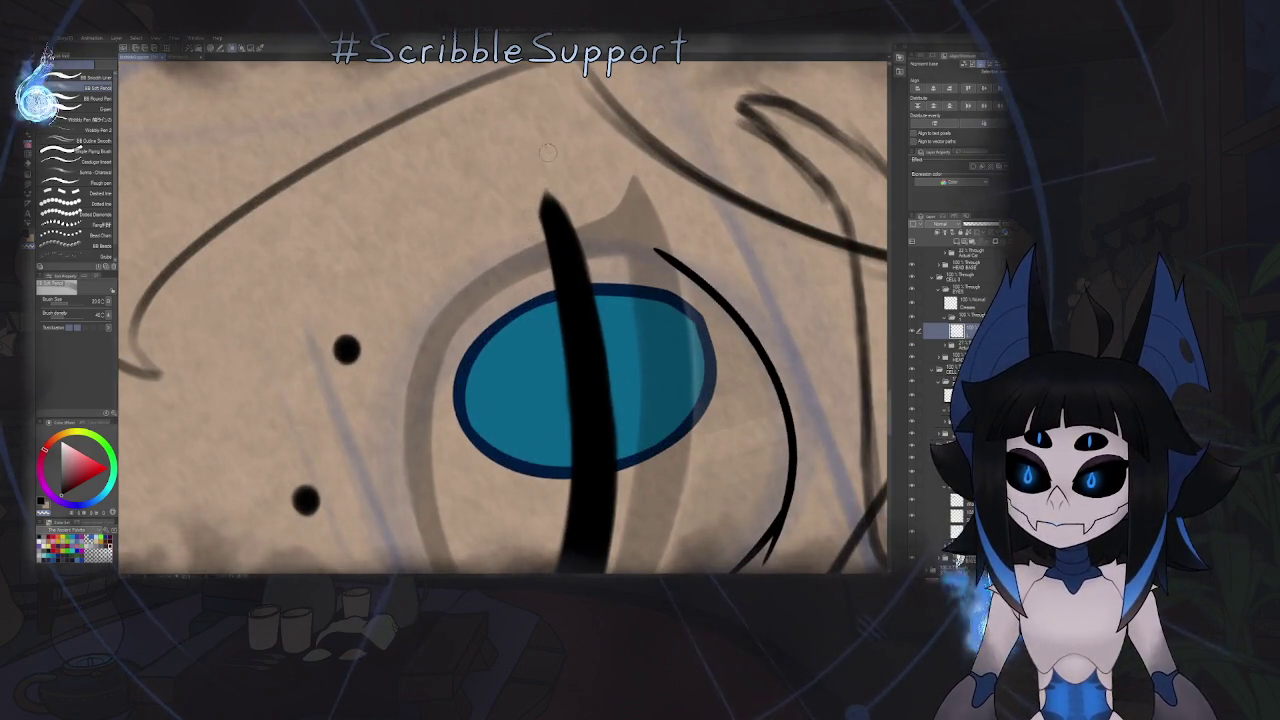
pyautogui.scroll(3, 525, 245)
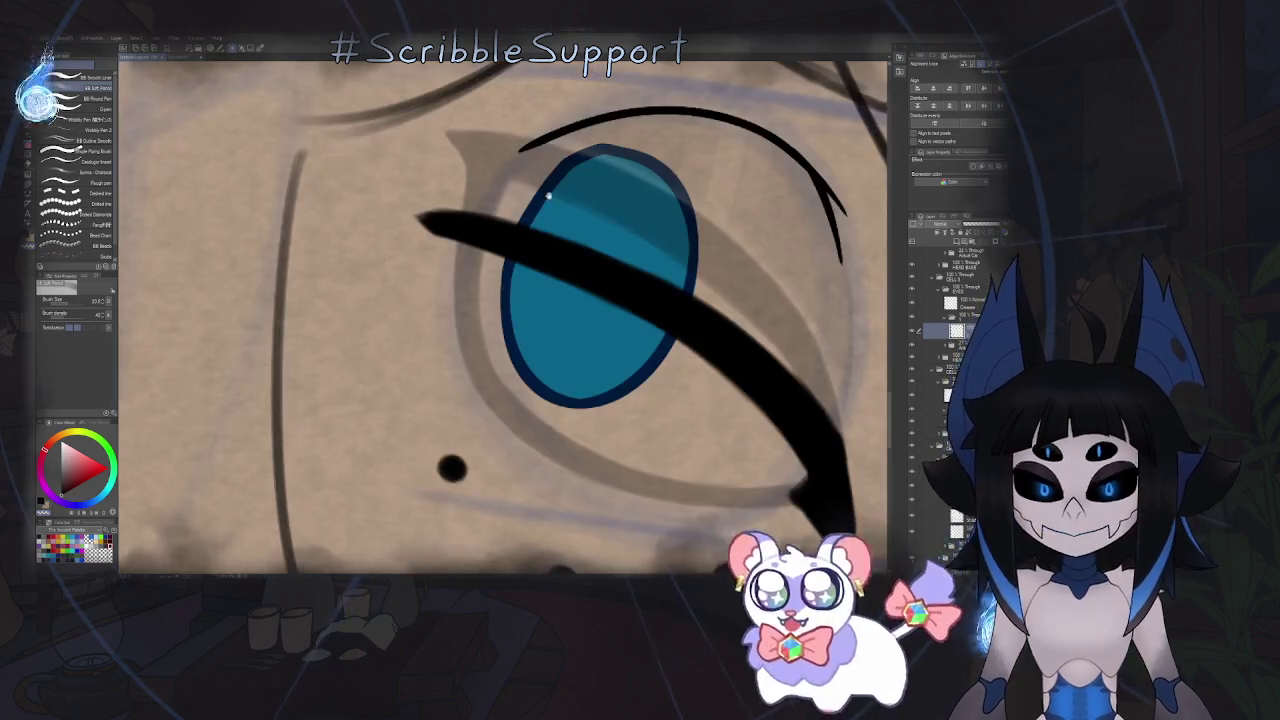
pyautogui.scroll(2, 450, 250)
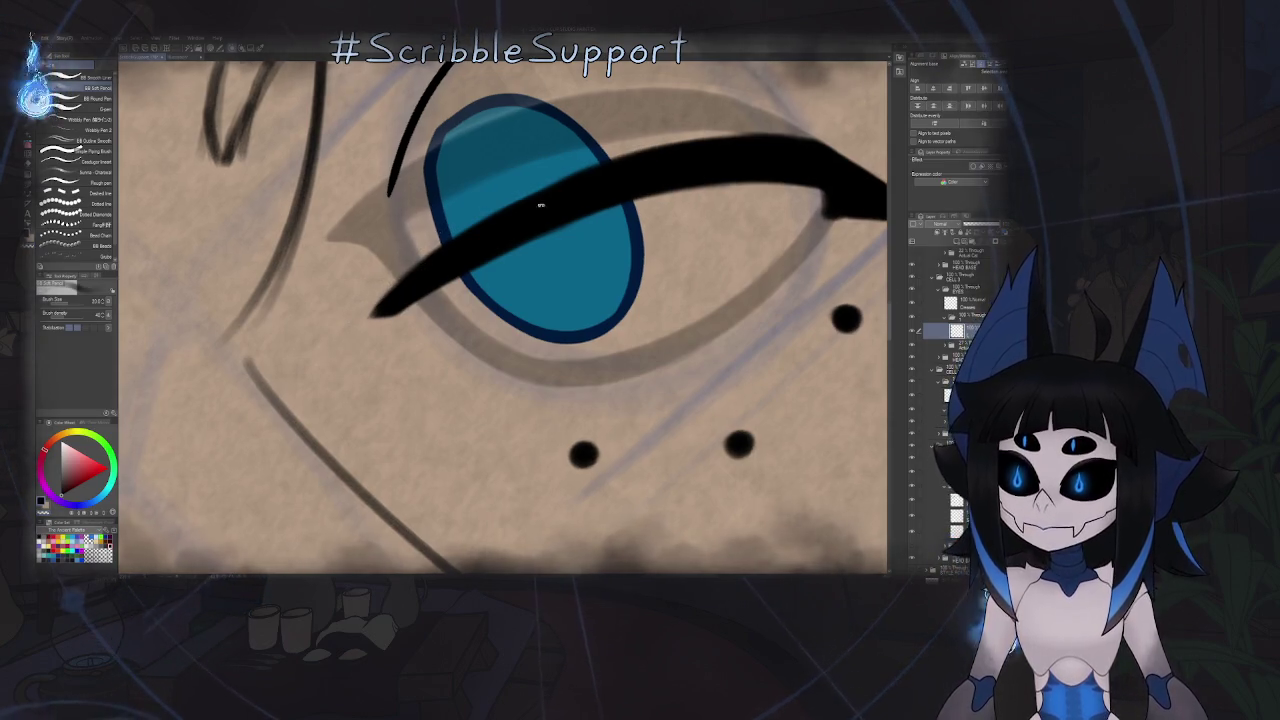
pyautogui.scroll(3, 428, 263)
pyautogui.scroll(2, 563, 237)
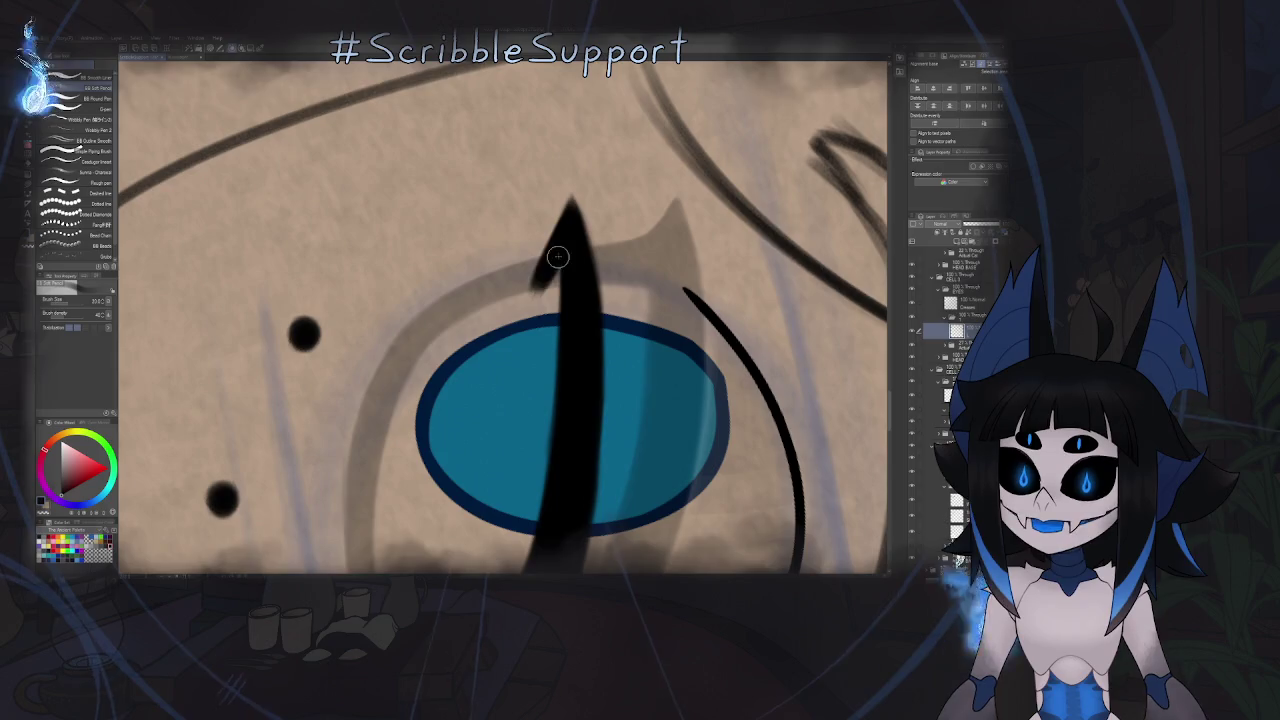
pyautogui.scroll(3, 558, 257)
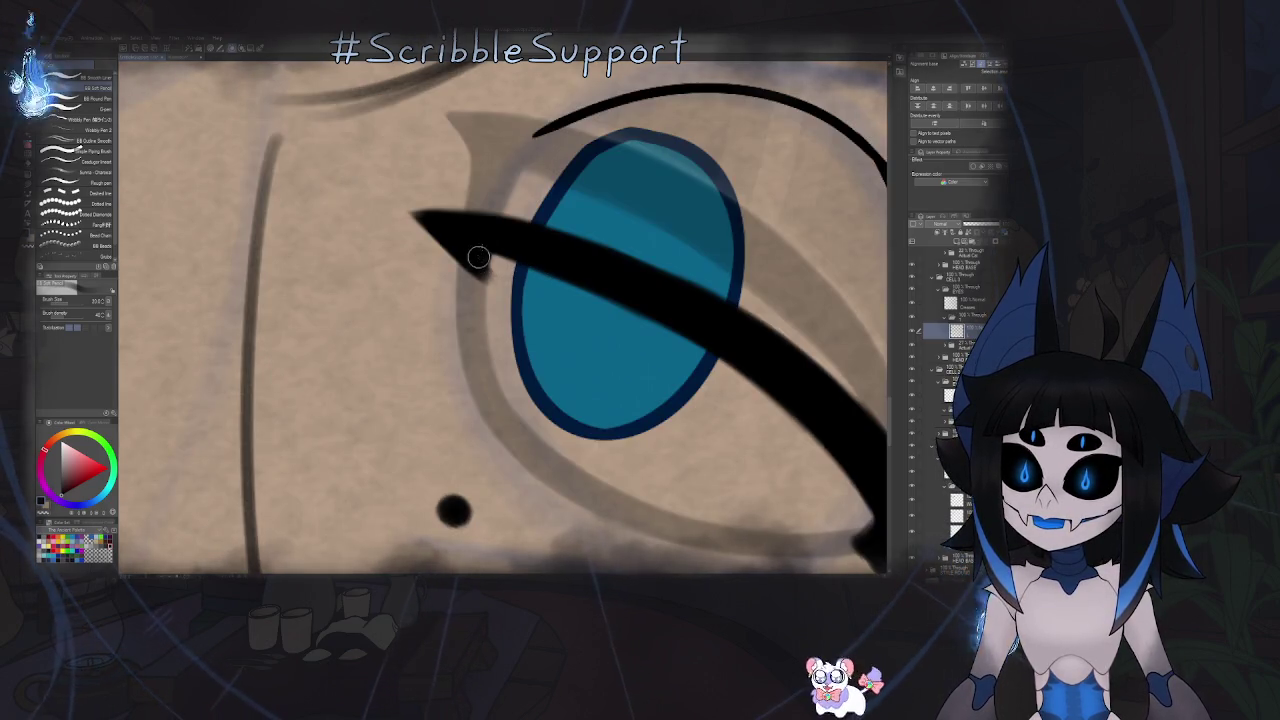
pyautogui.scroll(-5, 478, 258)
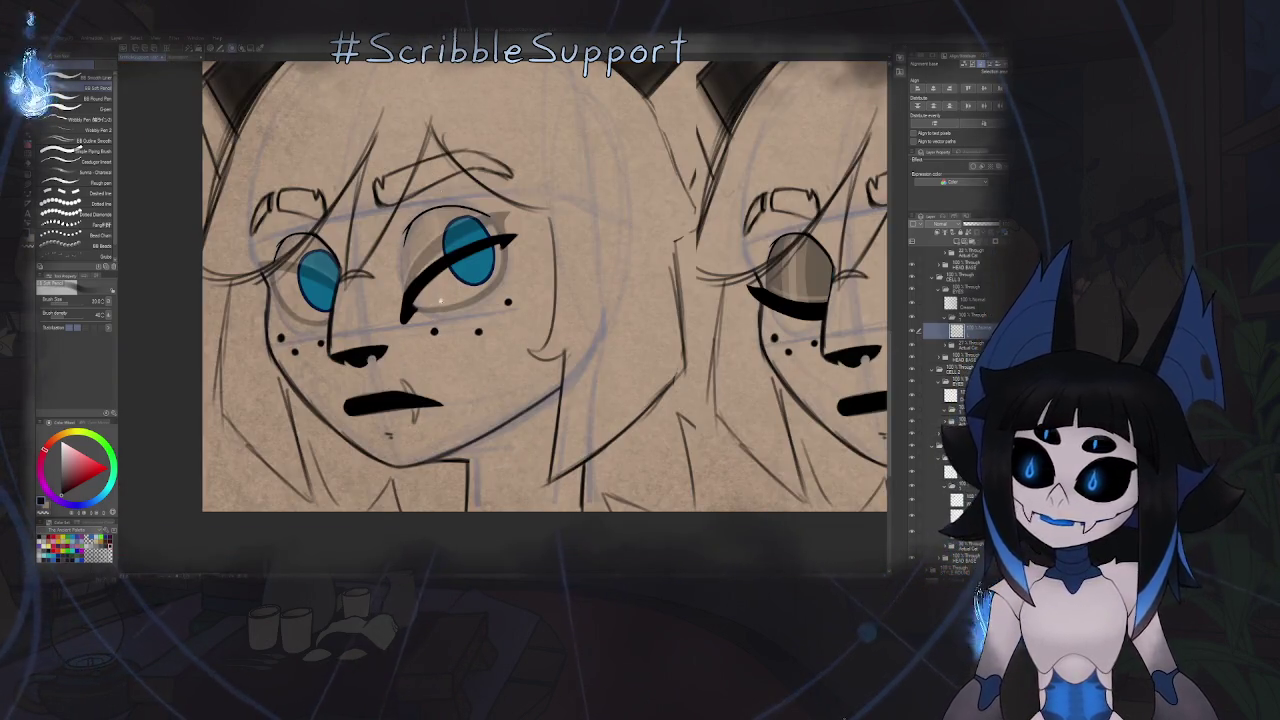
pyautogui.scroll(3, 440, 300)
pyautogui.scroll(3, 400, 312)
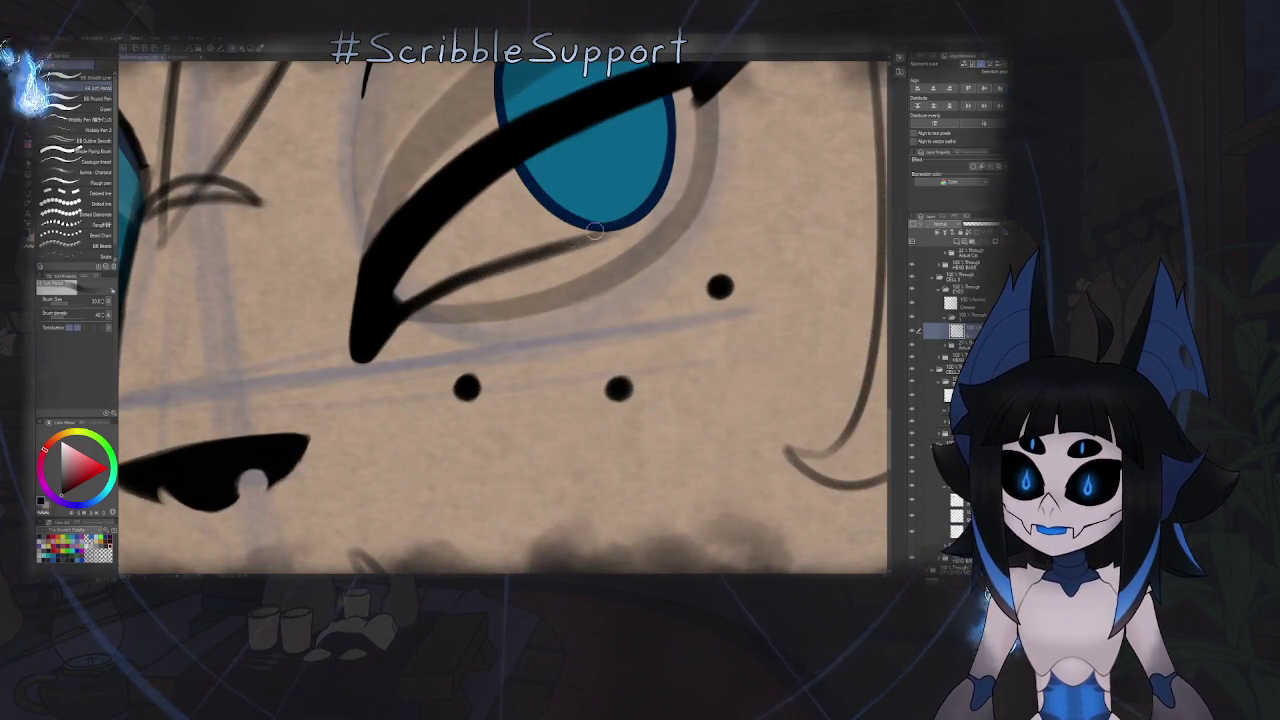
pyautogui.moveTo(702, 98)
pyautogui.mouseDown()
pyautogui.moveTo(675, 185)
pyautogui.moveTo(400, 298)
pyautogui.mouseUp()
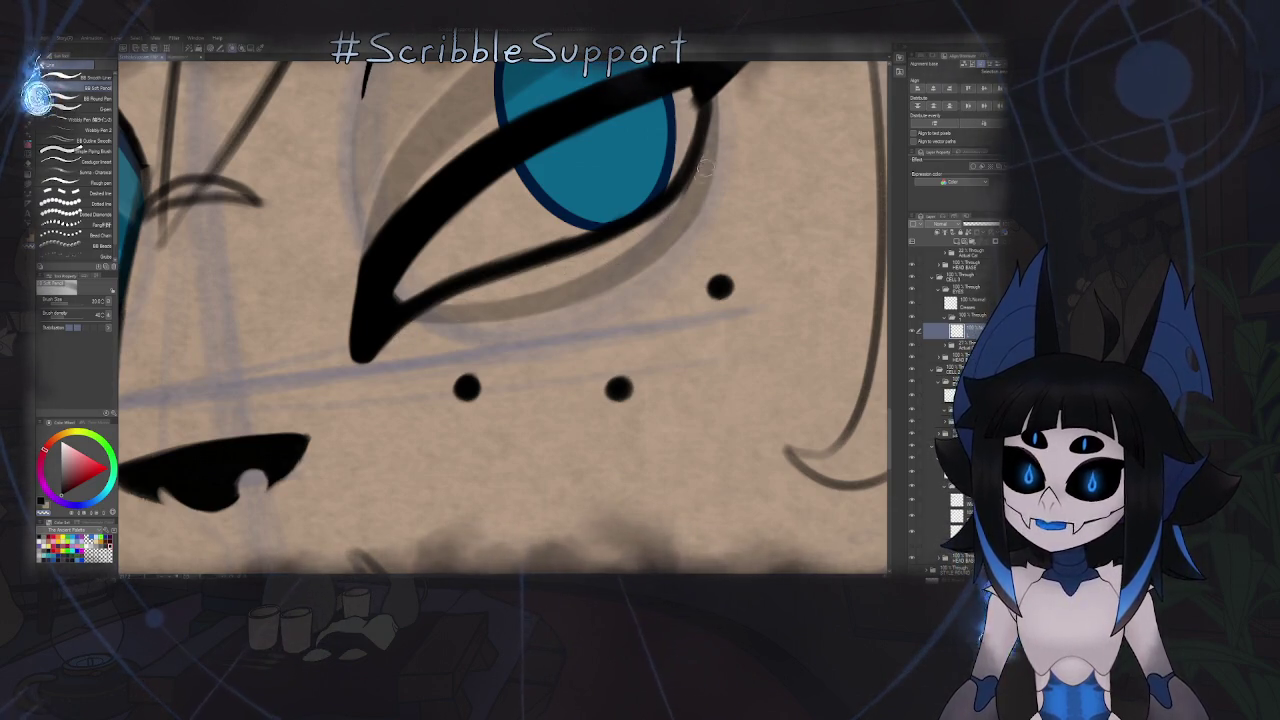
# - Thicken the lower-left edge of the eyelid line, rotating the view for a comfortable angle
pyautogui.moveTo(703, 172); pyautogui.dragTo(626, 317)
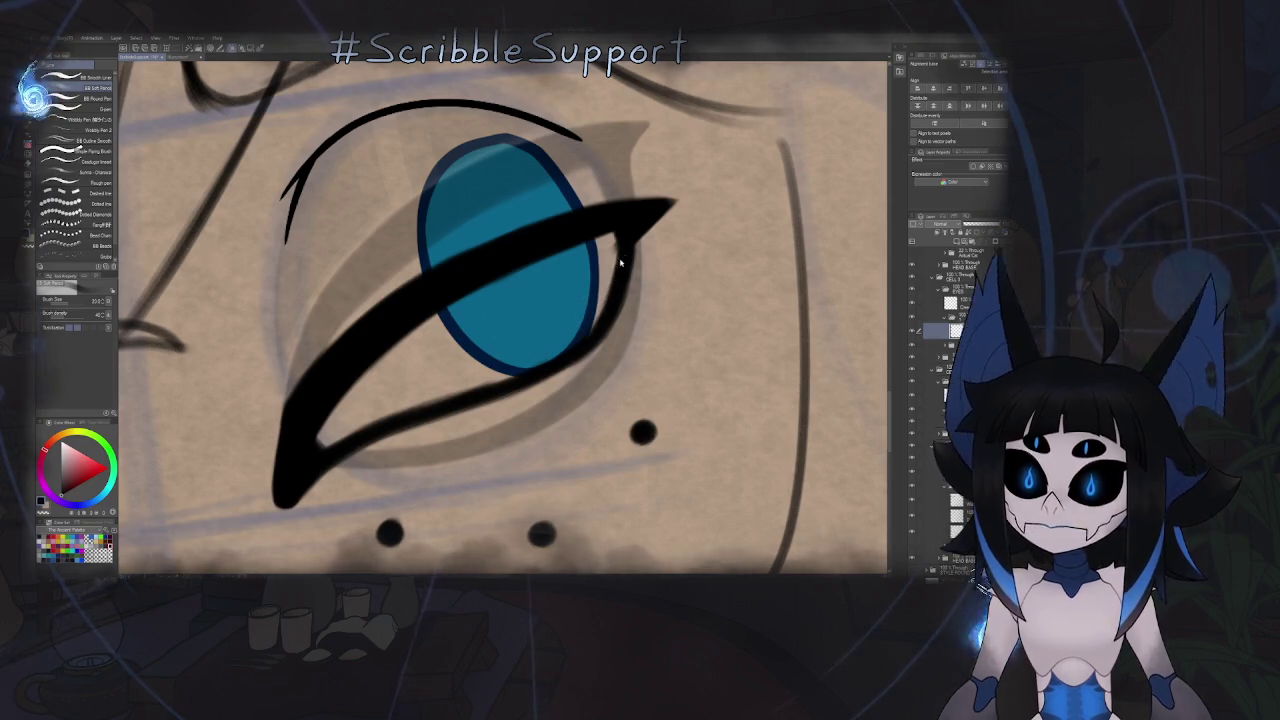
pyautogui.press('h')
pyautogui.moveTo(540, 328)
pyautogui.mouseDown()
pyautogui.moveTo(500, 200)
pyautogui.moveTo(414, 277)
pyautogui.mouseUp()
pyautogui.scroll(2, 476, 154)
pyautogui.scroll(2, 476, 154)
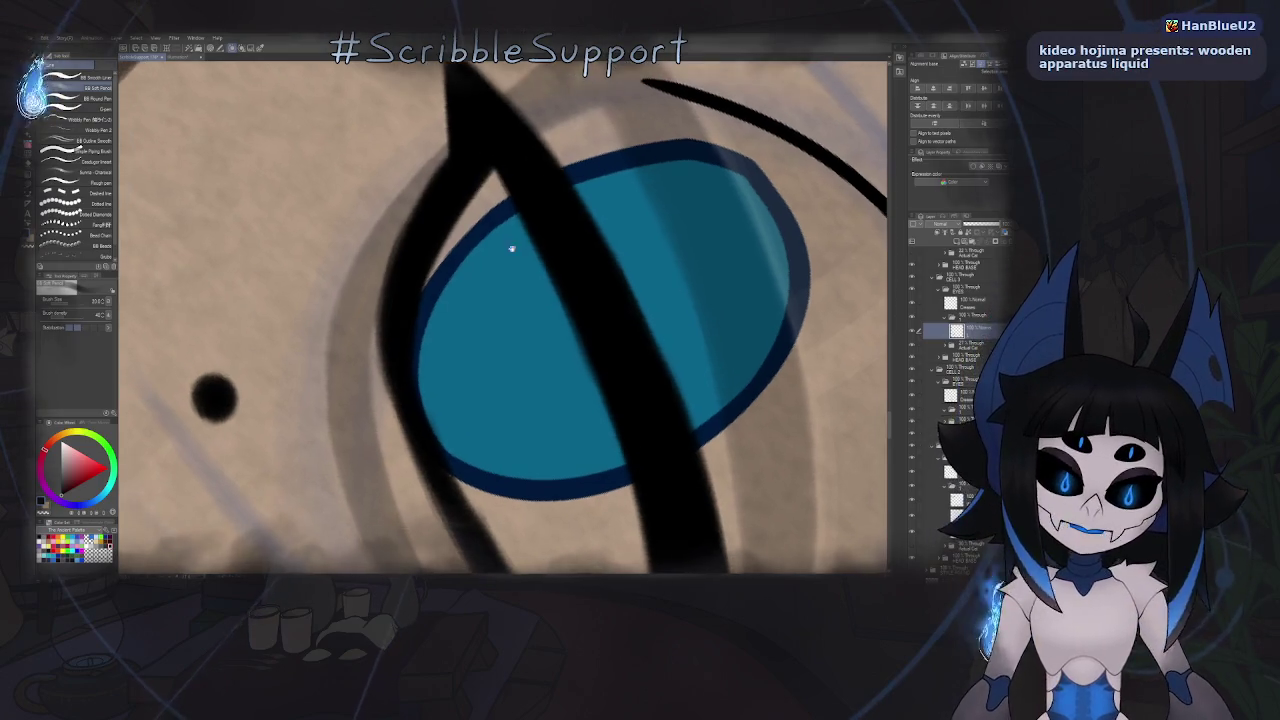
pyautogui.moveTo(508, 249); pyautogui.dragTo(469, 229)
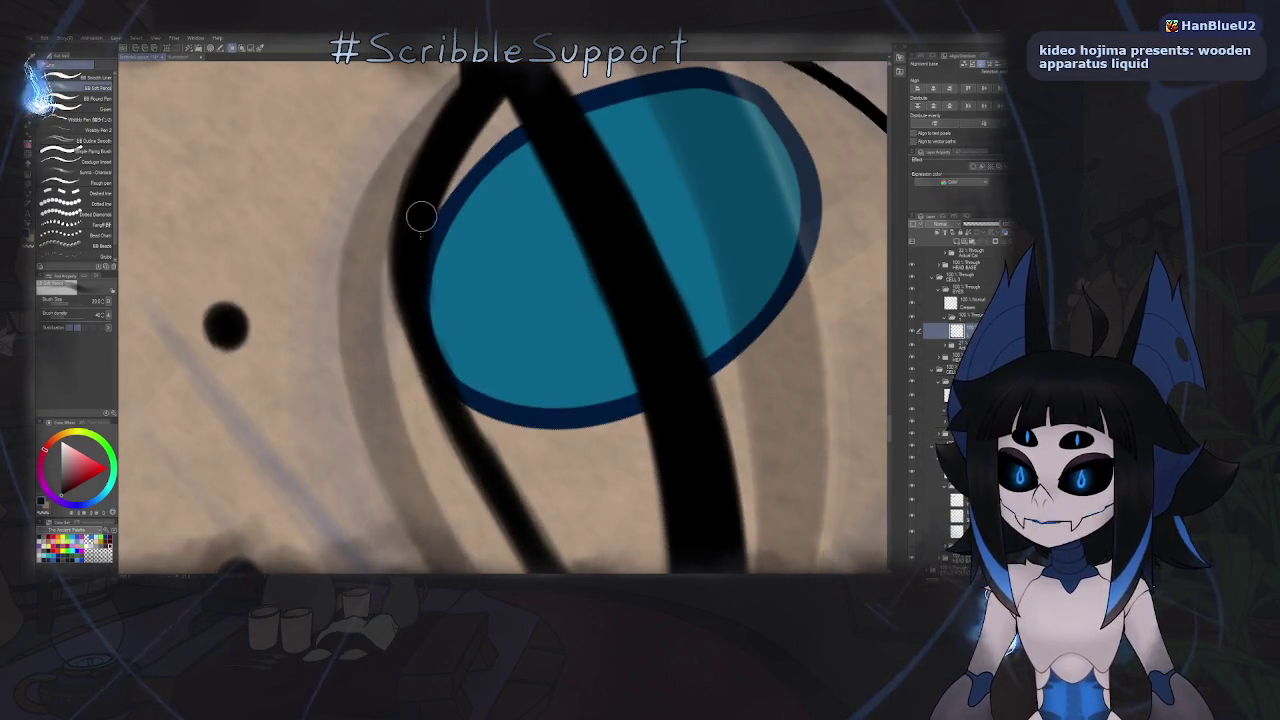
pyautogui.moveTo(433, 323); pyautogui.dragTo(490, 460)
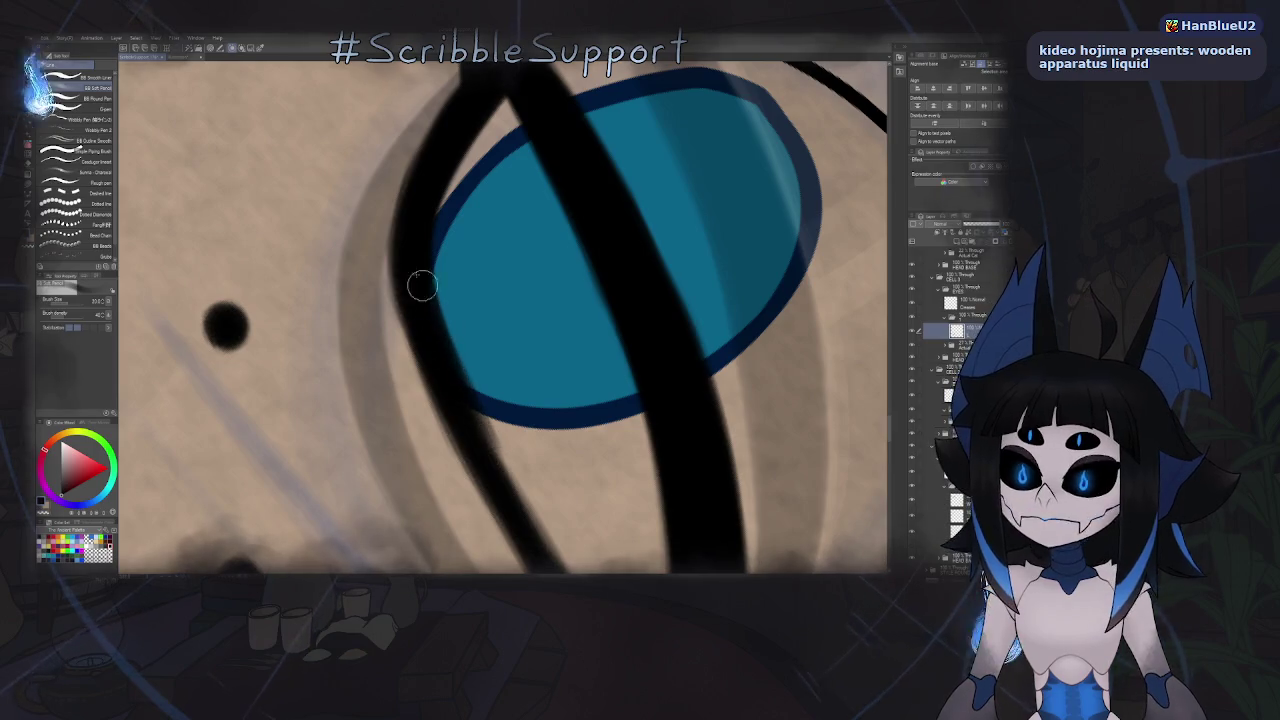
pyautogui.scroll(-5, 488, 377)
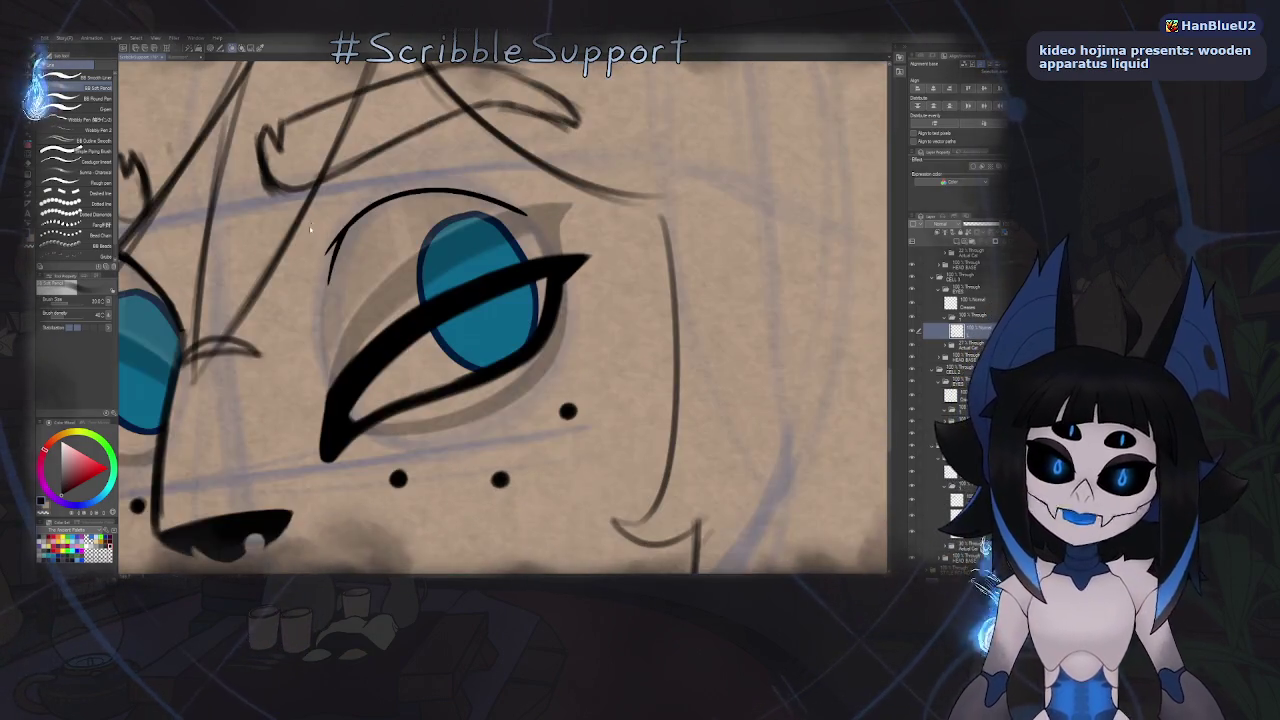
pyautogui.moveTo(342, 410); pyautogui.dragTo(480, 248)
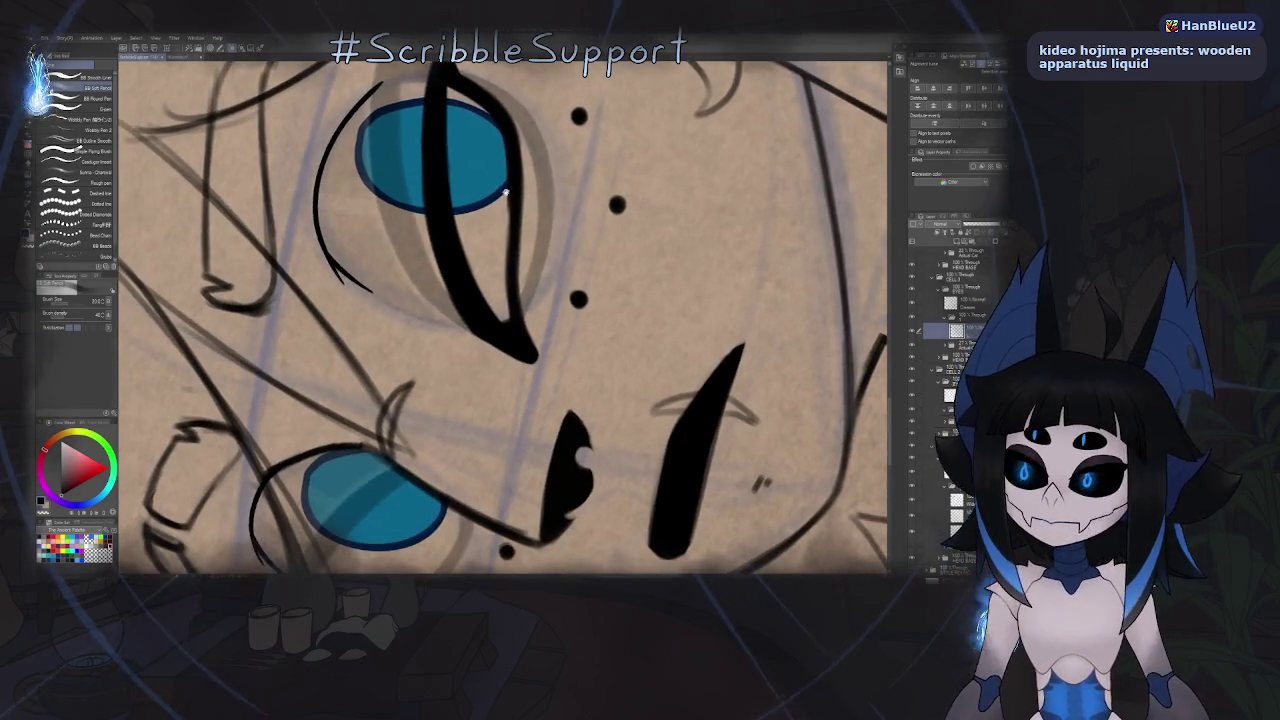
# - Zoom out to the whole face and mirror the view to review the eye shape
pyautogui.scroll(3, 514, 215)
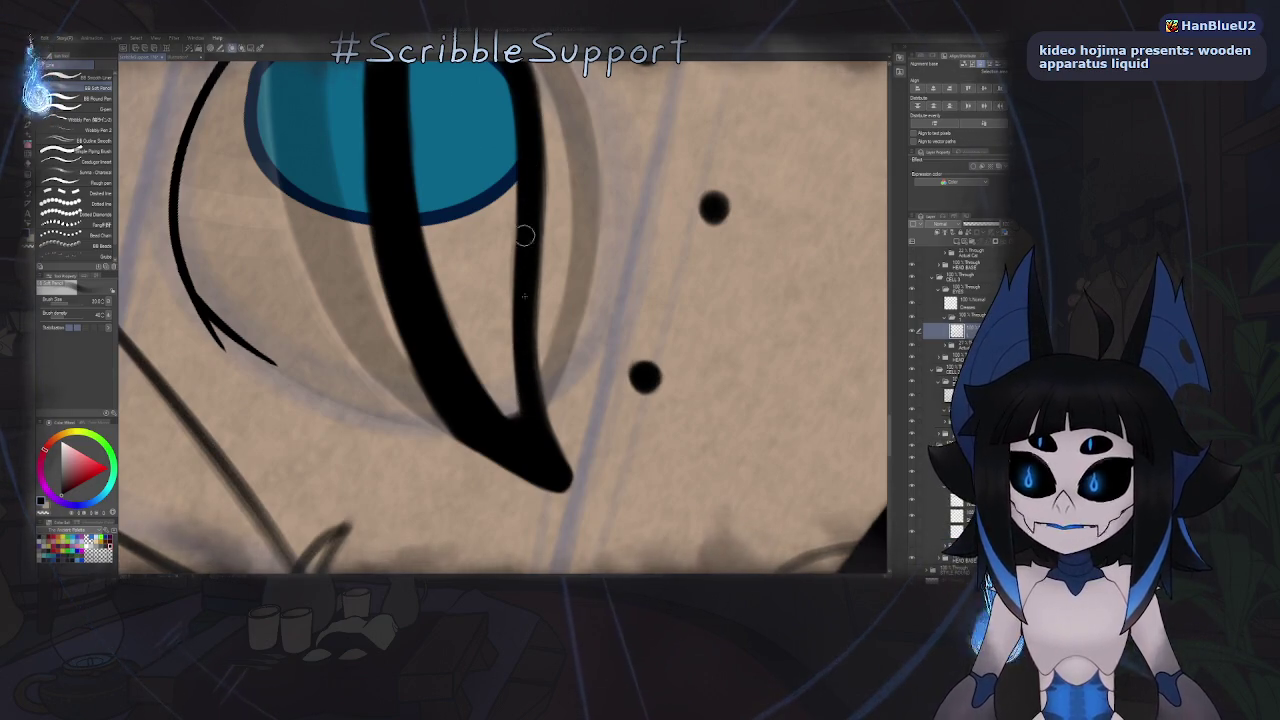
pyautogui.scroll(3, 537, 237)
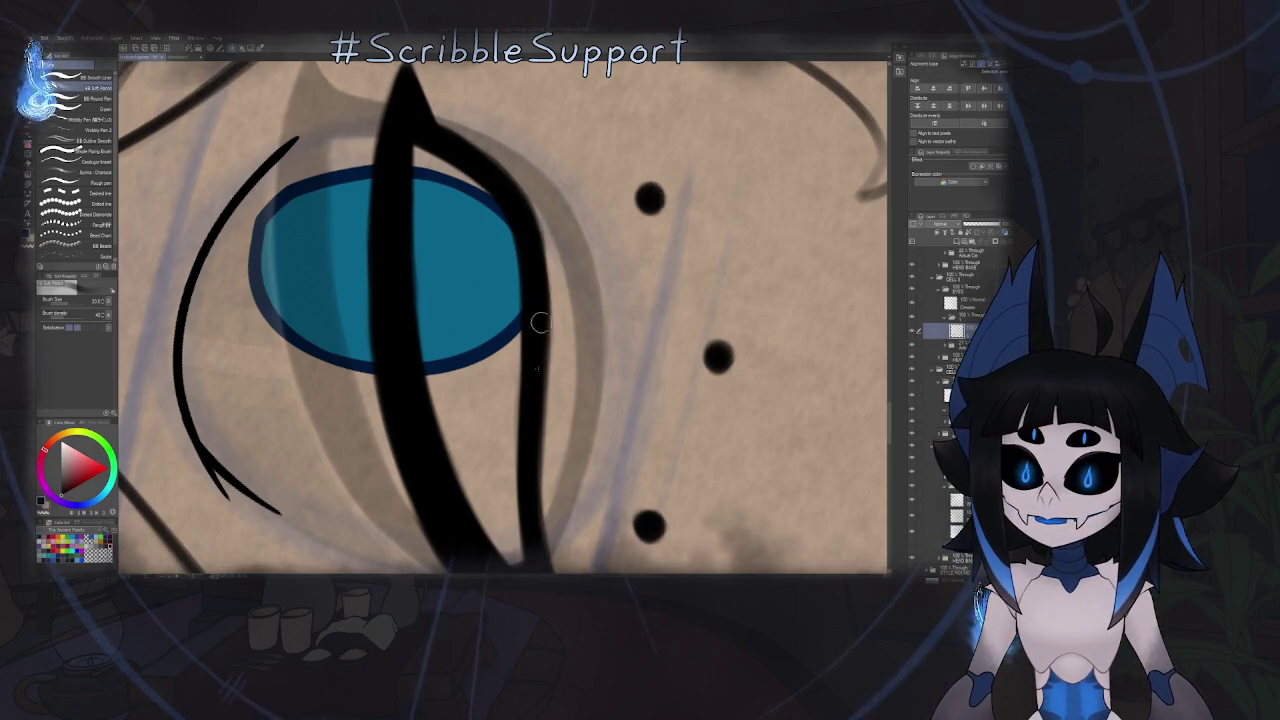
pyautogui.scroll(-2, 537, 290)
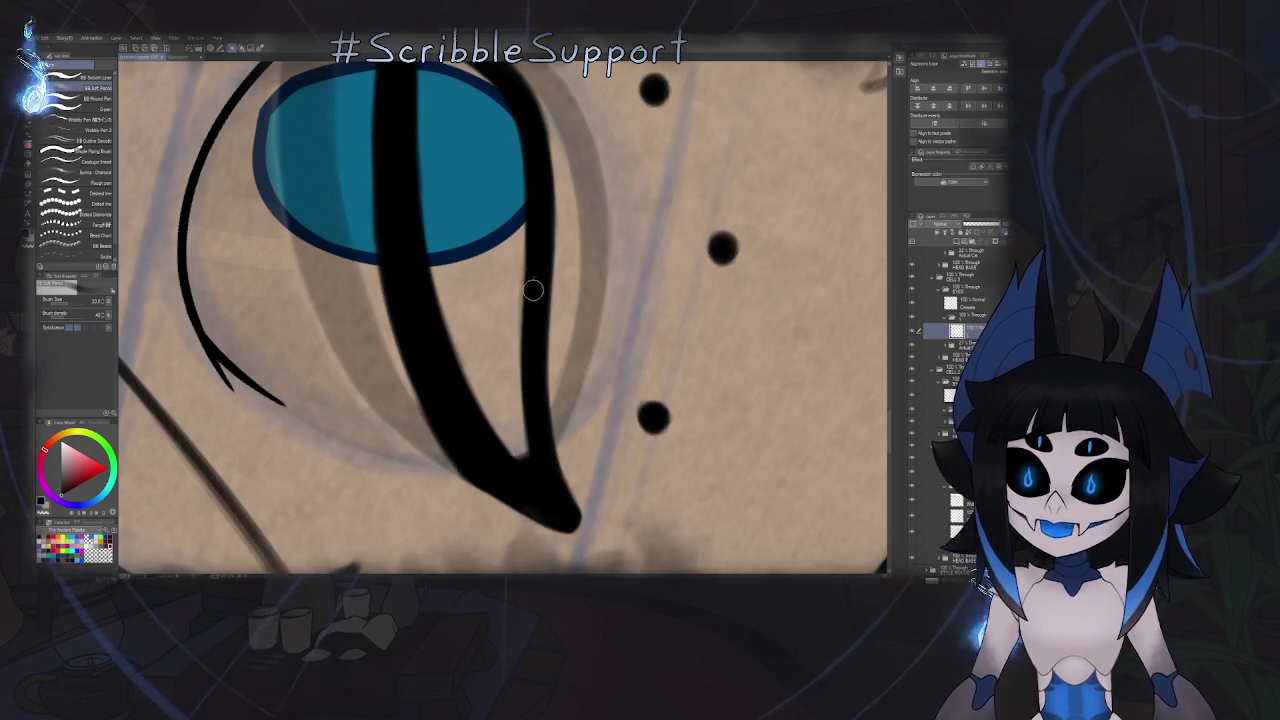
pyautogui.hotkey('ctrl', '-')
pyautogui.hotkey('ctrl', '-')
pyautogui.press('h')
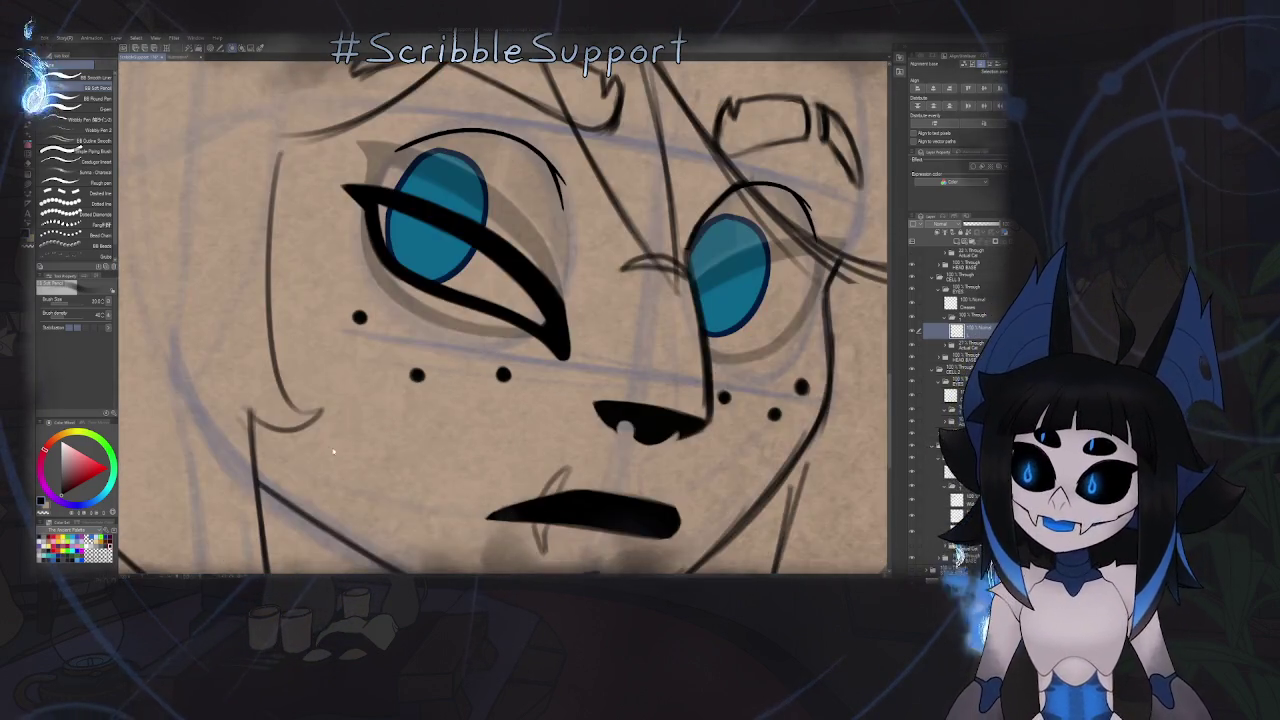
pyautogui.hotkey('ctrl', '-')
pyautogui.hotkey('ctrl', '-')
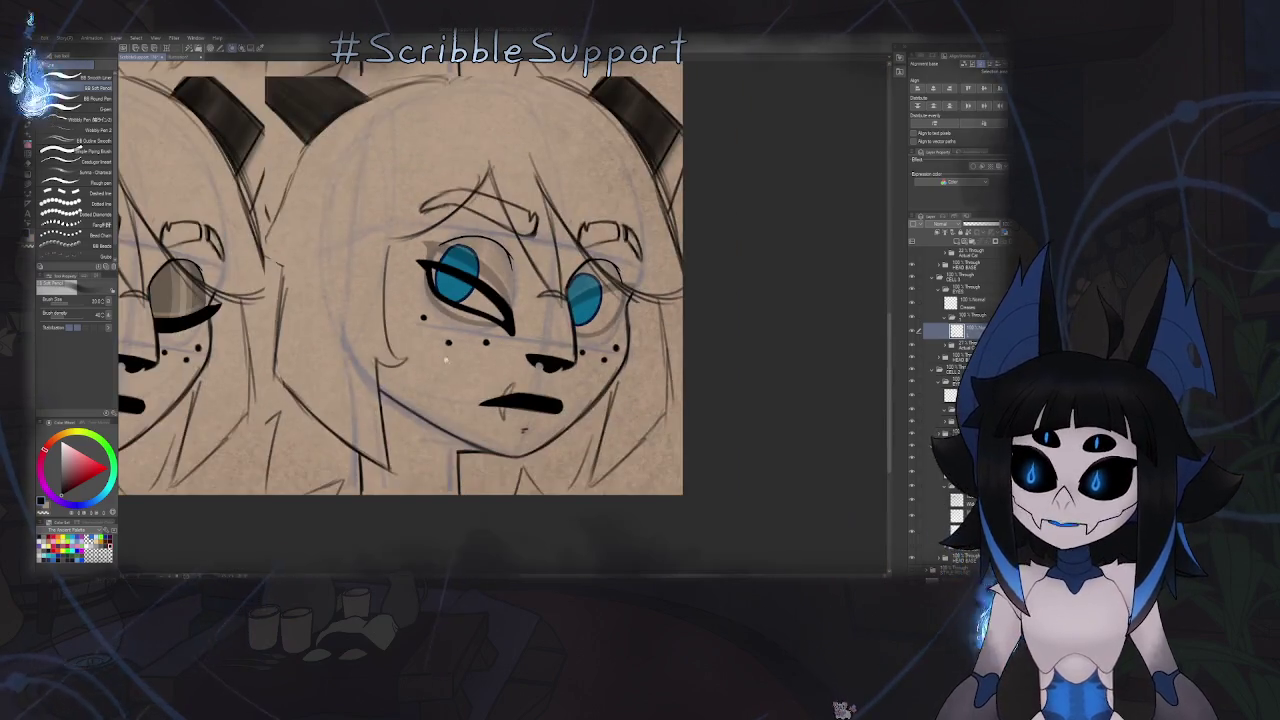
# - Zoom in and frame the eye's outer corner in normal orientation
pyautogui.hotkey('ctrl', '+')
pyautogui.hotkey('ctrl', '+')
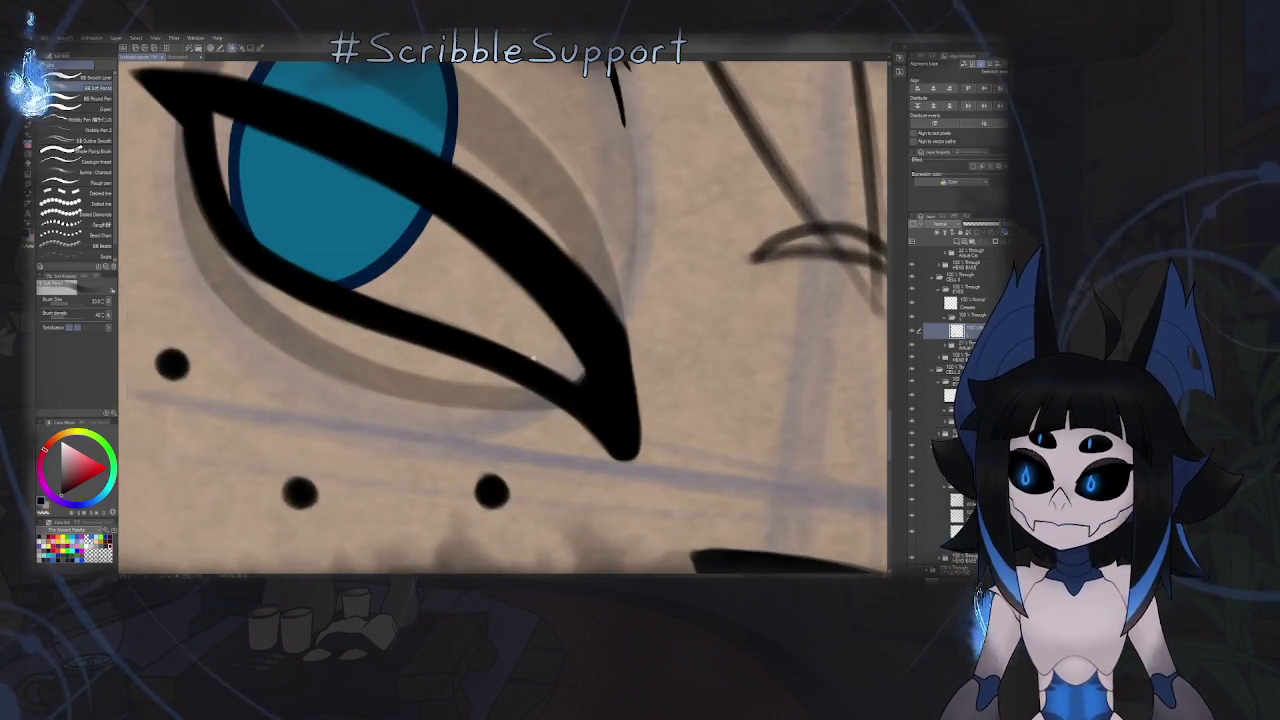
pyautogui.hotkey('ctrl', '+')
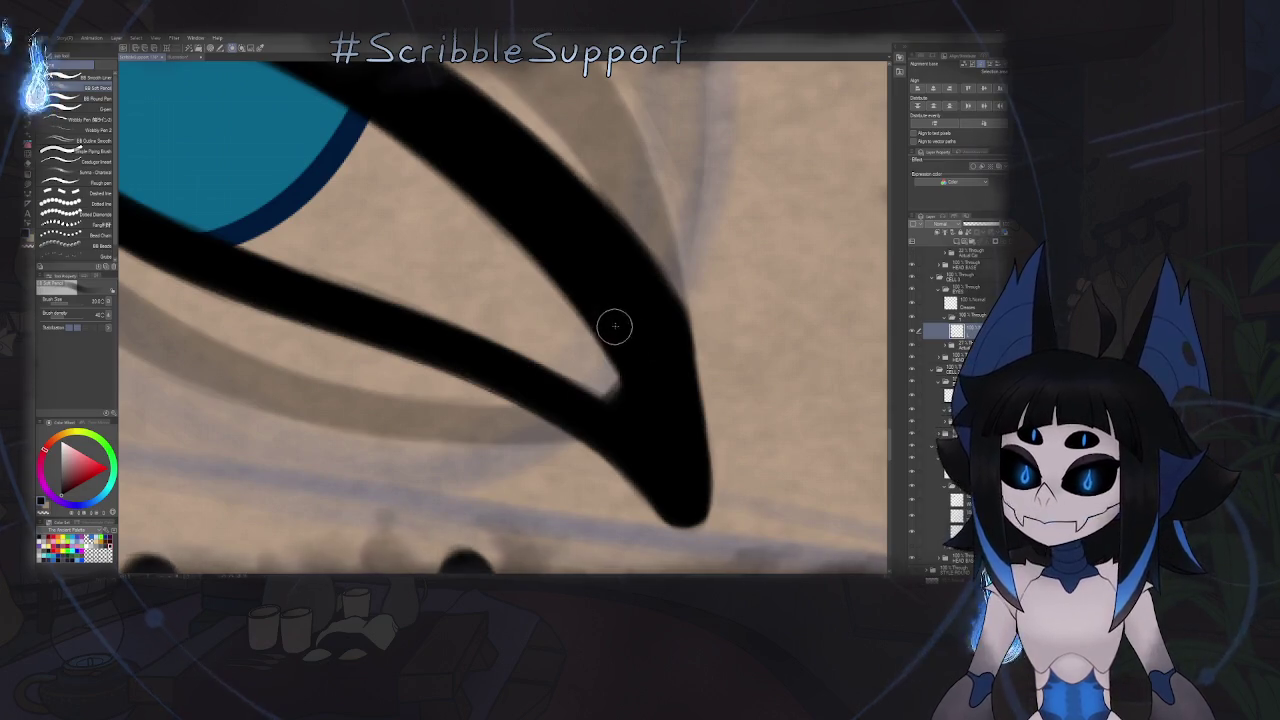
pyautogui.scroll(-3, 608, 345)
pyautogui.scroll(-2, 591, 333)
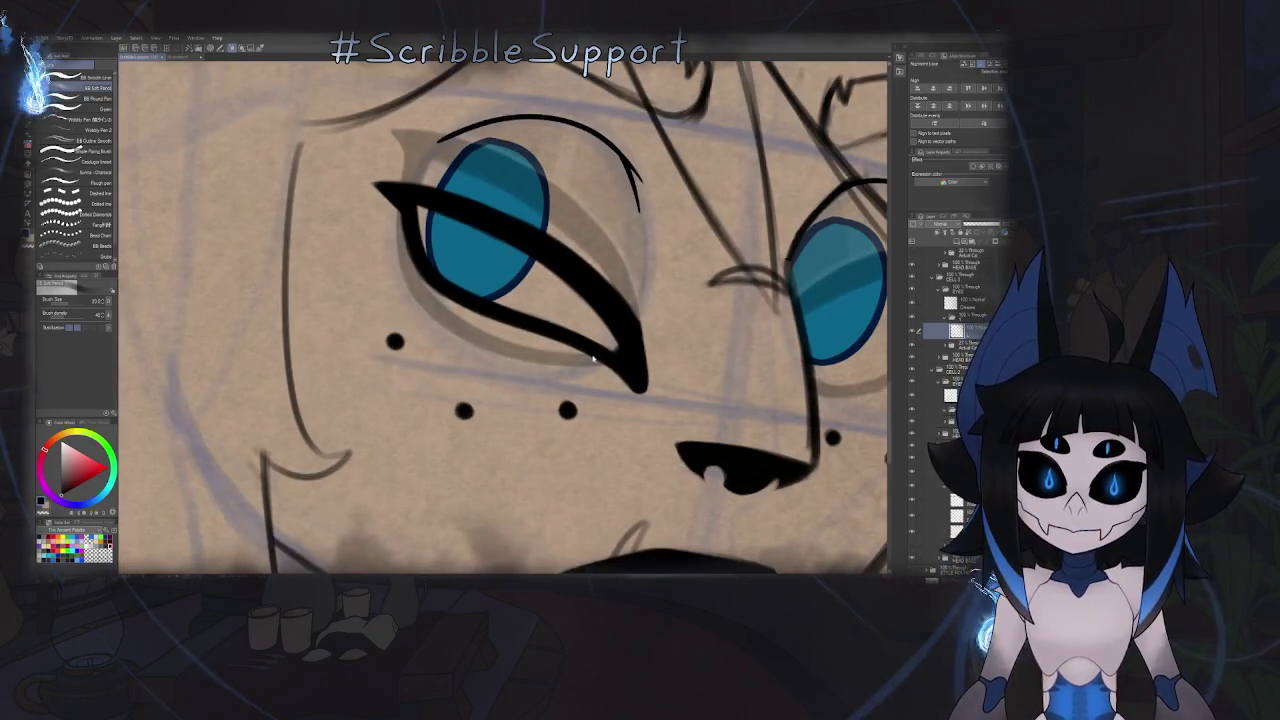
pyautogui.scroll(-3, 591, 333)
pyautogui.press('h')
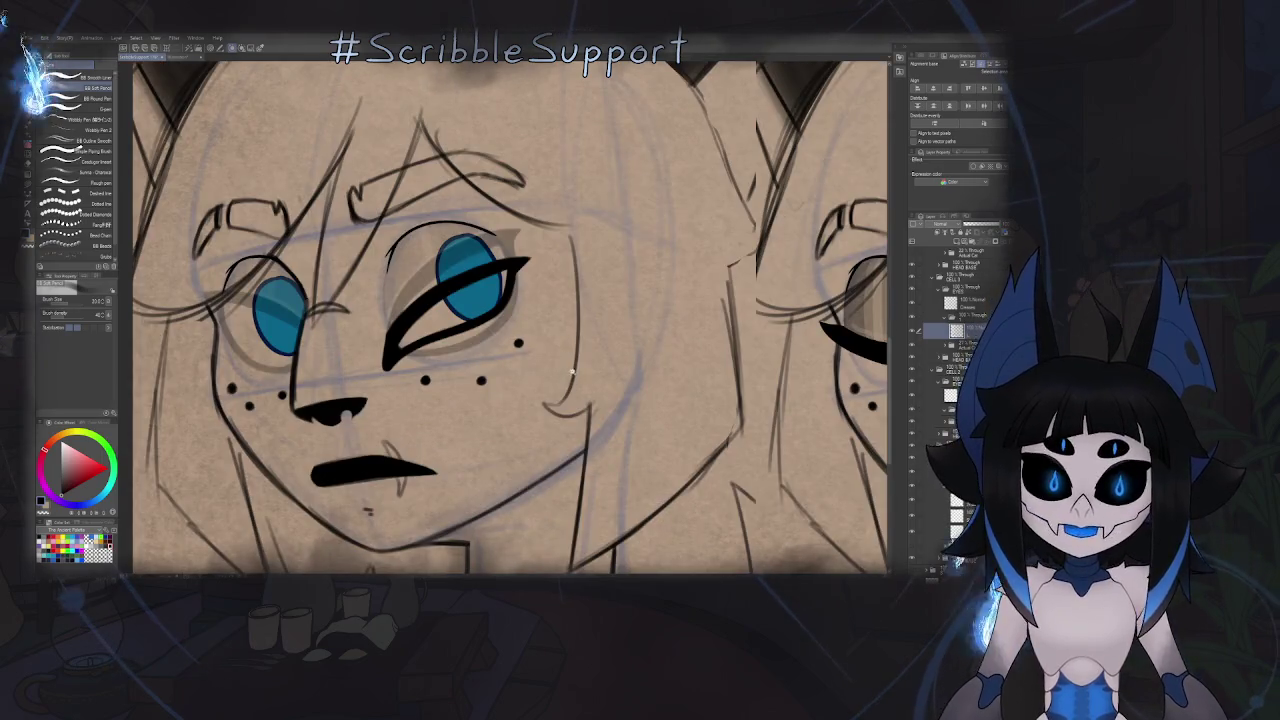
pyautogui.scroll(-2, 572, 372)
pyautogui.scroll(1, 560, 390)
pyautogui.scroll(3, 520, 370)
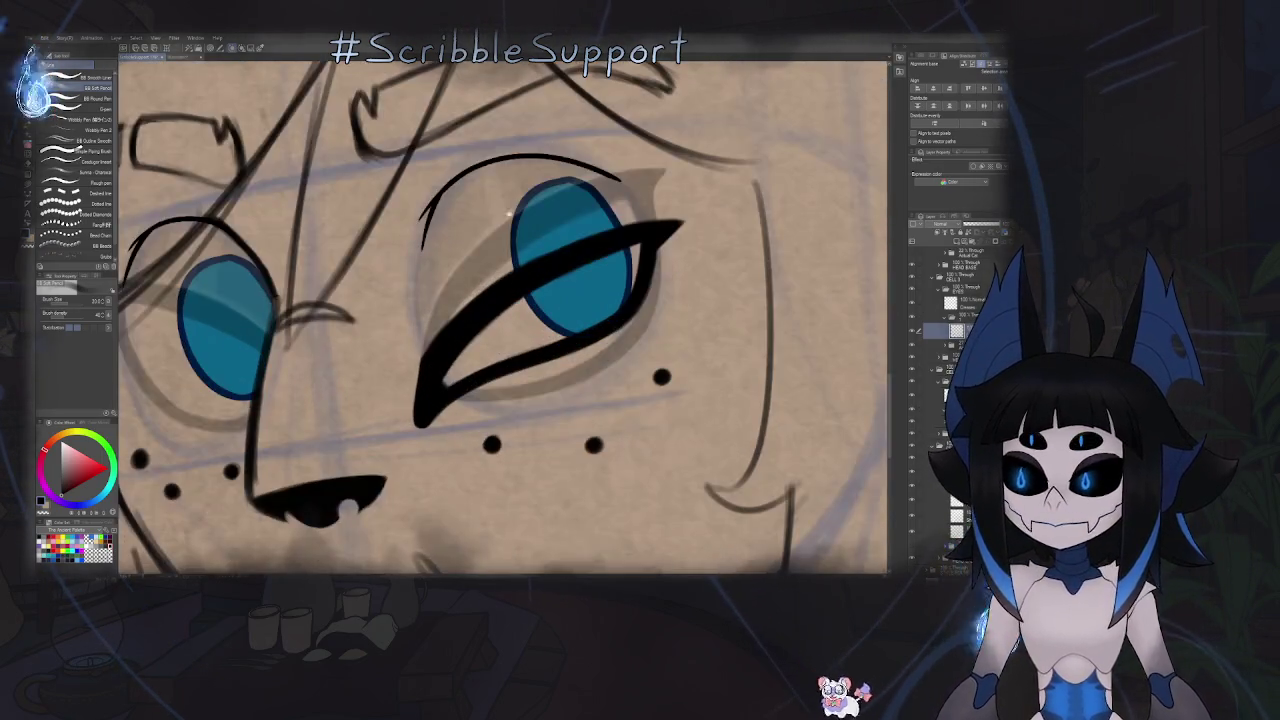
pyautogui.scroll(2, 458, 346)
pyautogui.scroll(1, 458, 346)
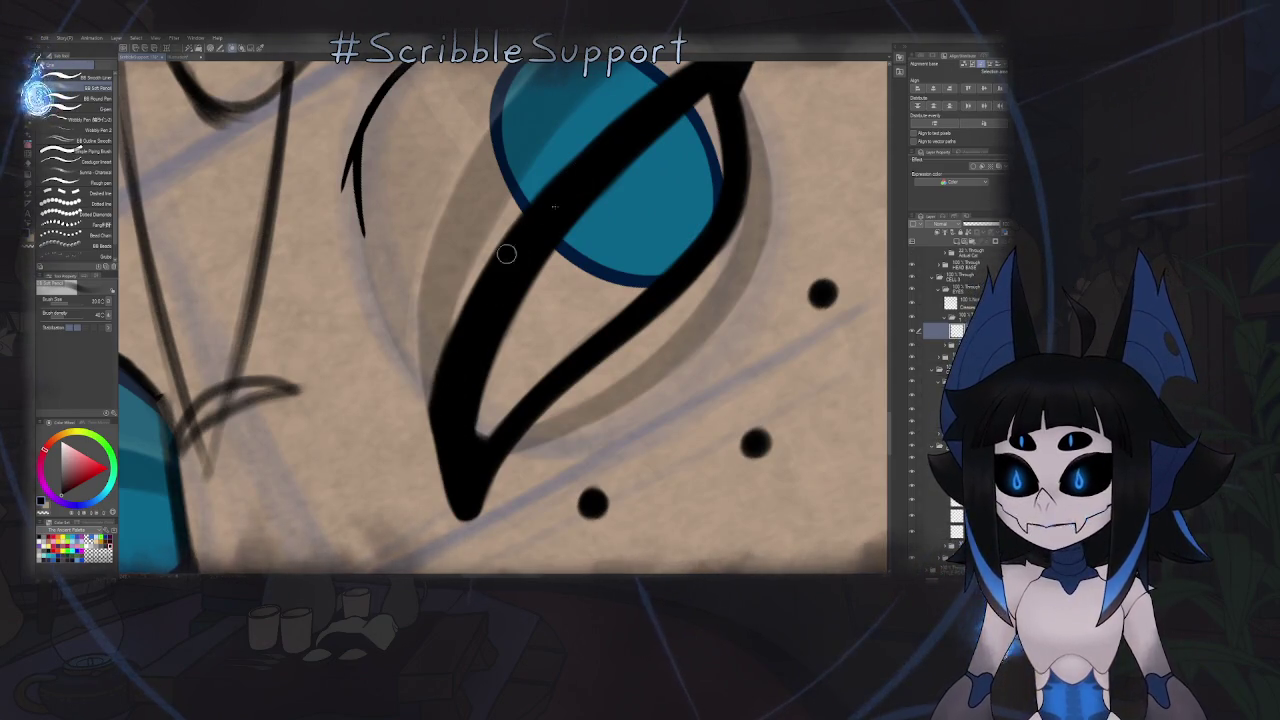
pyautogui.moveTo(626, 163); pyautogui.dragTo(563, 231)
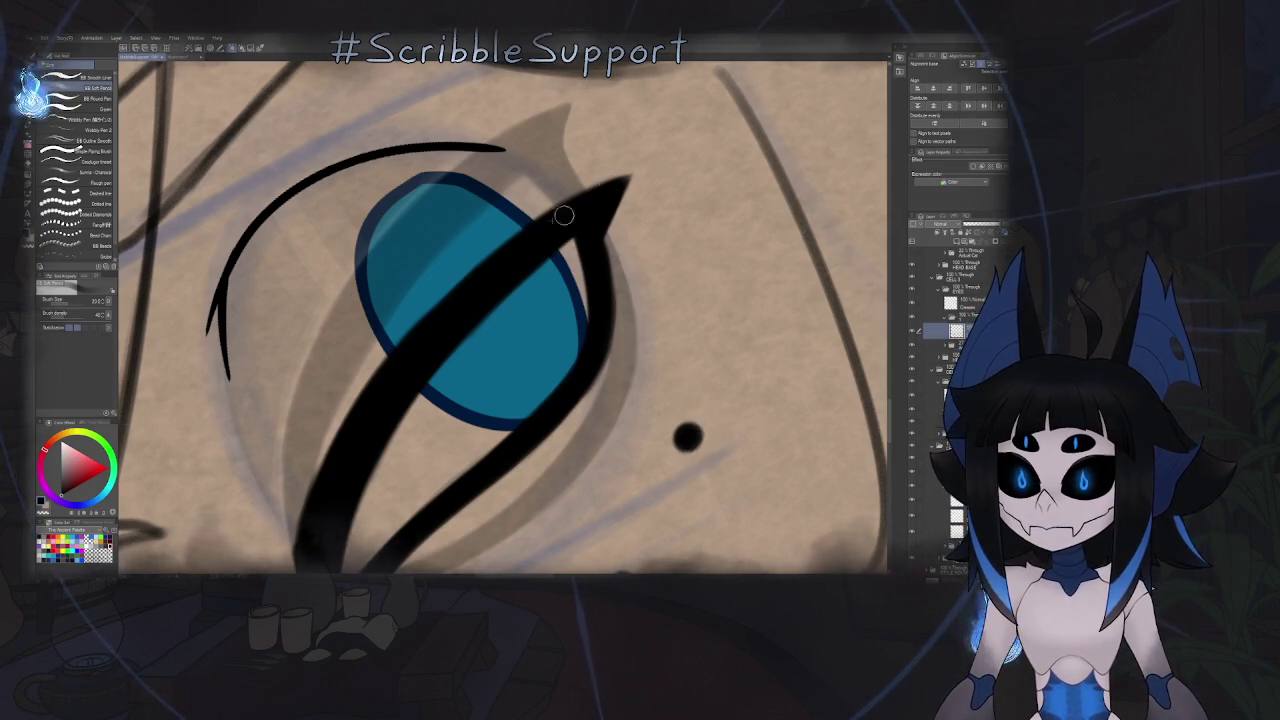
# - Extend the eyelid stroke's tapered tip up-right, then zoom out to the full sheet
pyautogui.moveTo(630, 178); pyautogui.dragTo(652, 172)
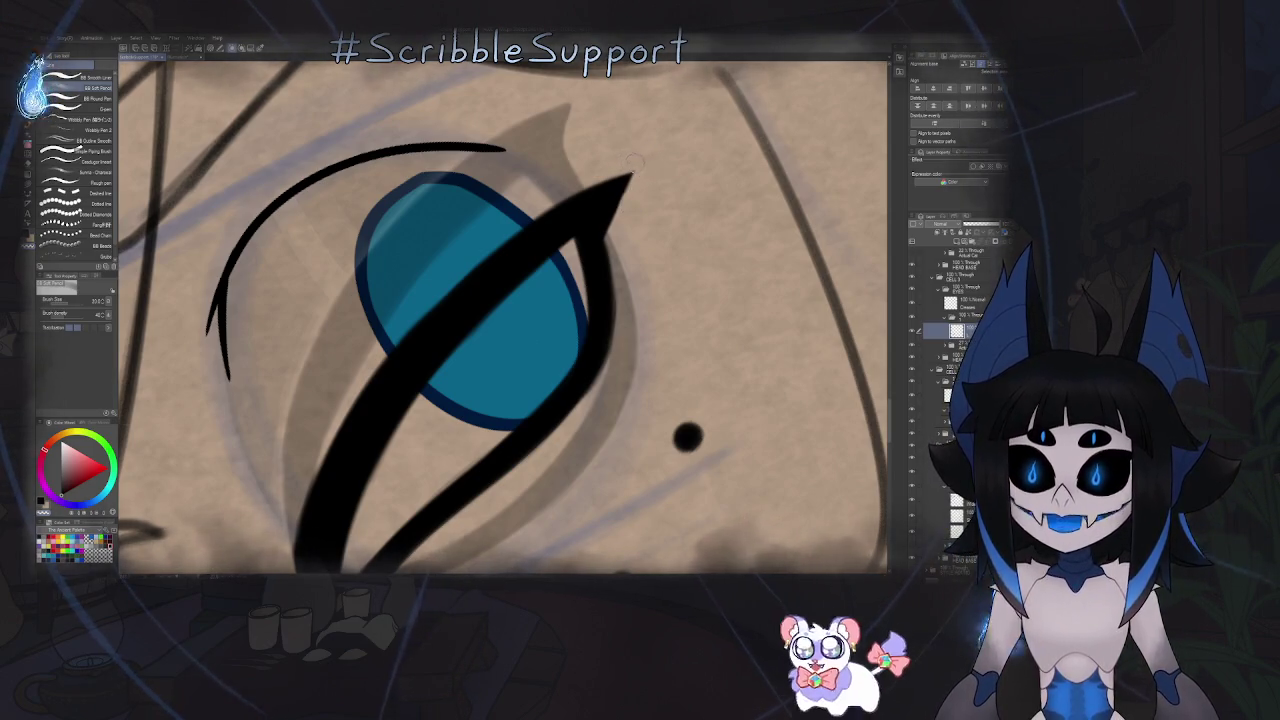
pyautogui.scroll(-3, 600, 270)
pyautogui.scroll(-1, 589, 270)
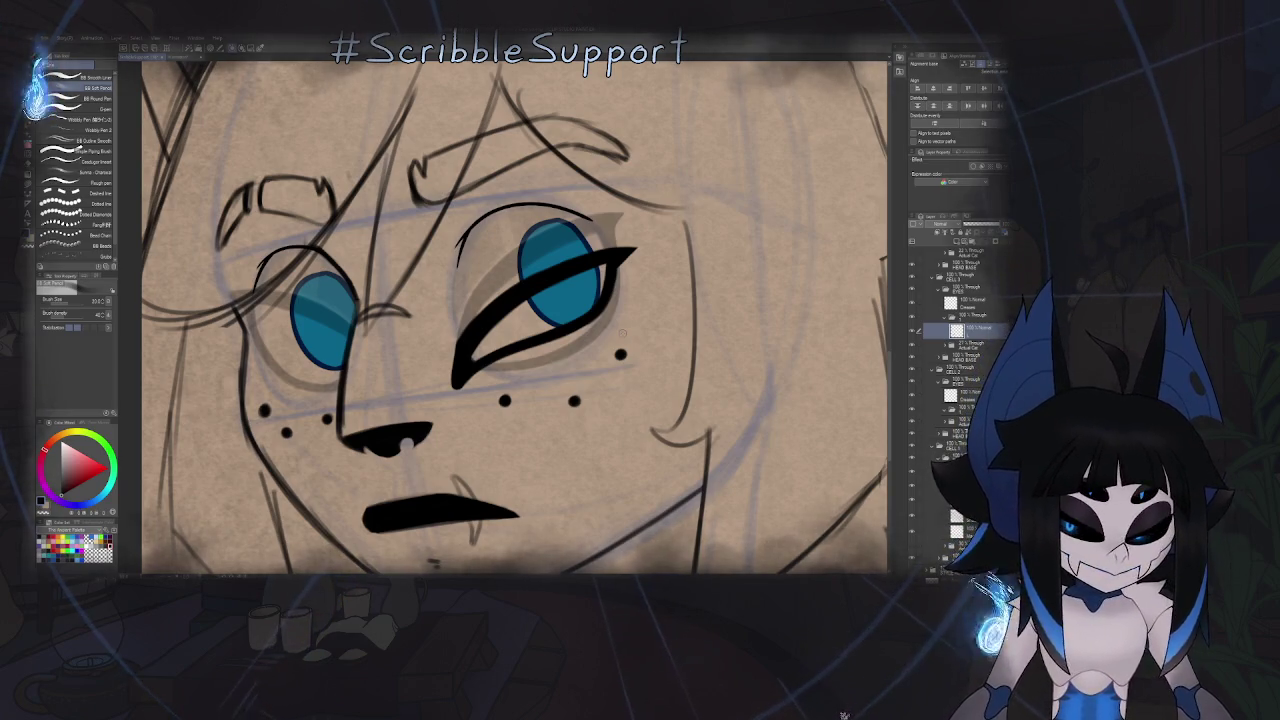
pyautogui.scroll(3, 629, 240)
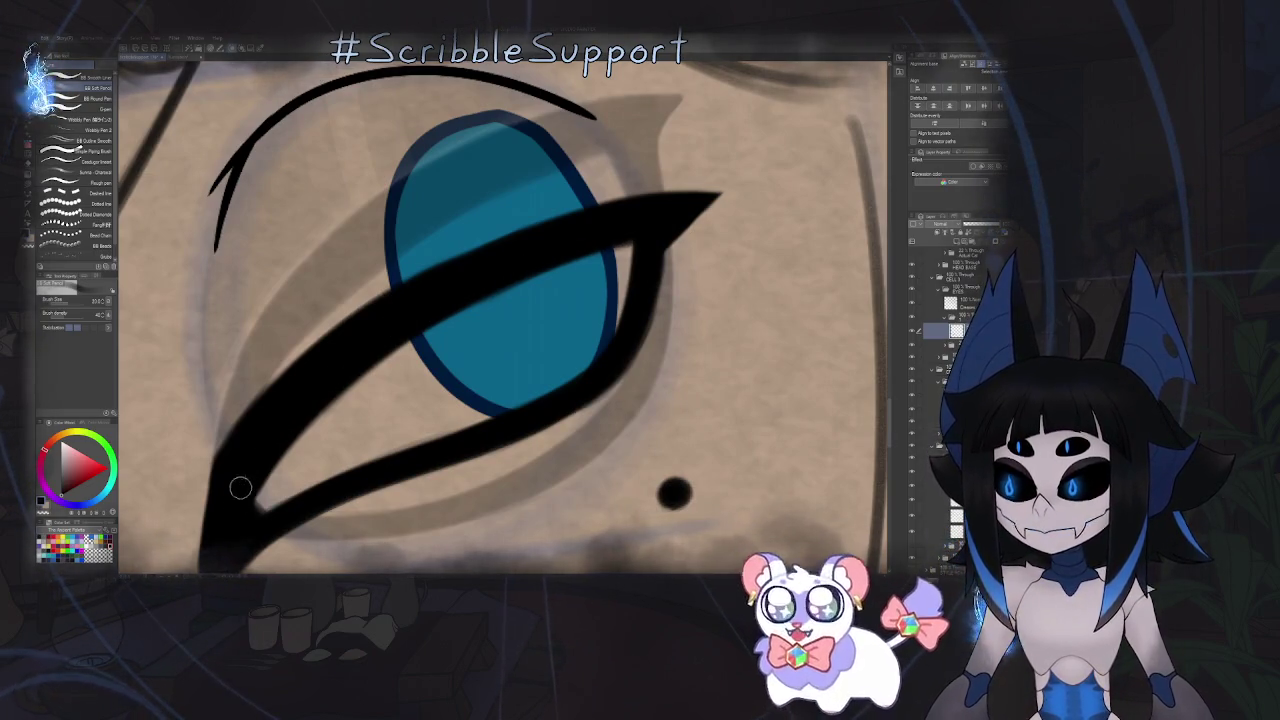
pyautogui.scroll(-3, 240, 487)
pyautogui.scroll(-2, 300, 450)
pyautogui.scroll(-3, 474, 413)
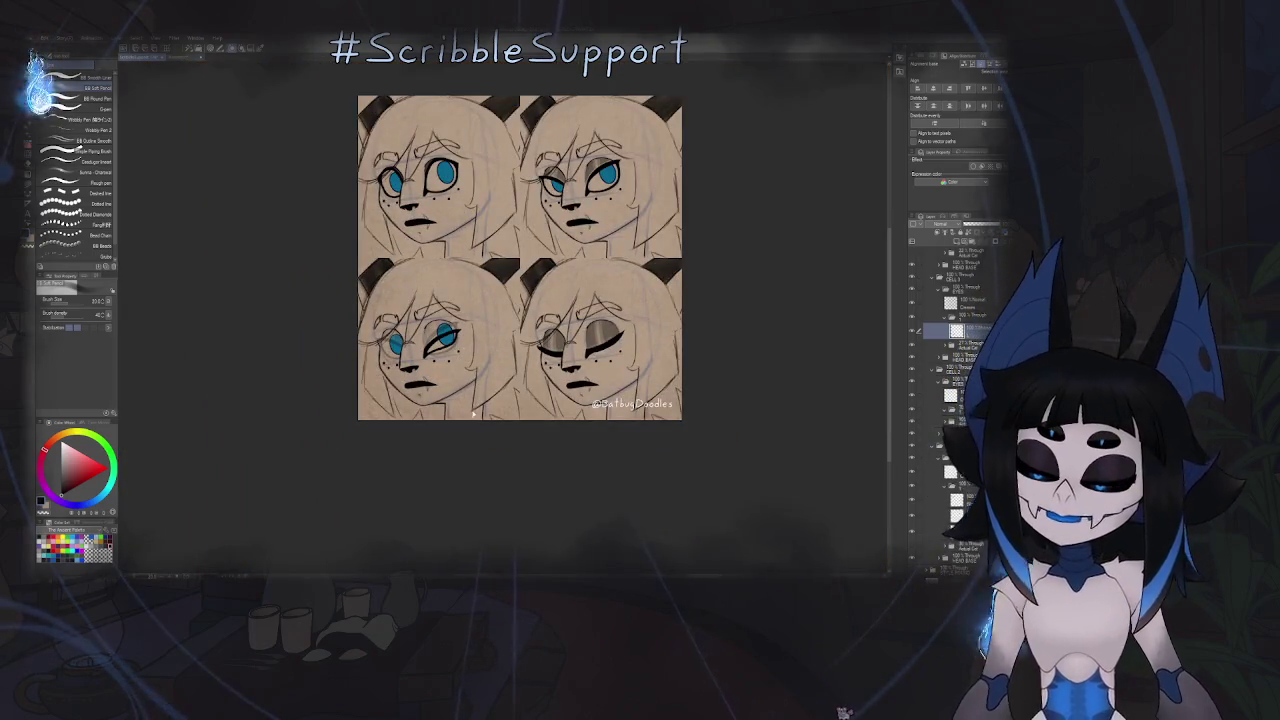
# - Flip the view back and forth, zoom into the eyes, and mirror again to compare symmetry
pyautogui.scroll(-1, 480, 400)
pyautogui.press('h')
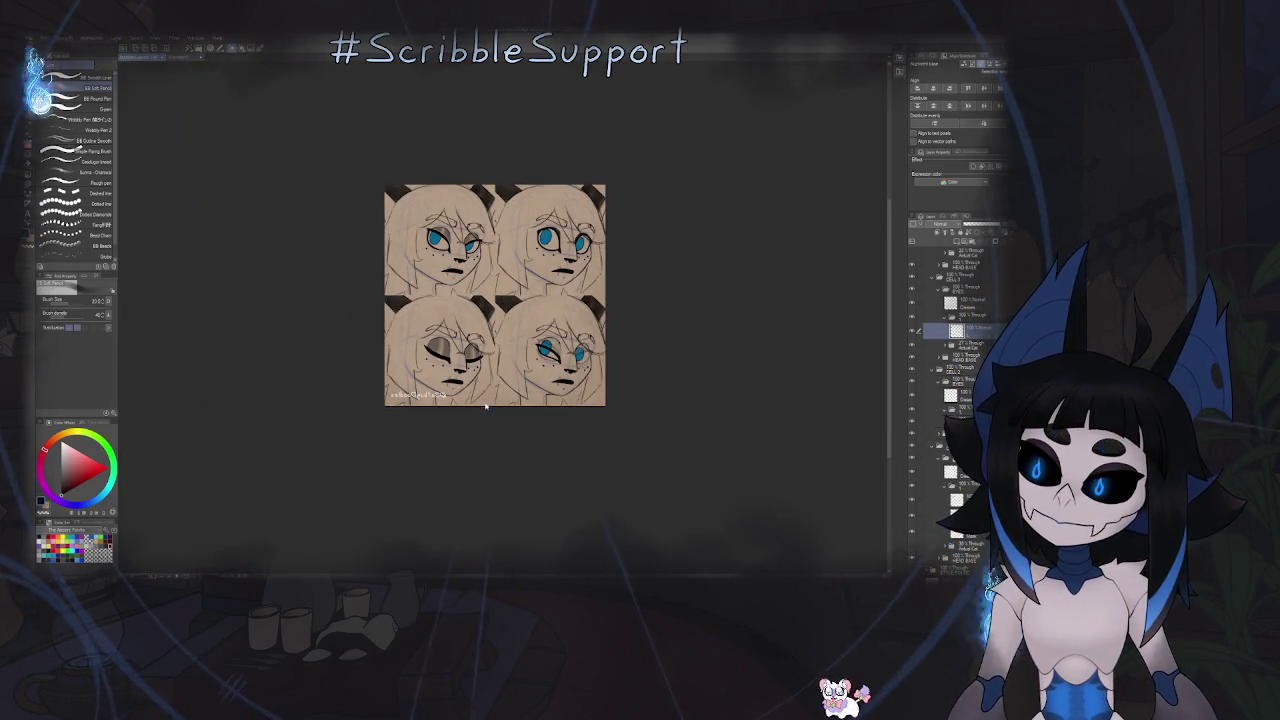
pyautogui.press('h')
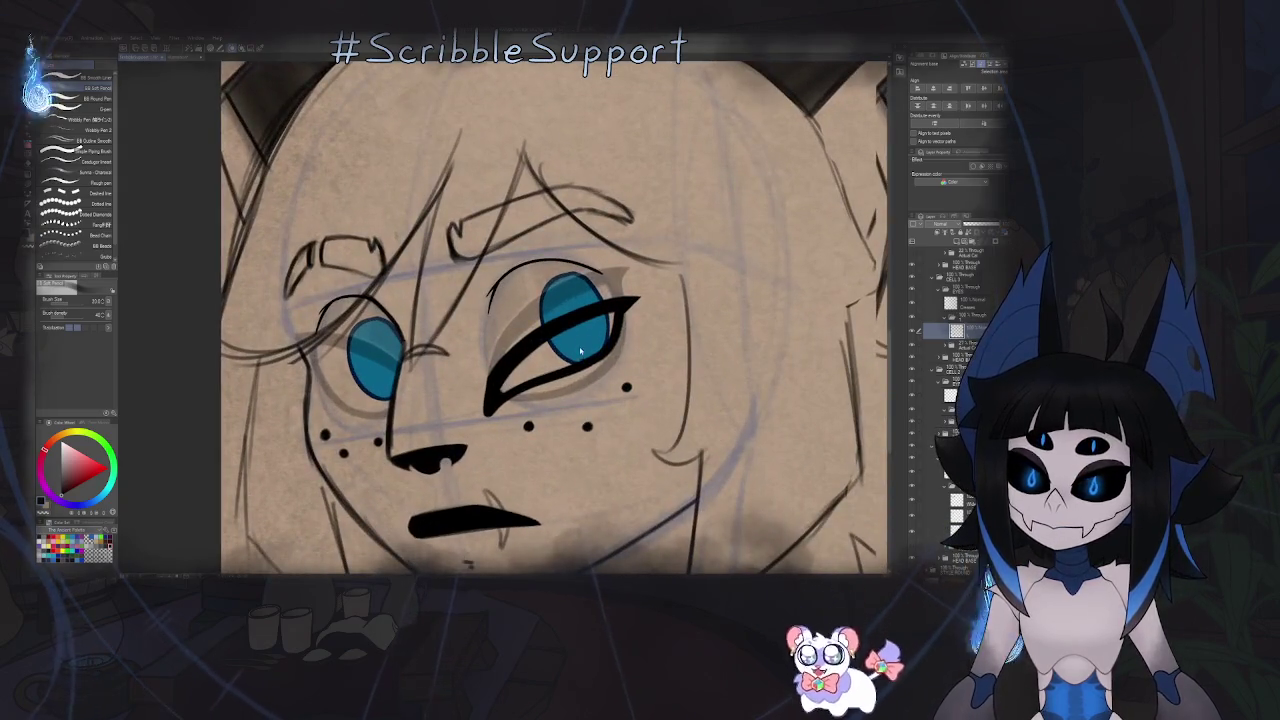
pyautogui.scroll(2, 575, 264)
pyautogui.scroll(2, 600, 290)
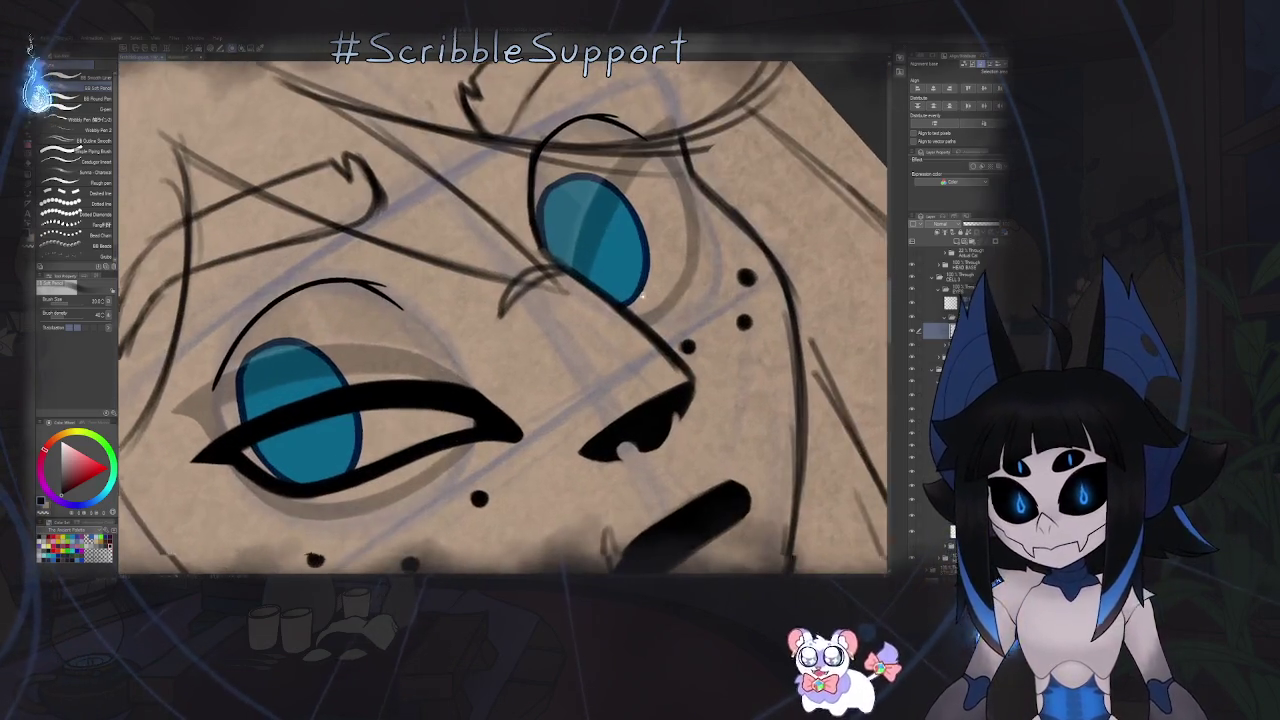
pyautogui.scroll(2, 649, 328)
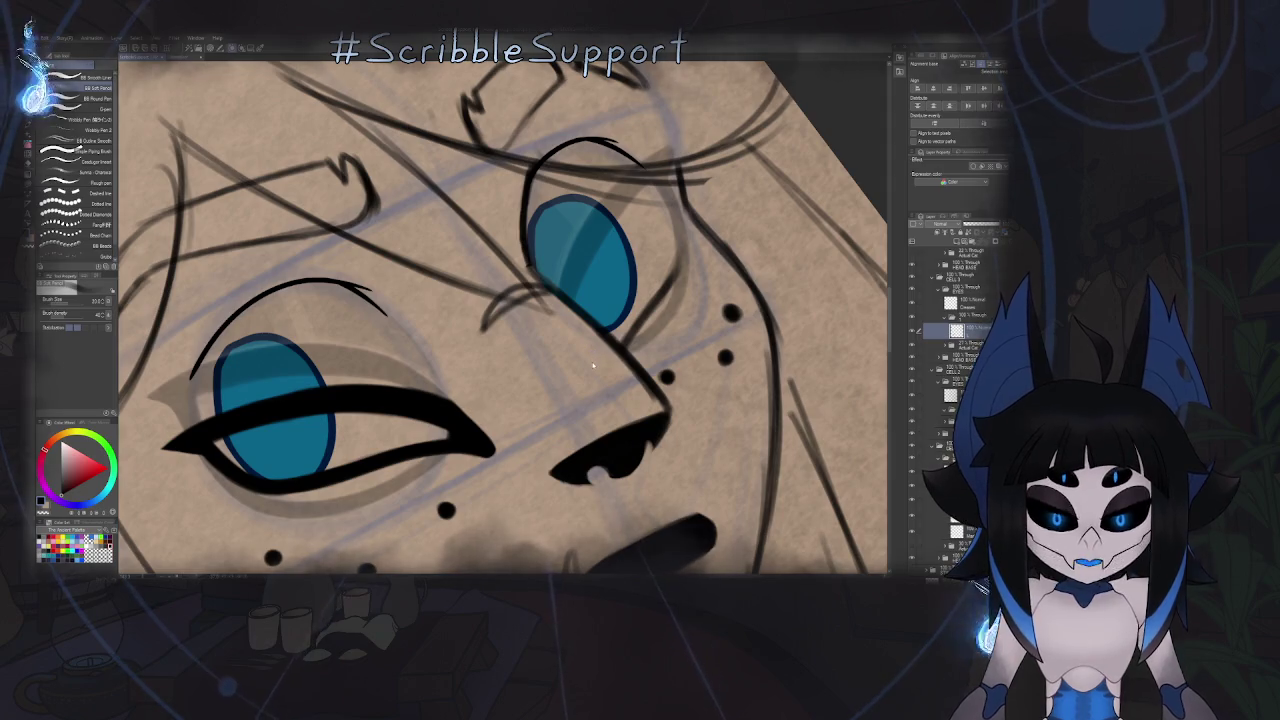
pyautogui.press('h')
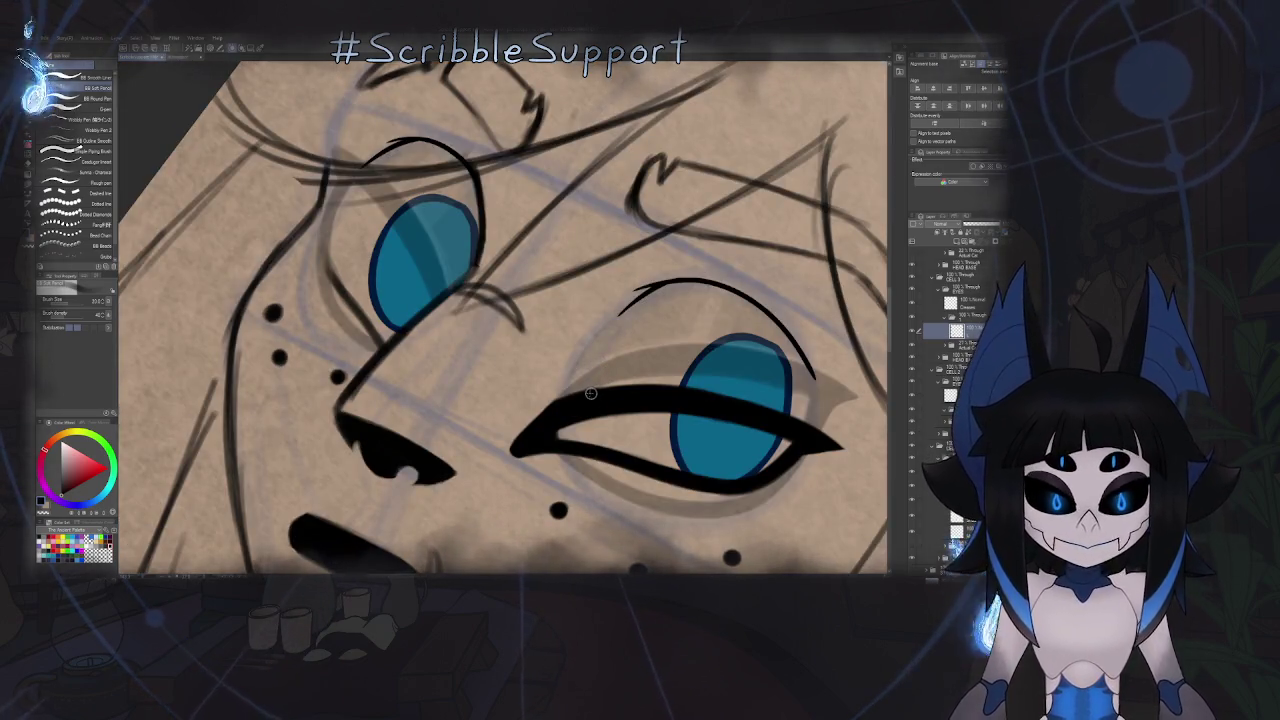
# - Darken the eyelid stroke over the second blue eye, then zoom and center the face to check it
pyautogui.scroll(1, 591, 393)
pyautogui.scroll(1, 591, 393)
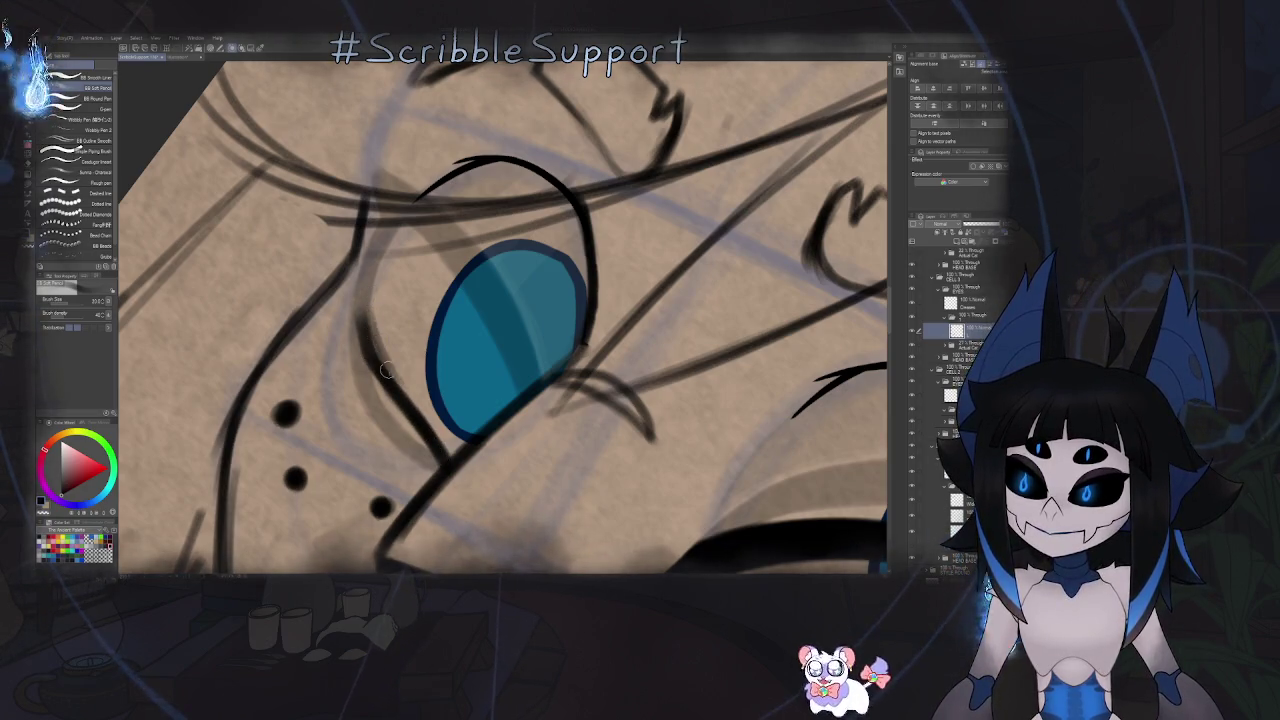
pyautogui.moveTo(365, 255); pyautogui.dragTo(388, 375)
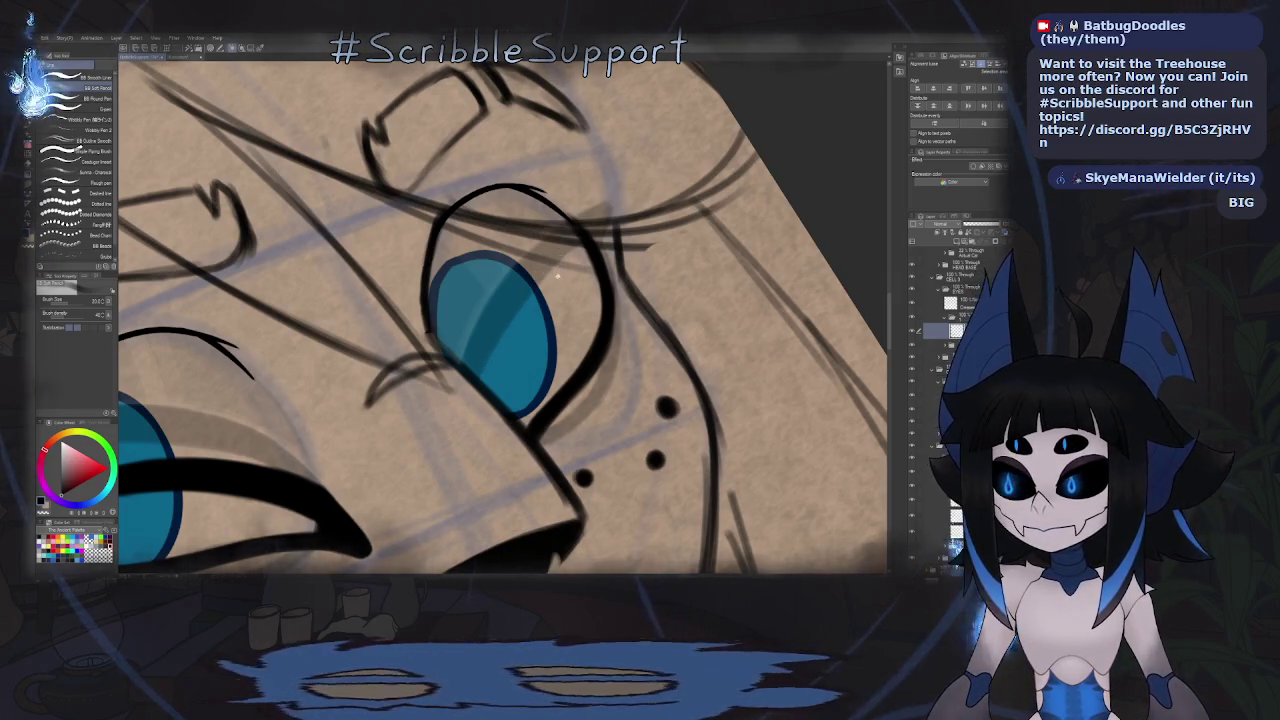
pyautogui.scroll(-3, 558, 275)
pyautogui.scroll(3, 591, 262)
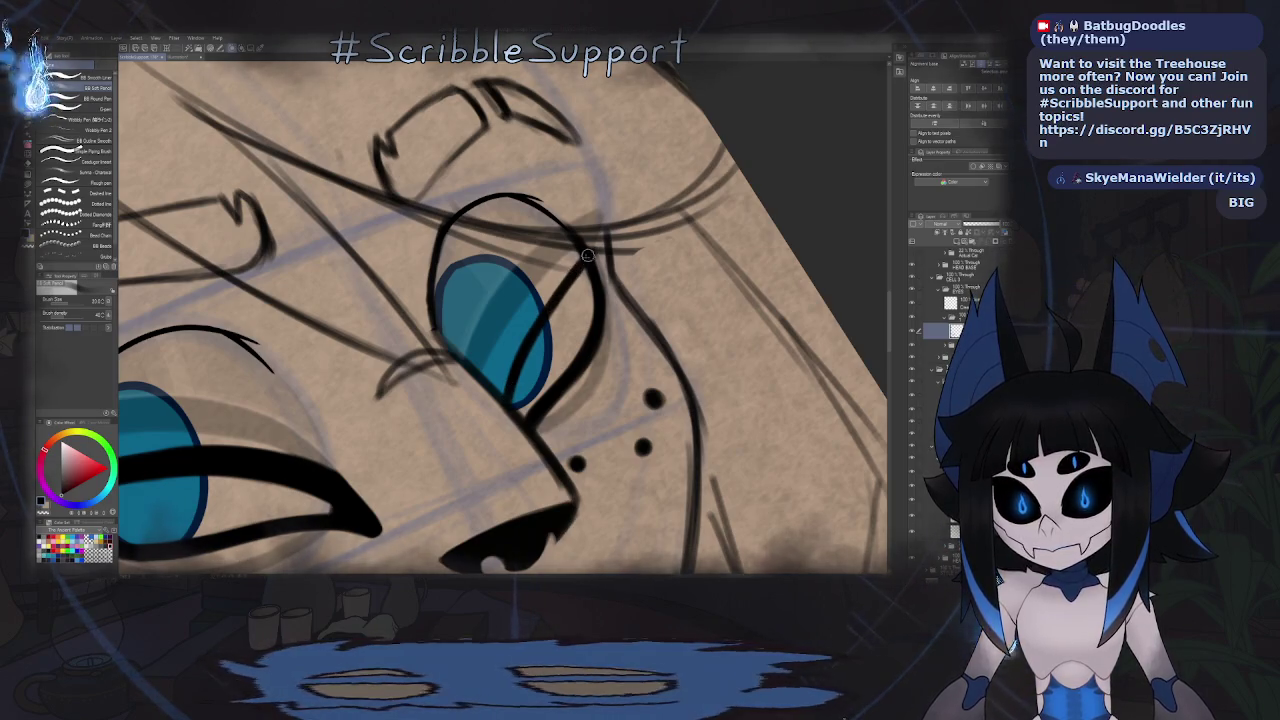
pyautogui.scroll(-3, 588, 256)
pyautogui.scroll(-3, 588, 256)
pyautogui.moveTo(588, 256)
pyautogui.mouseDown()
pyautogui.moveTo(503, 313)
pyautogui.moveTo(790, 62)
pyautogui.moveTo(609, 295)
pyautogui.mouseUp()
pyautogui.scroll(5, 609, 295)
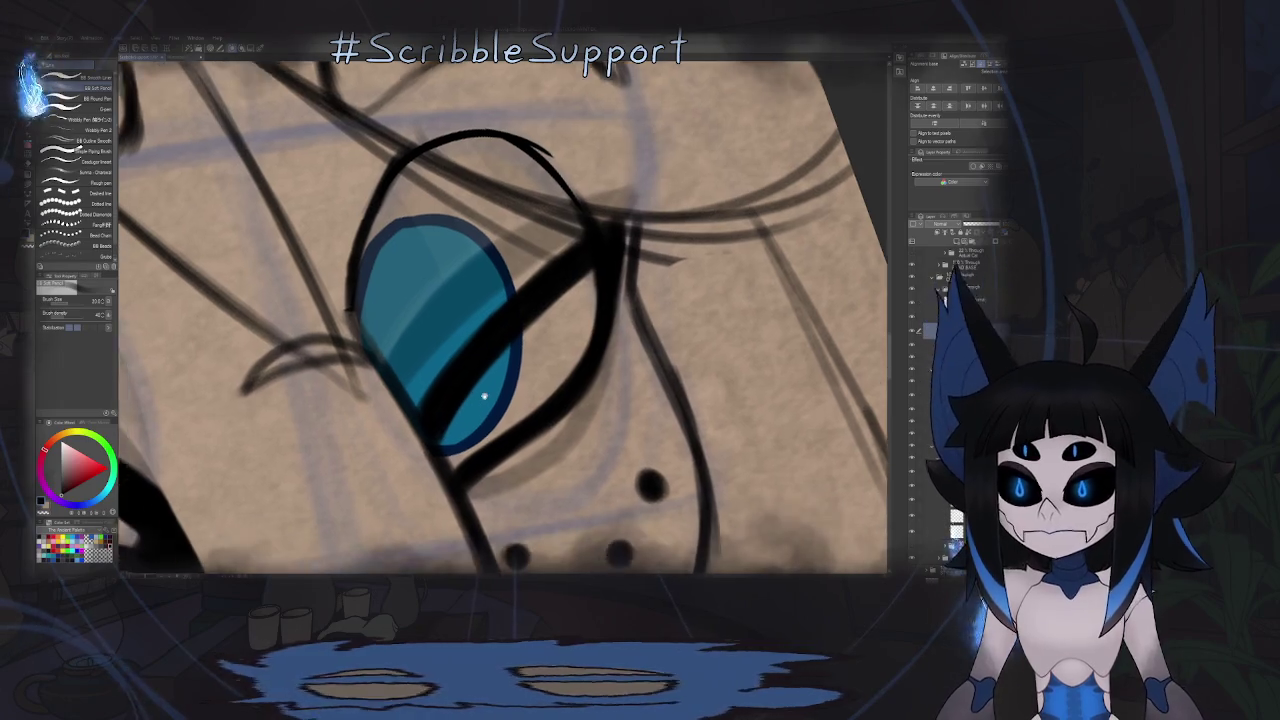
pyautogui.scroll(-5, 437, 450)
# - Mirror the view and rotate it about 45 degrees to inspect the eye
pyautogui.press('h')
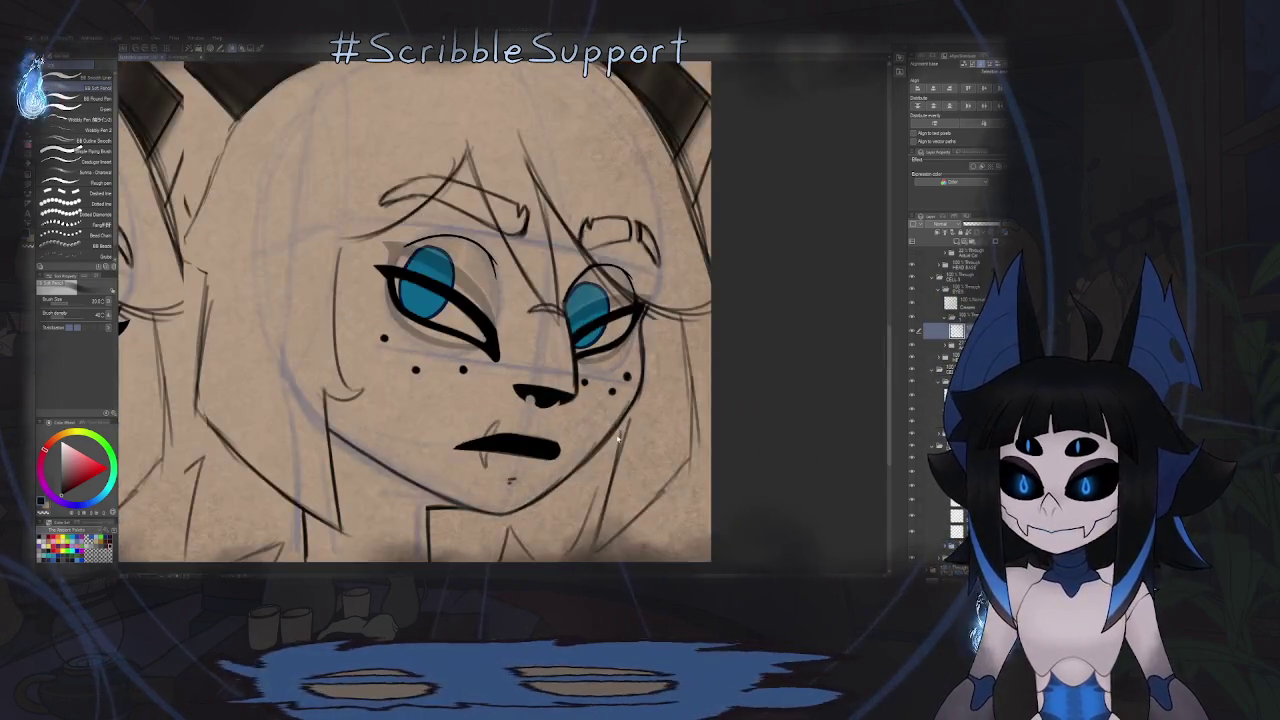
pyautogui.scroll(2, 605, 466)
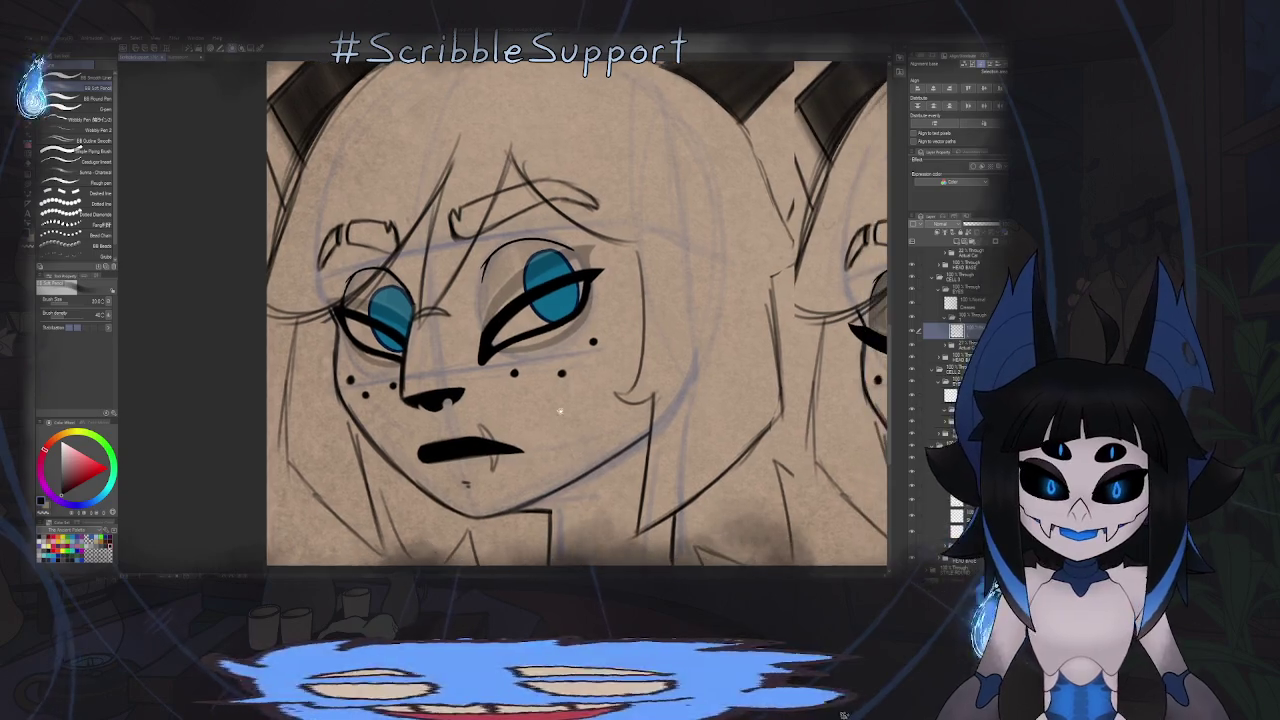
pyautogui.scroll(3, 517, 340)
pyautogui.moveTo(517, 340)
pyautogui.mouseDown()
pyautogui.moveTo(600, 347)
pyautogui.moveTo(457, 328)
pyautogui.mouseUp()
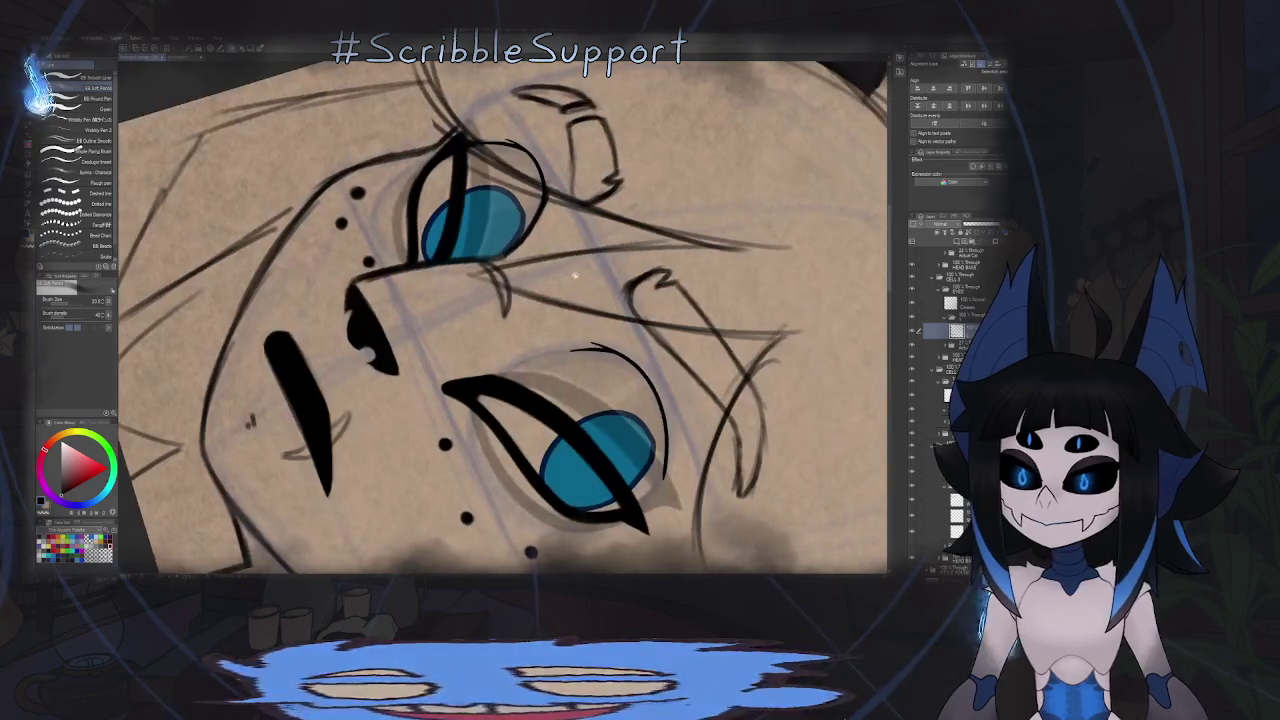
pyautogui.scroll(2, 457, 328)
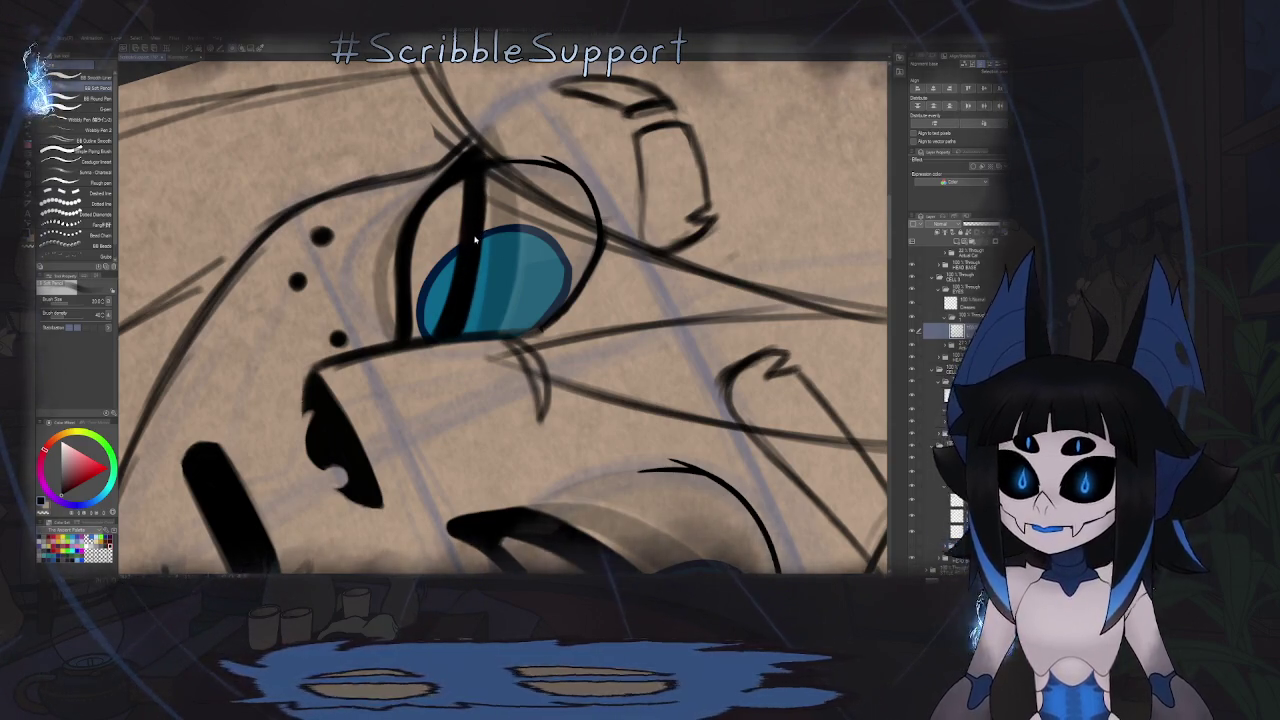
# - Mirror and rotate the view again, then switch to the browser showing the PHYSINT poster
pyautogui.press('h')
pyautogui.press('-')
pyautogui.press('-')
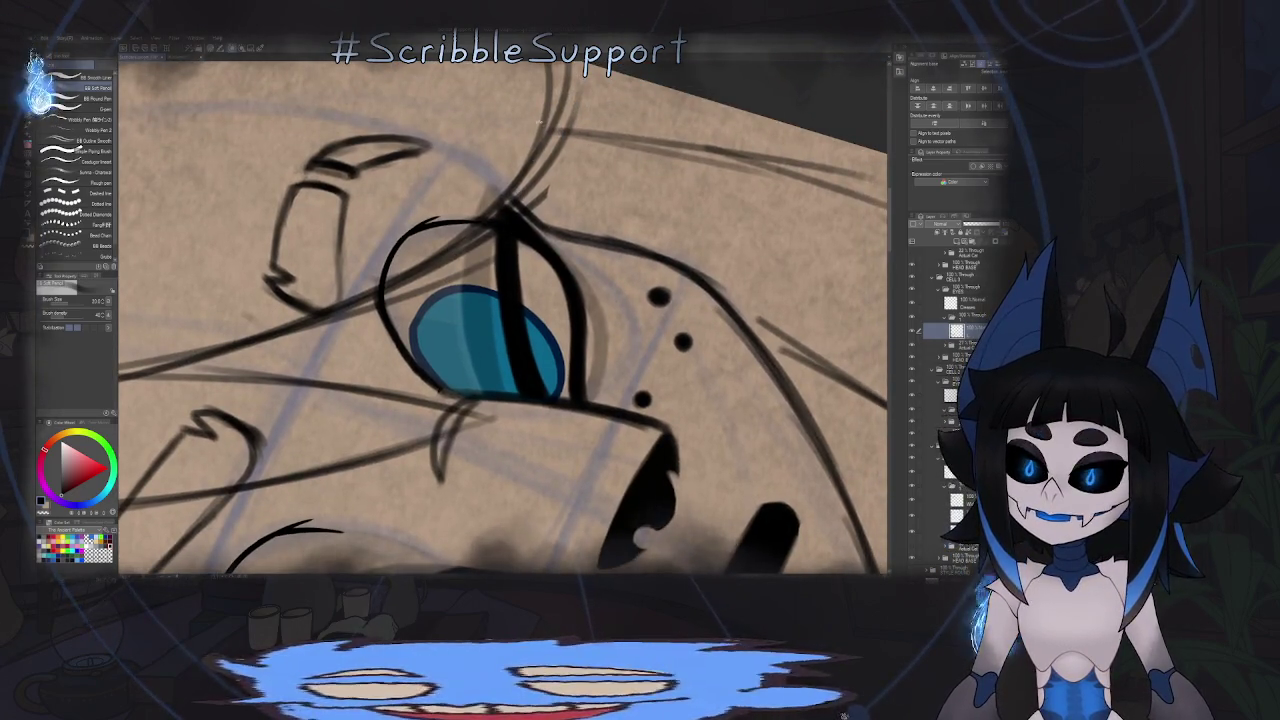
pyautogui.scroll(3, 500, 357)
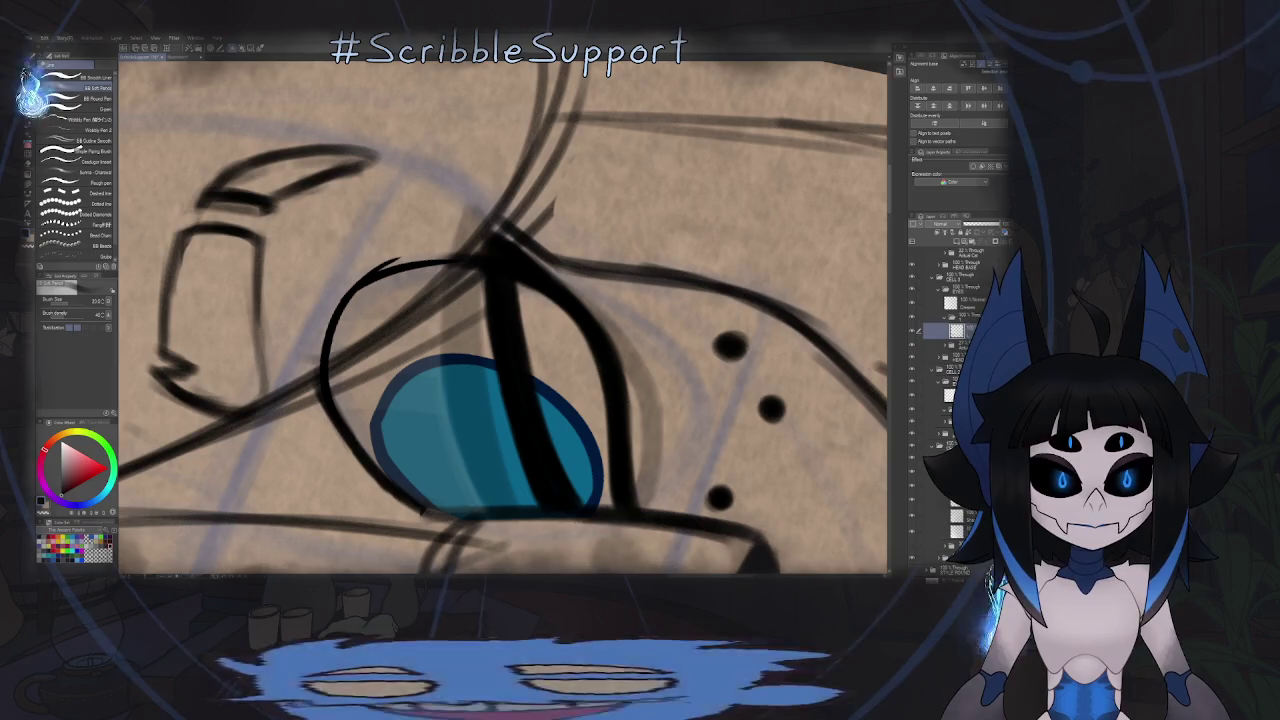
pyautogui.hotkey('alt', 'Tab')
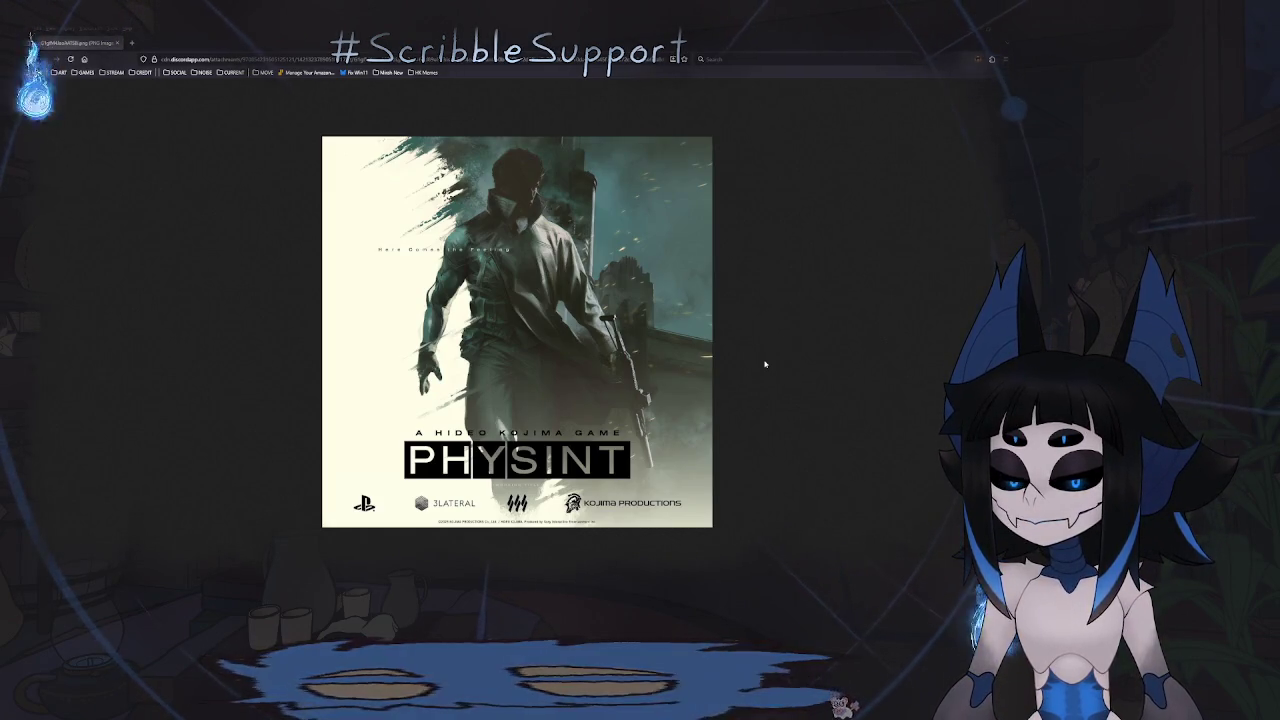
# - Zoom into the PHYSINT poster and pan right to inspect the trench-coated figure
pyautogui.scroll(1, 580, 190)
pyautogui.scroll(1, 565, 185)
pyautogui.scroll(1, 550, 180)
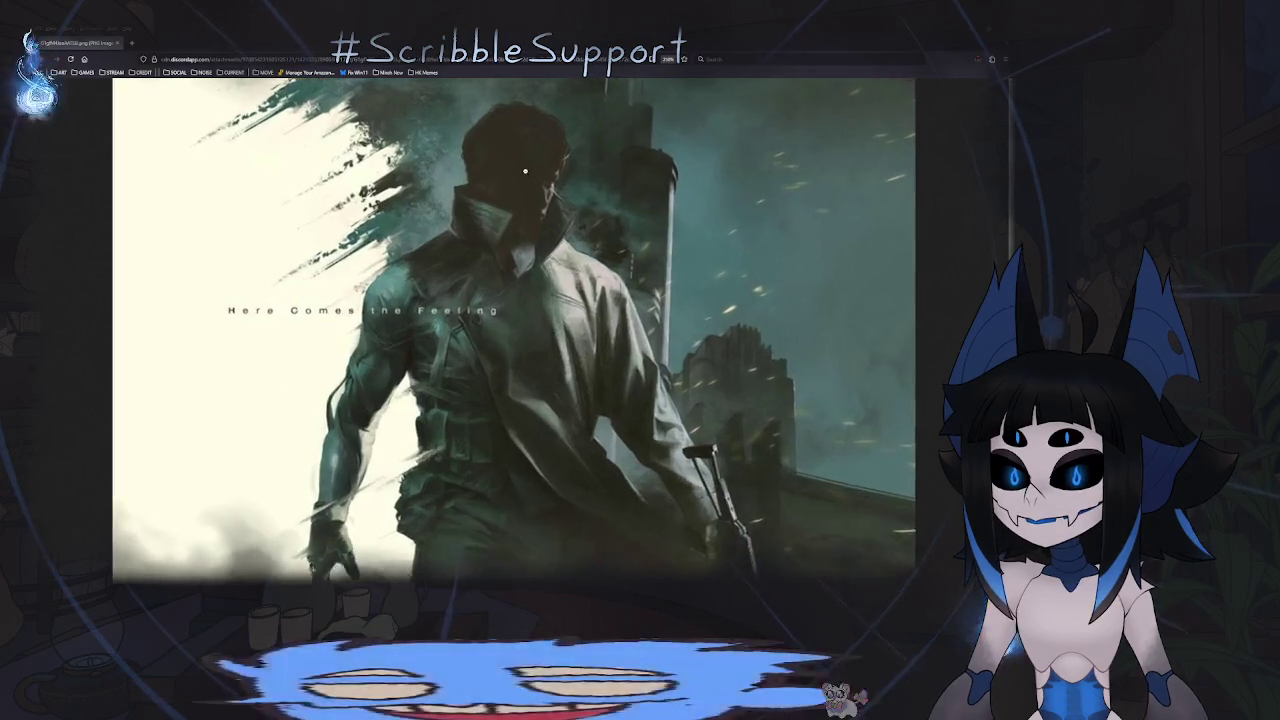
pyautogui.scroll(1, 530, 173)
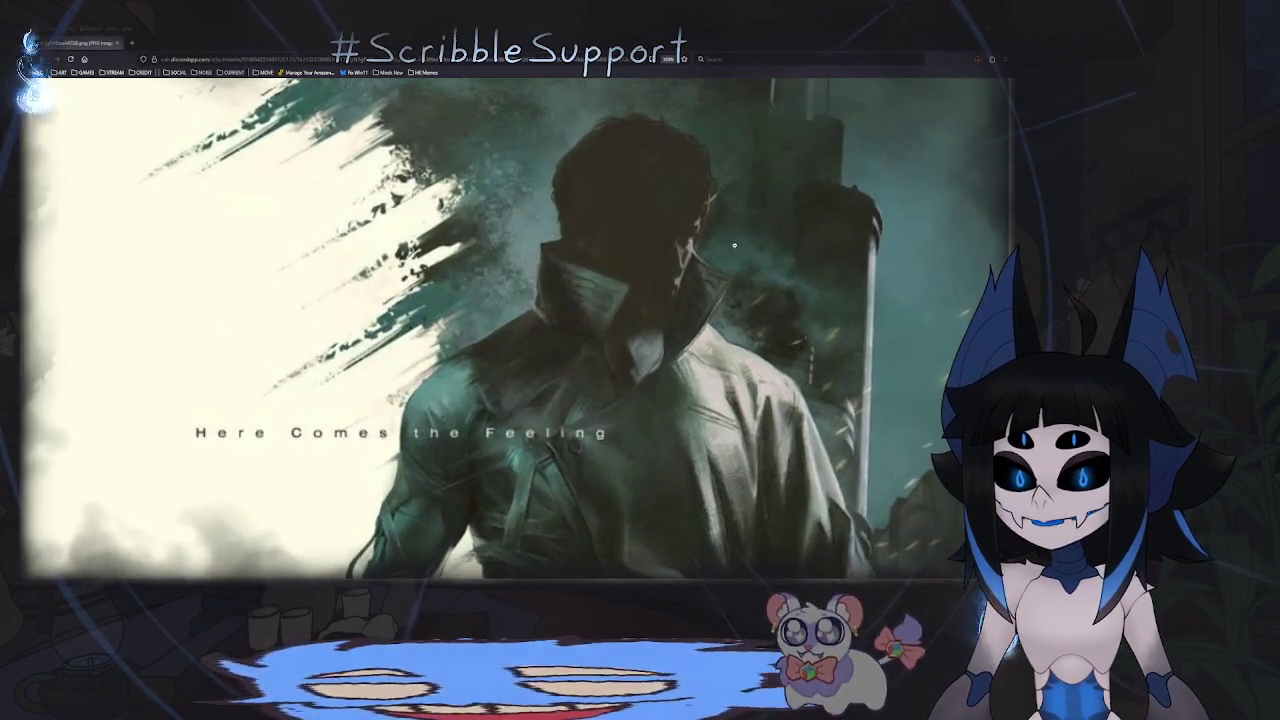
pyautogui.scroll(2, 819, 281)
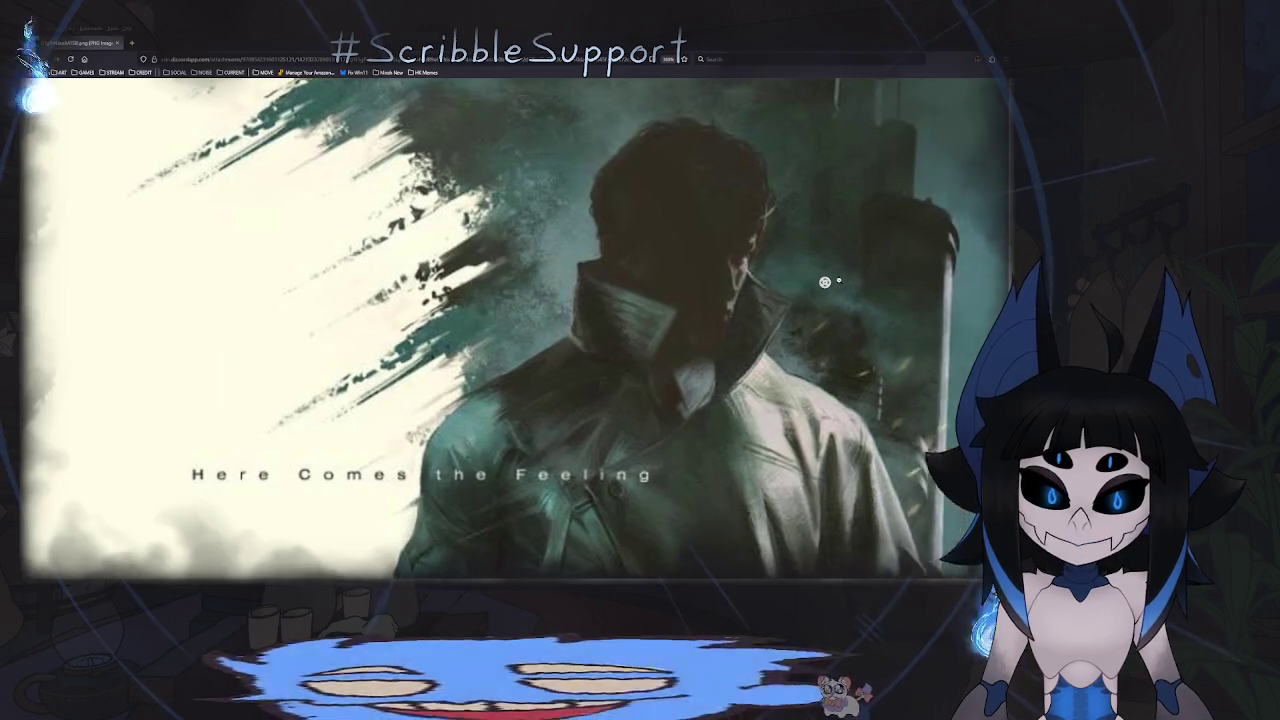
pyautogui.hscroll(3, 822, 281)
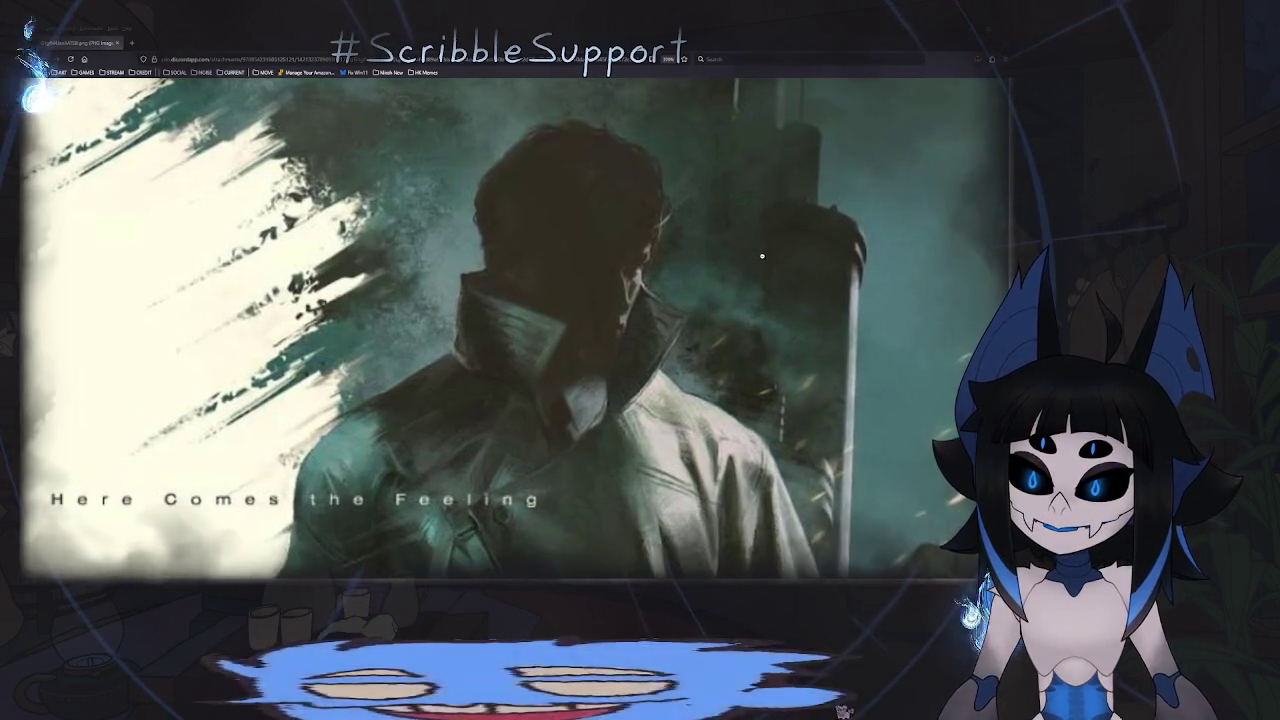
pyautogui.scroll(2, 769, 290)
pyautogui.hscroll(3, 769, 294)
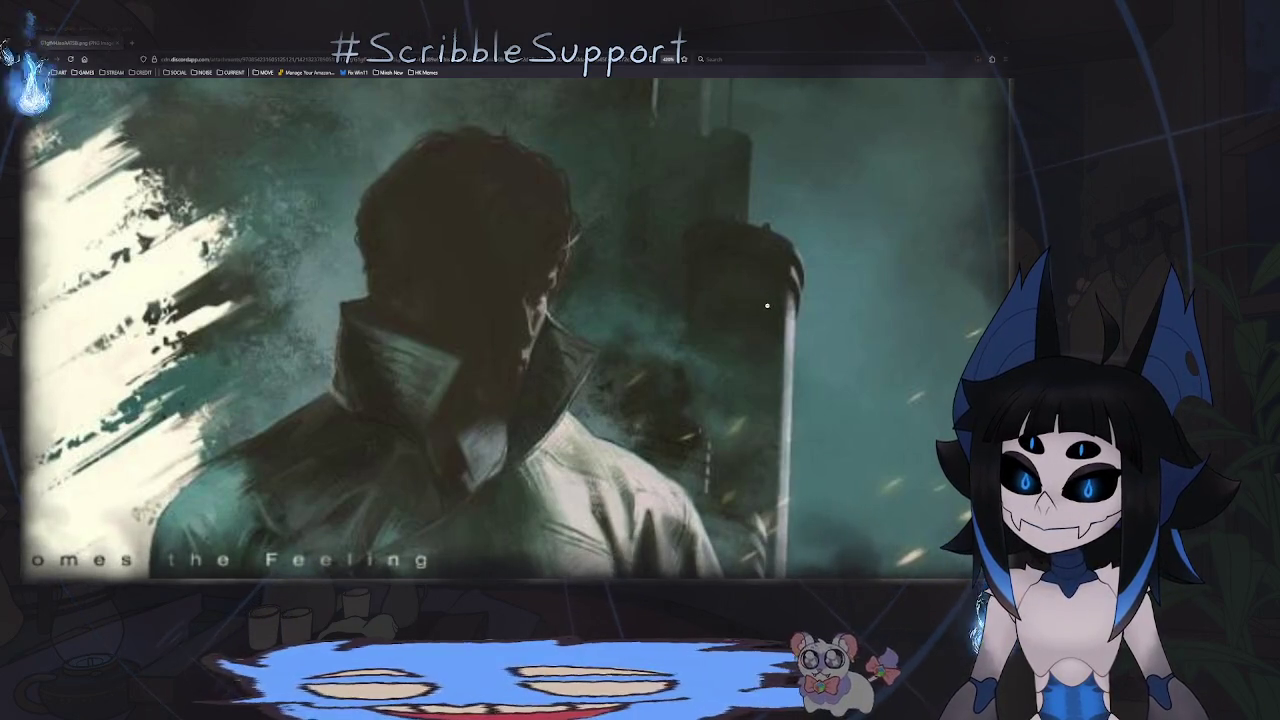
# - Zoom back out, then in slightly, to frame the 'Here Comes the Feeling' caption
pyautogui.scroll(-1, 763, 310)
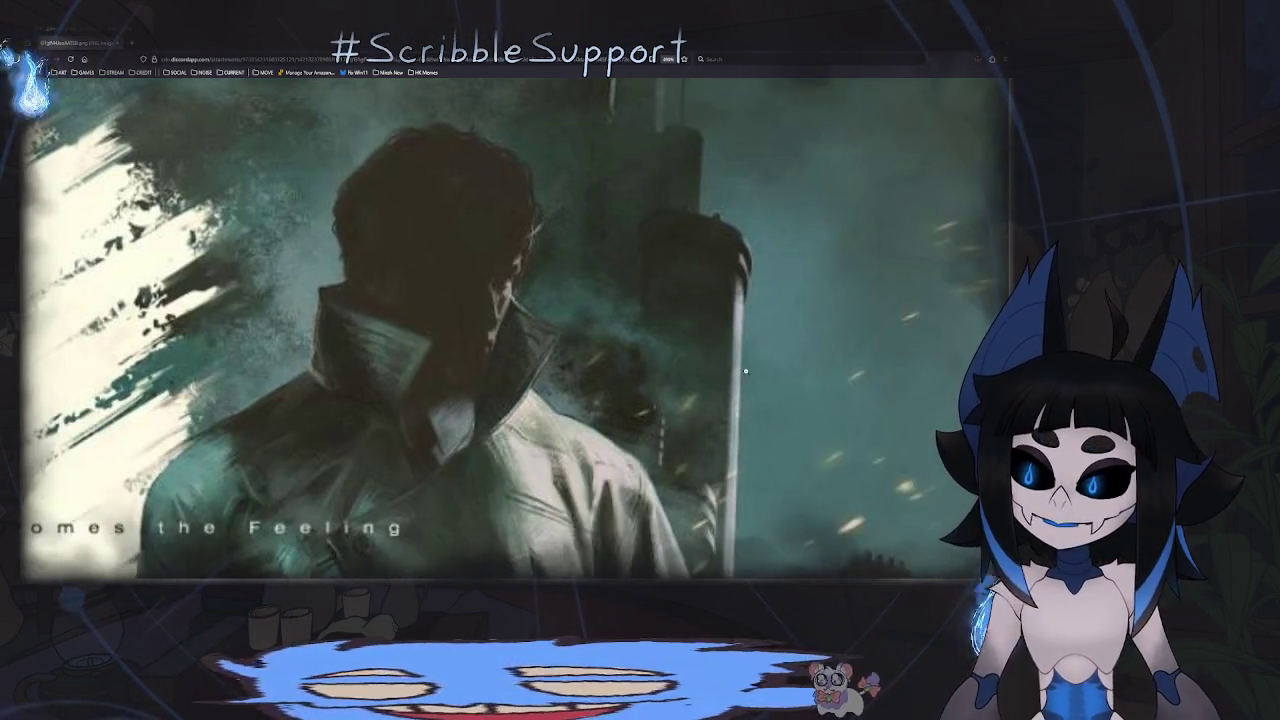
pyautogui.scroll(-2, 723, 392)
pyautogui.scroll(-1, 715, 394)
pyautogui.scroll(-1, 700, 398)
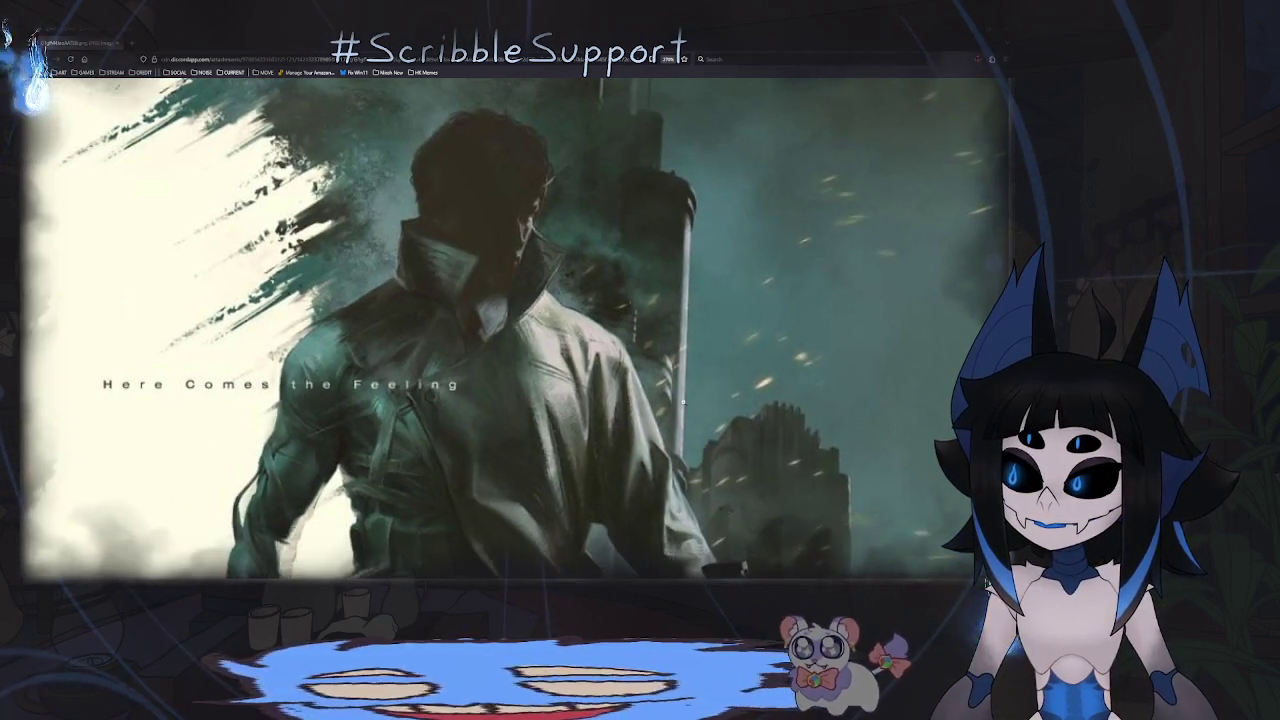
pyautogui.scroll(-1, 683, 401)
pyautogui.scroll(1, 683, 401)
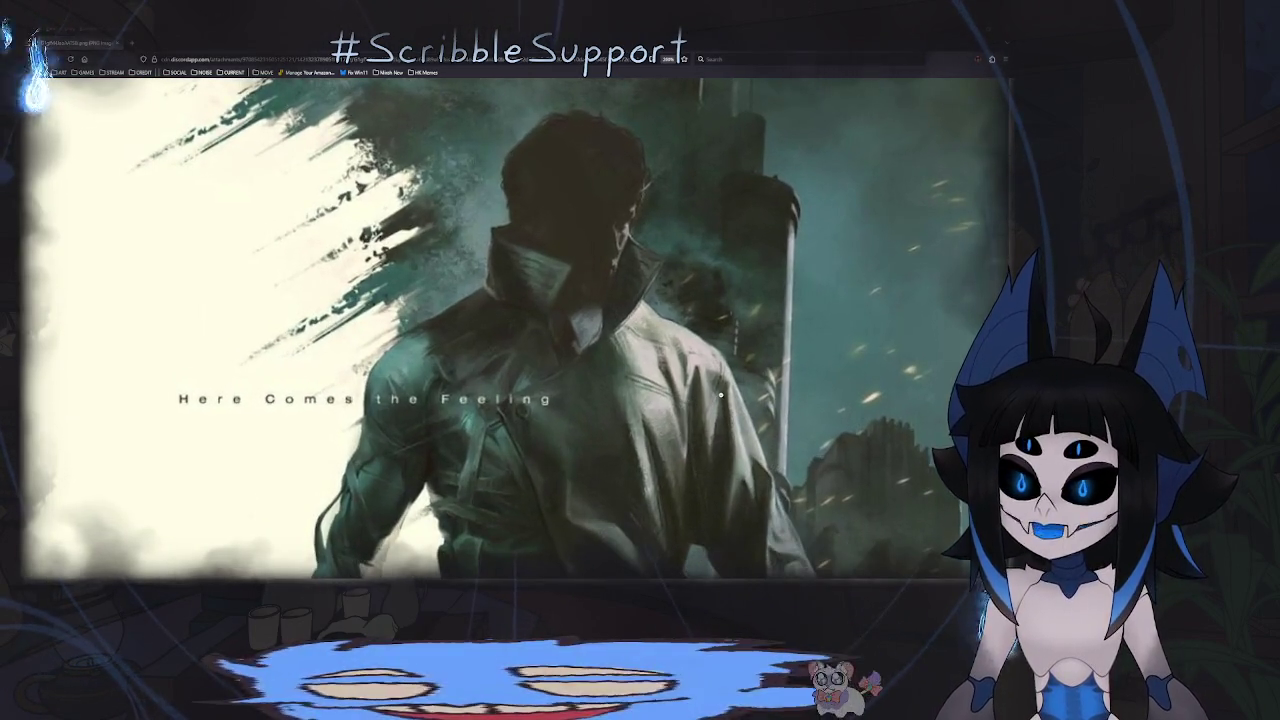
pyautogui.scroll(1, 702, 326)
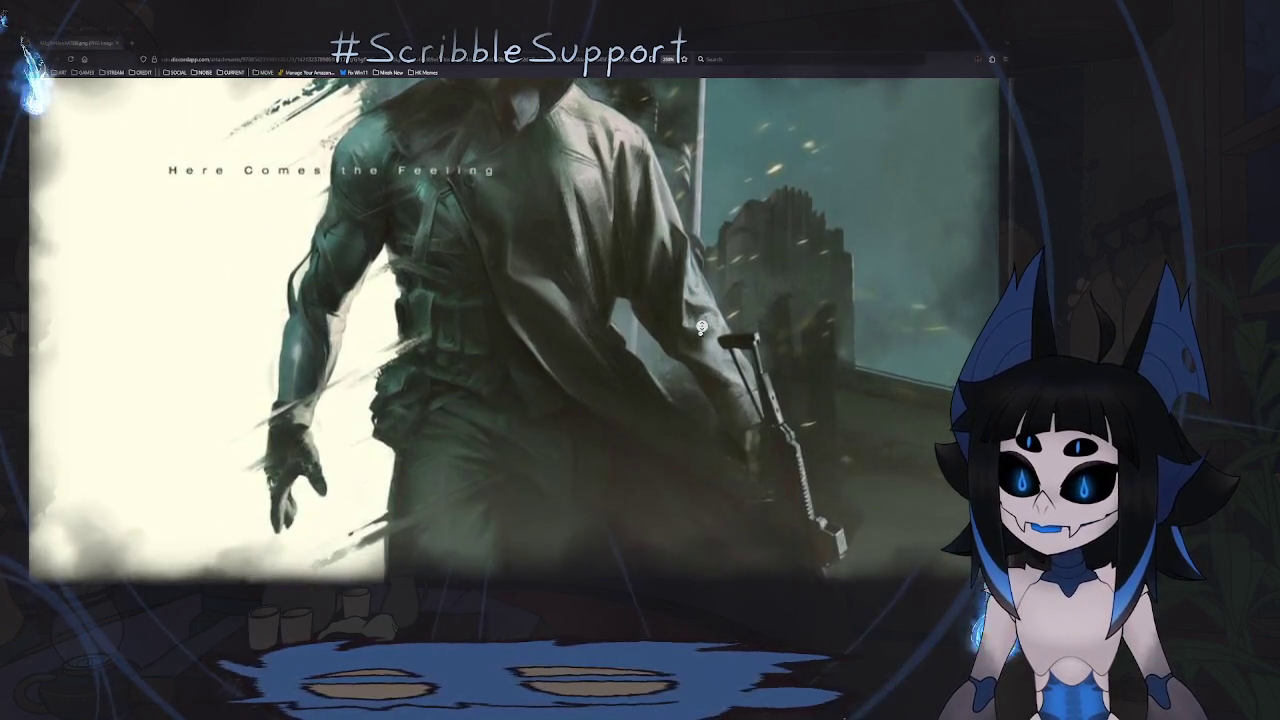